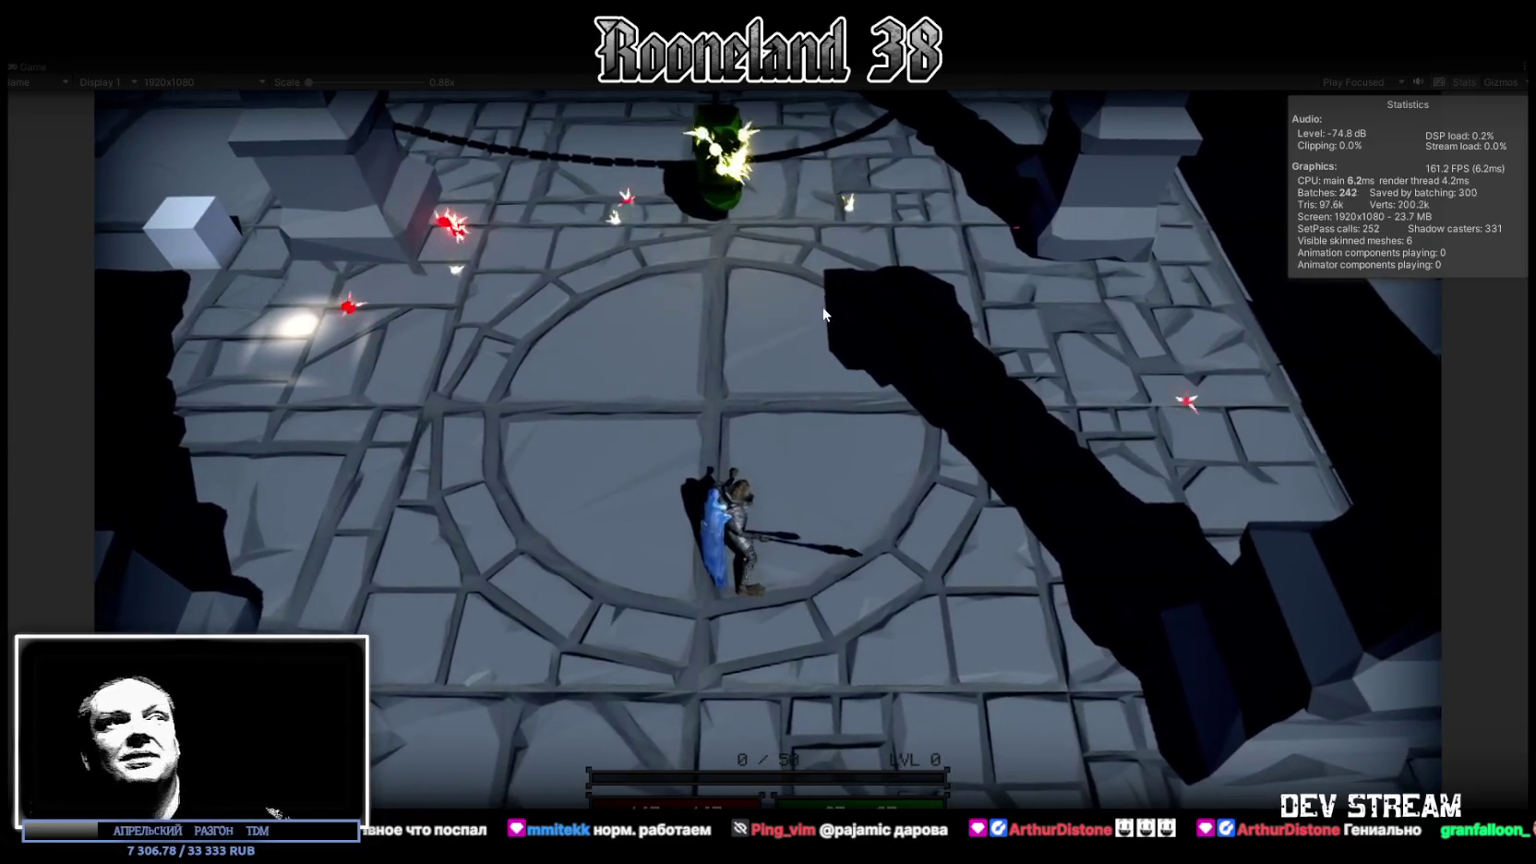
# Walk the character around the dungeon floor, dashing once, toward the centre of the floor circle
pyautogui.press('s')
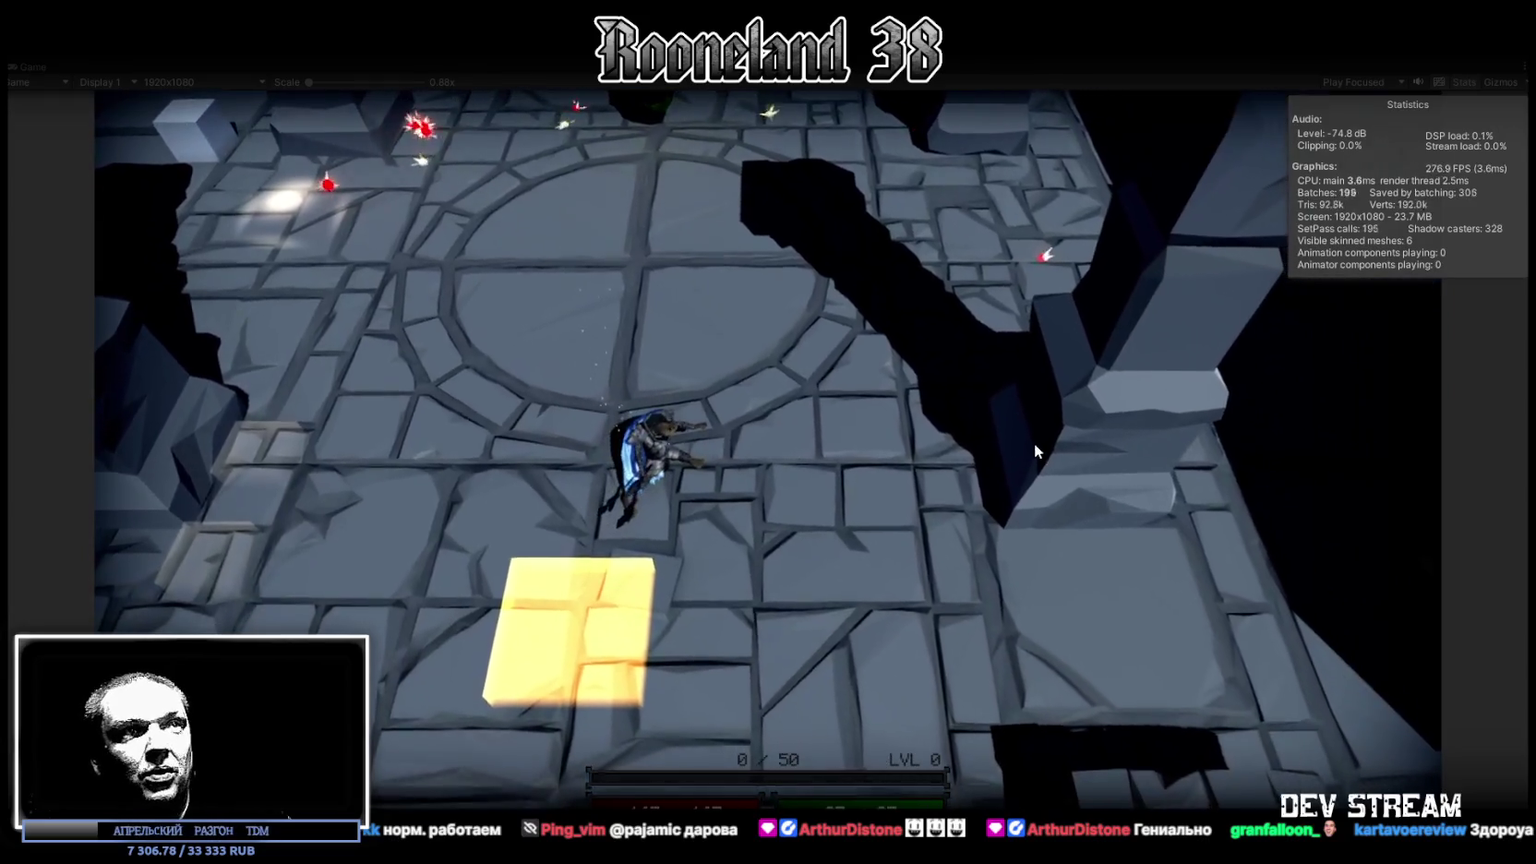
pyautogui.press('a')
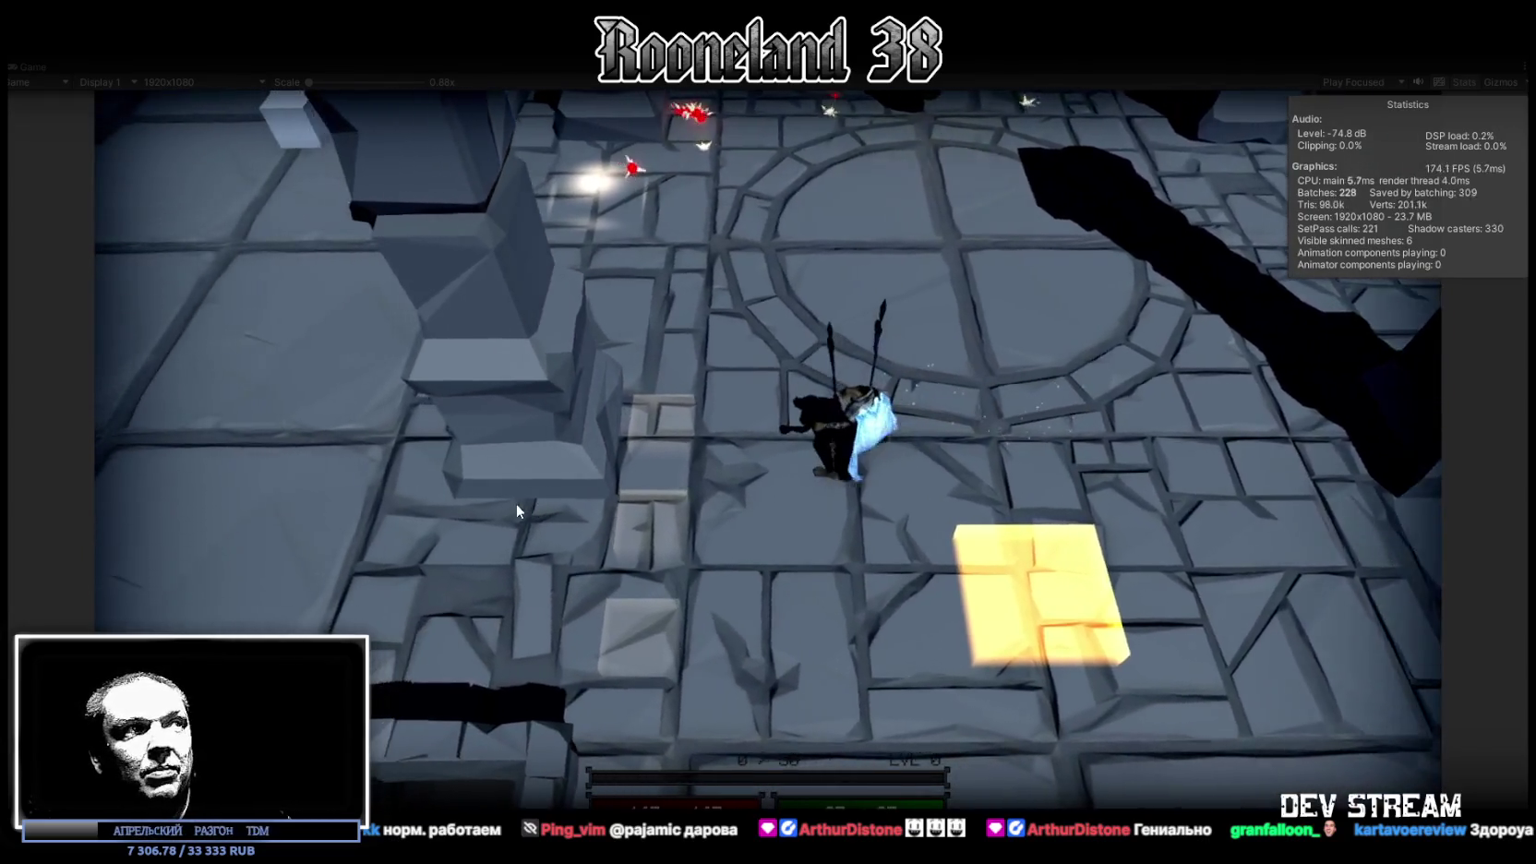
pyautogui.press('w')
pyautogui.press('d')
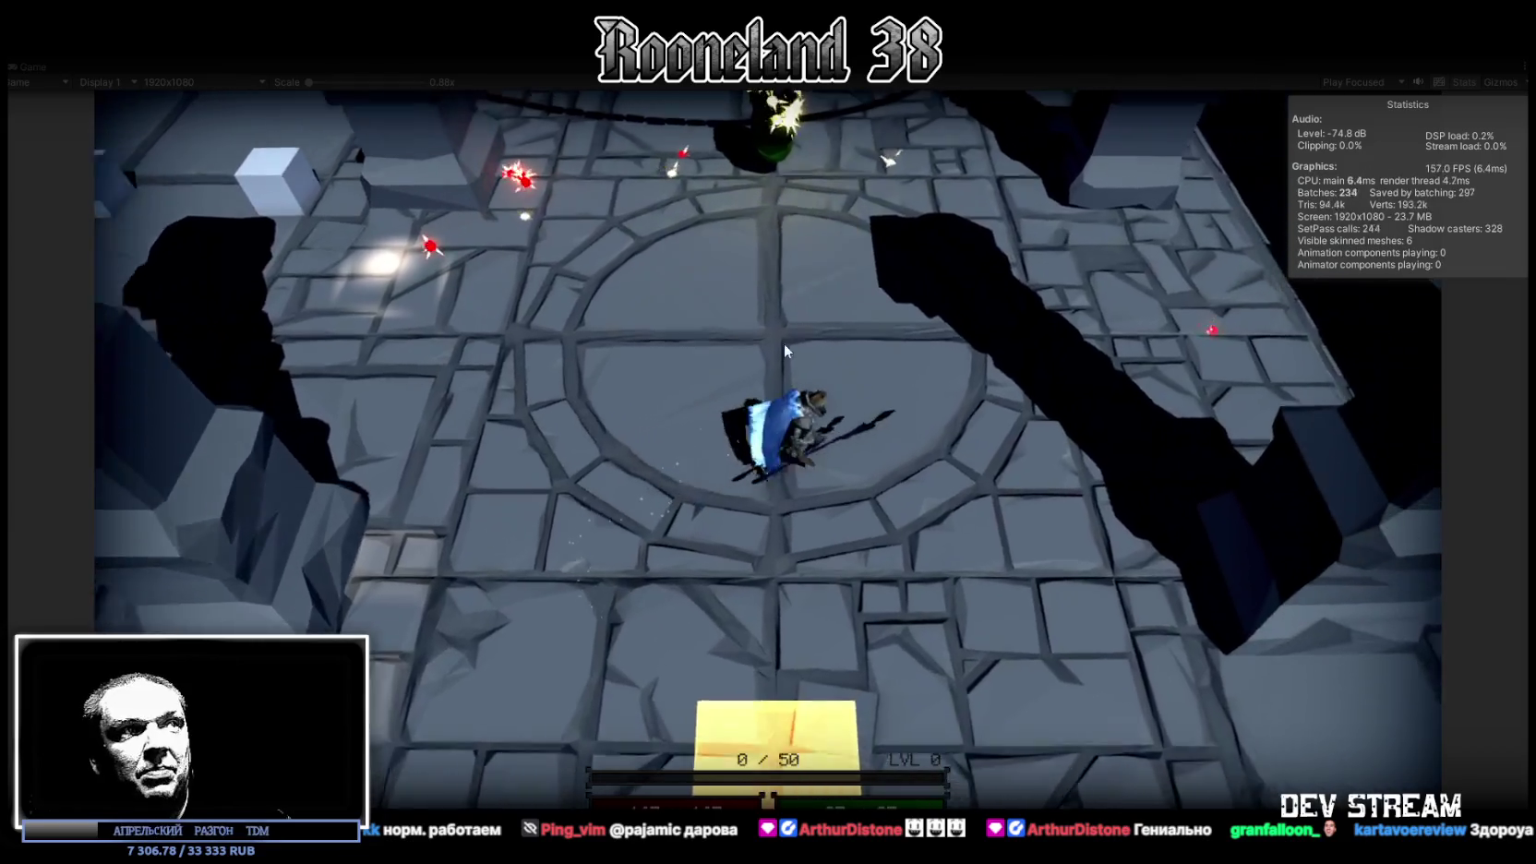
pyautogui.press('w')
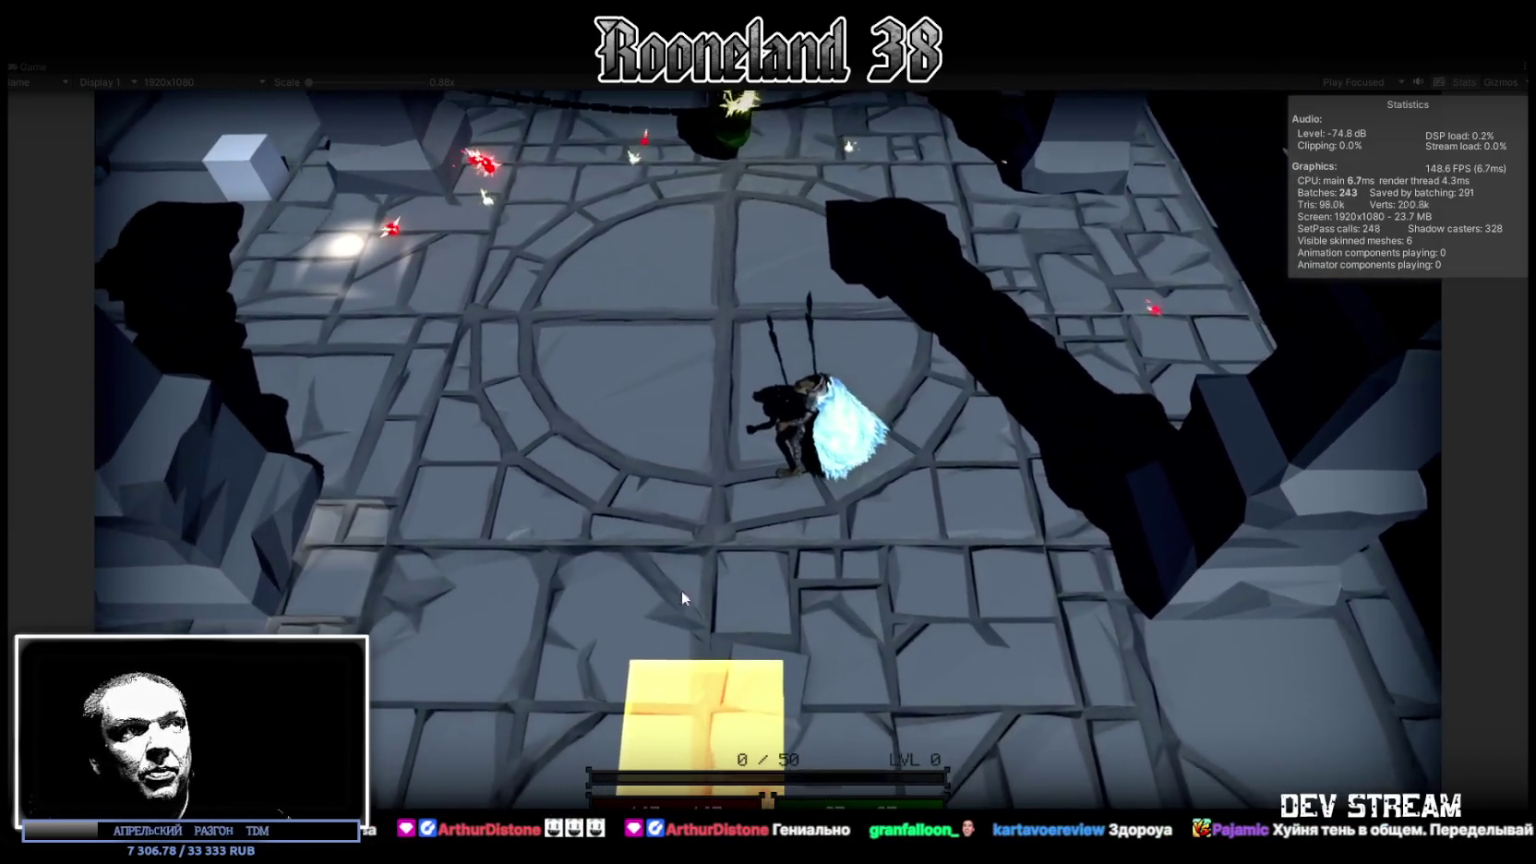
pyautogui.press('s')
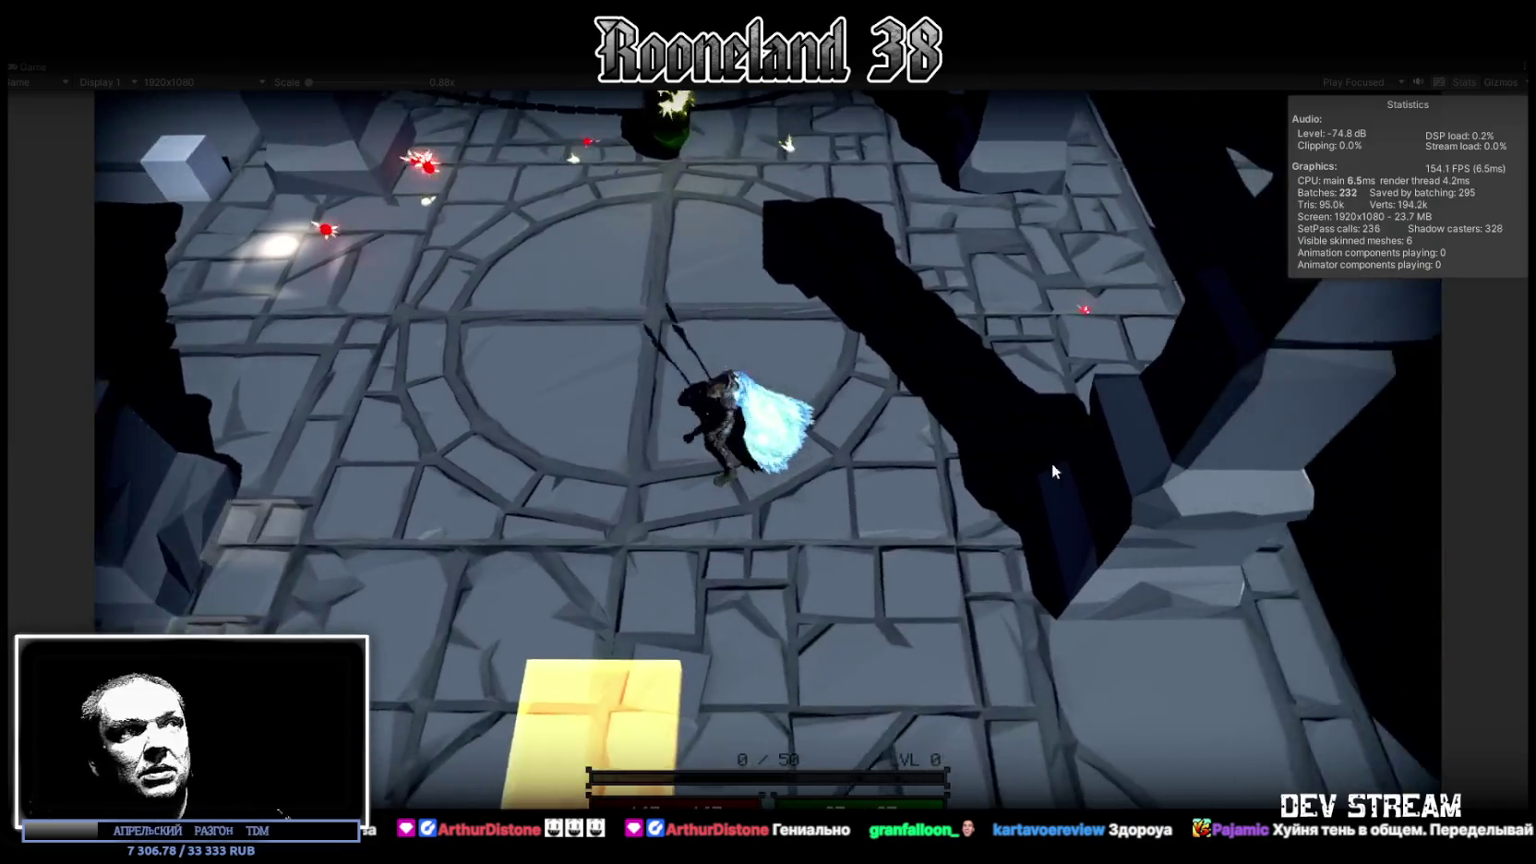
pyautogui.press('a')
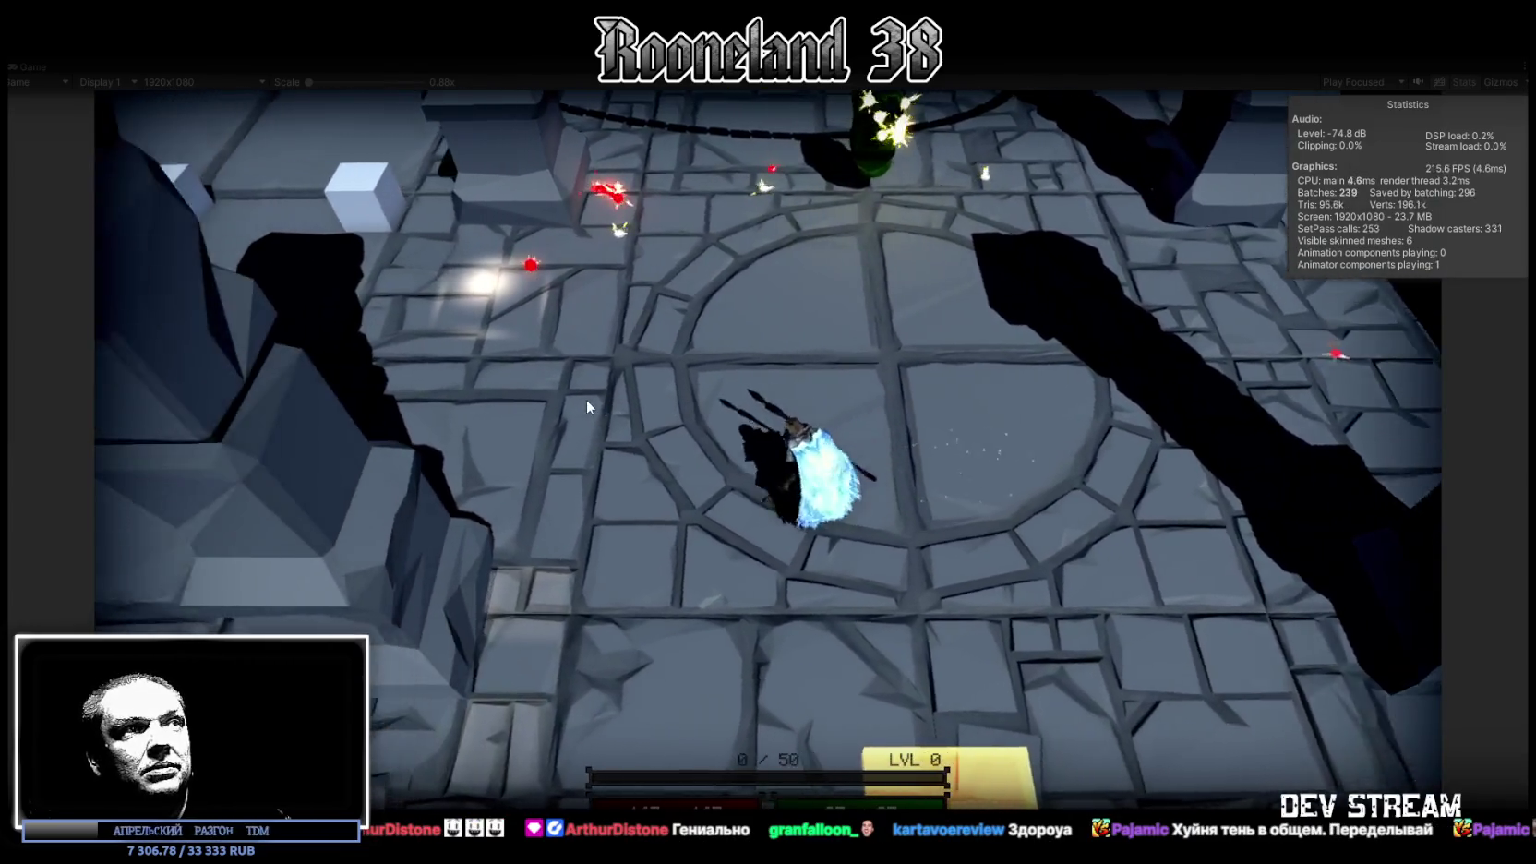
pyautogui.press('a')
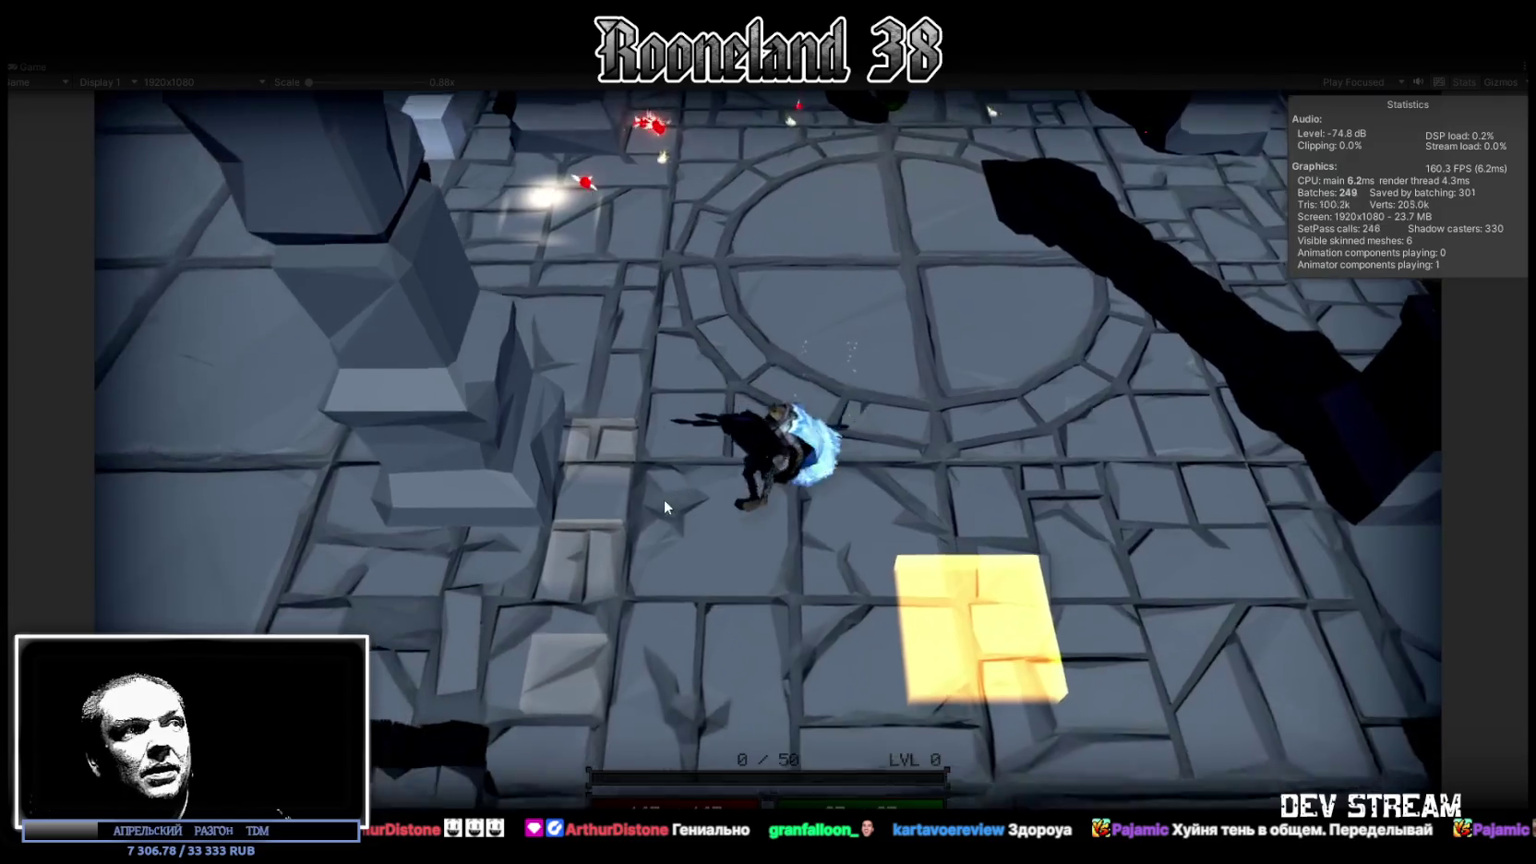
pyautogui.press('w')
pyautogui.press('d')
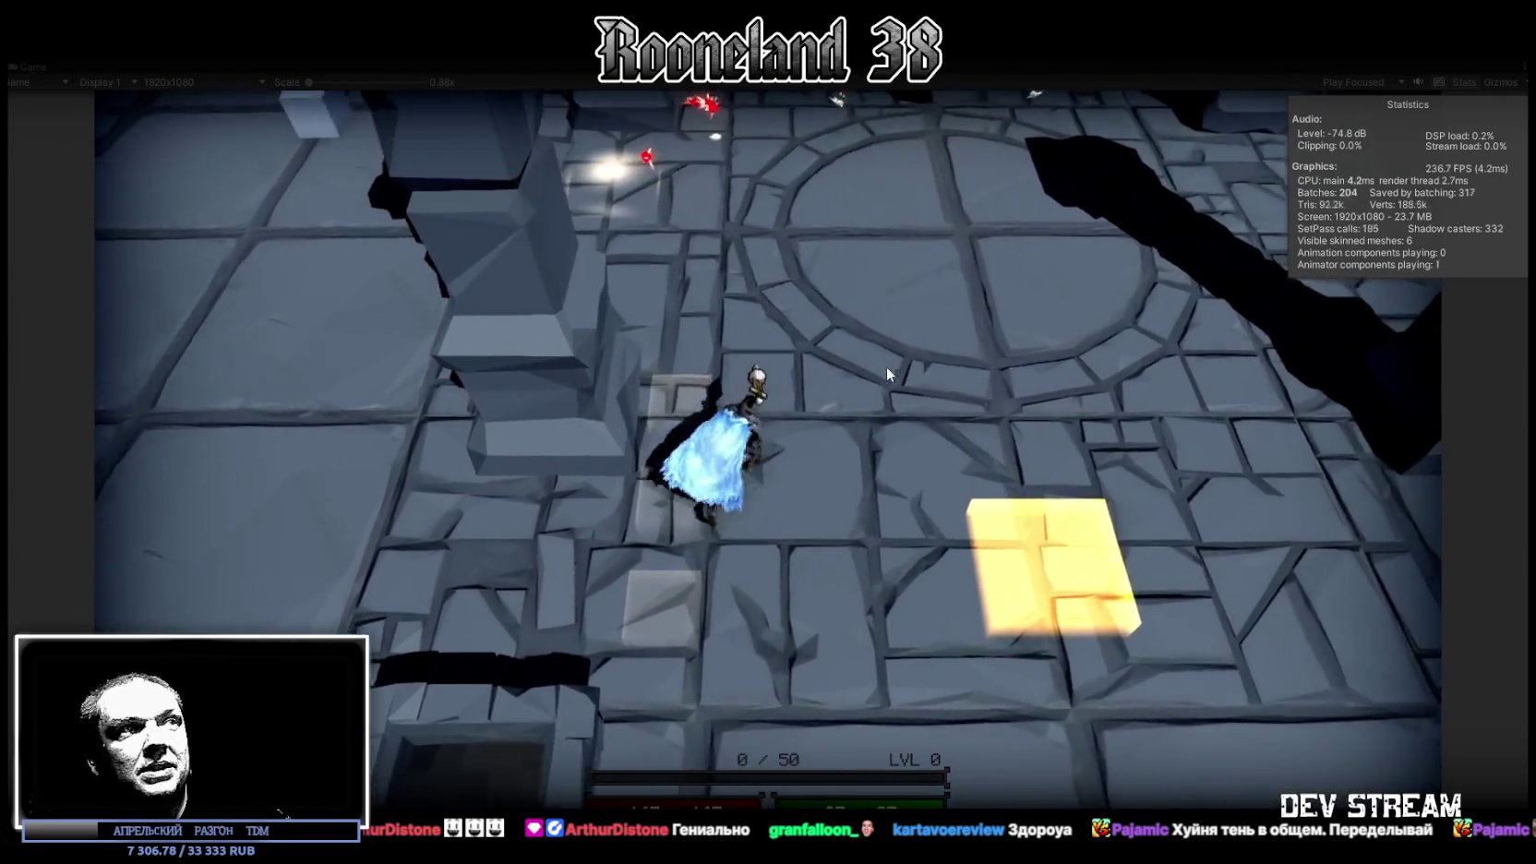
pyautogui.press('w')
pyautogui.press('d')
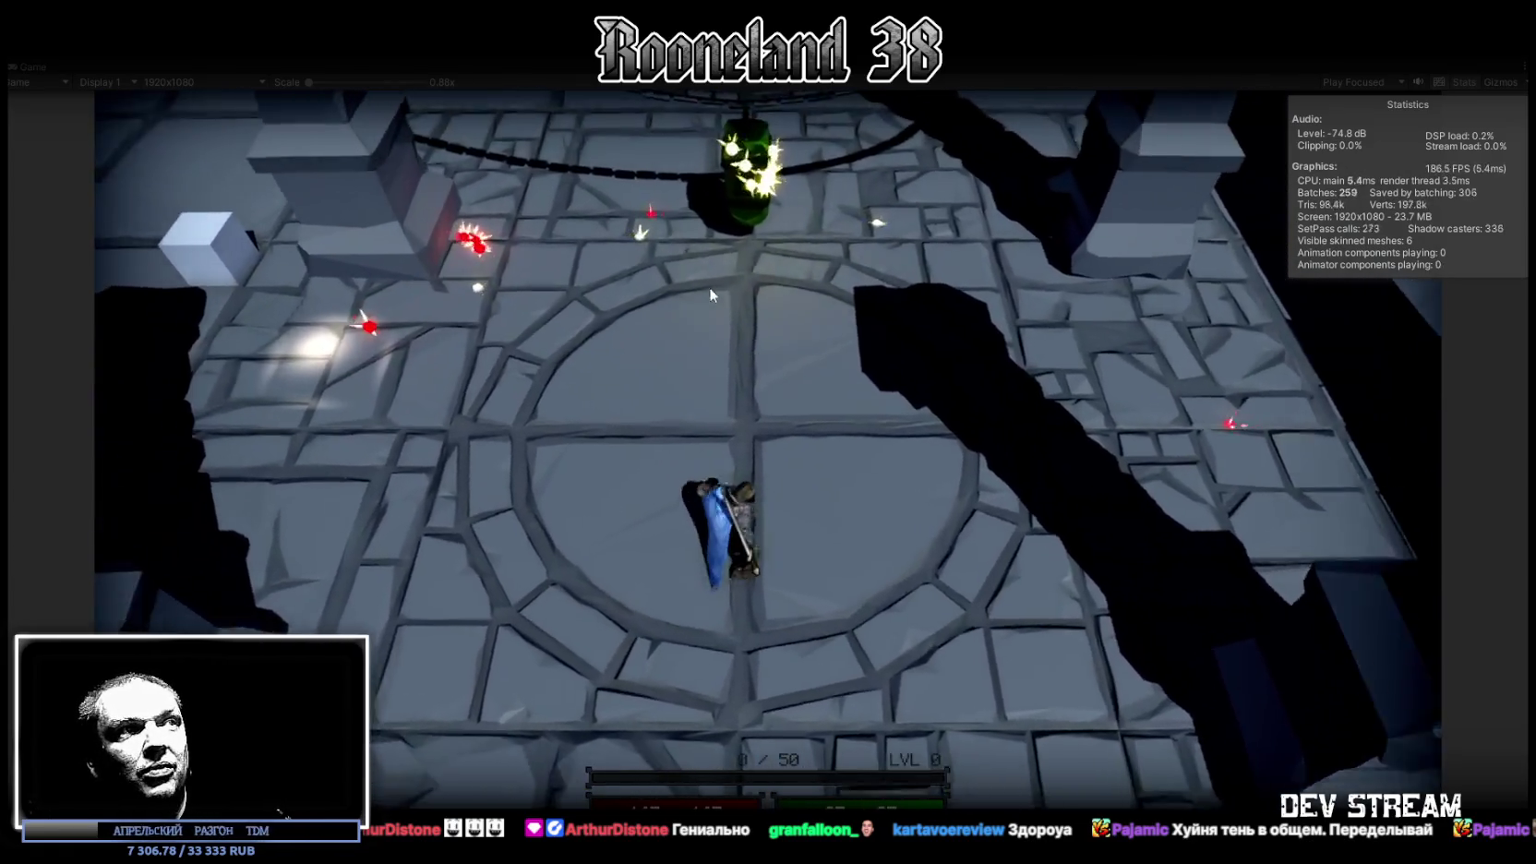
# Switch to the icy blue form, walk past the yellow tile and pit to the white cubes, and swing the sword
pyautogui.press('space')
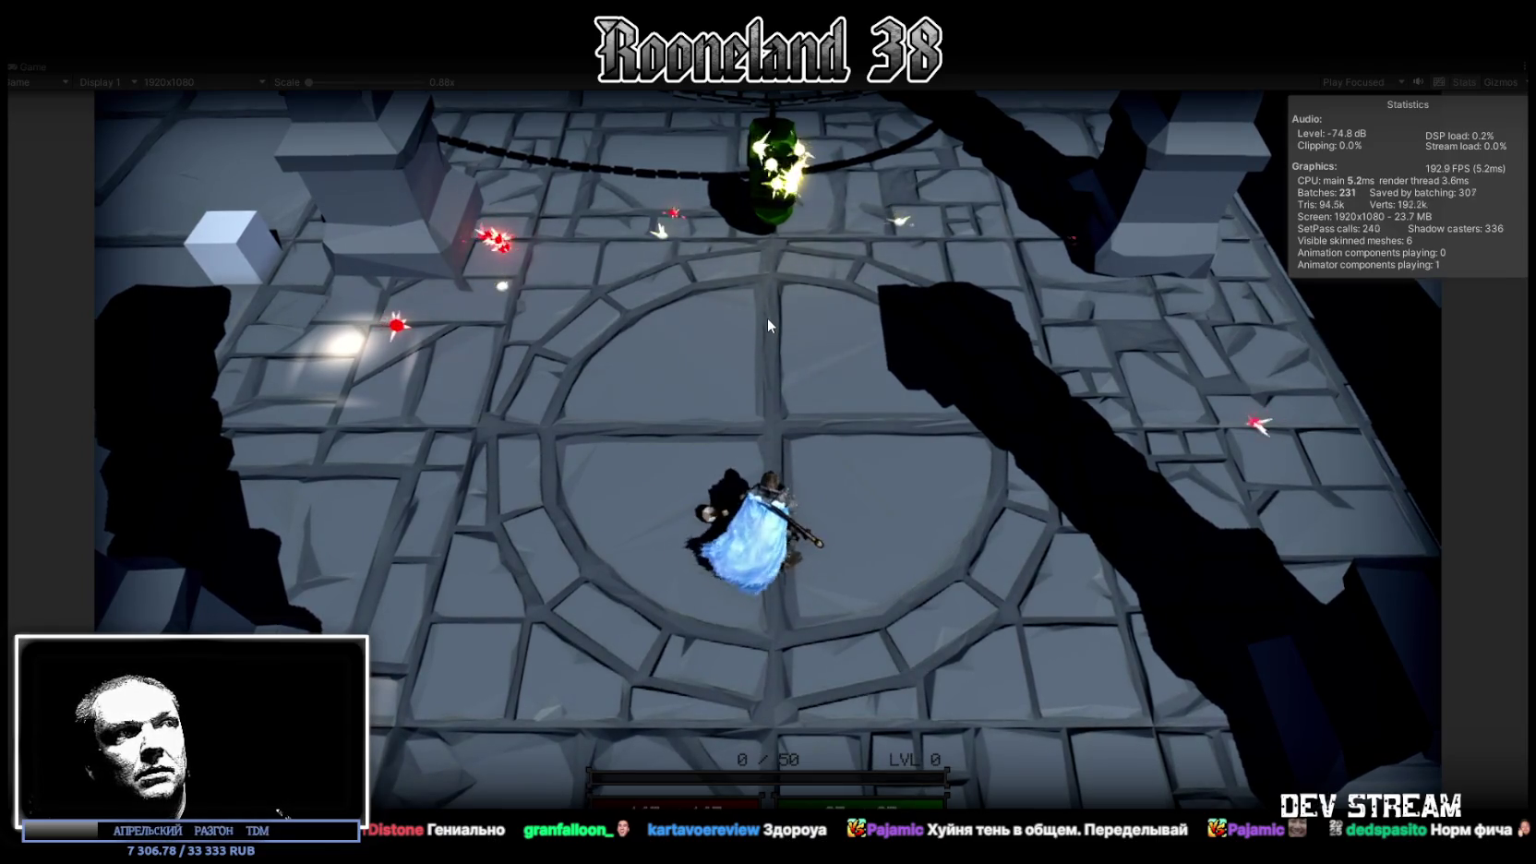
pyautogui.moveTo(124, 500)
pyautogui.press('a')
pyautogui.press('s')
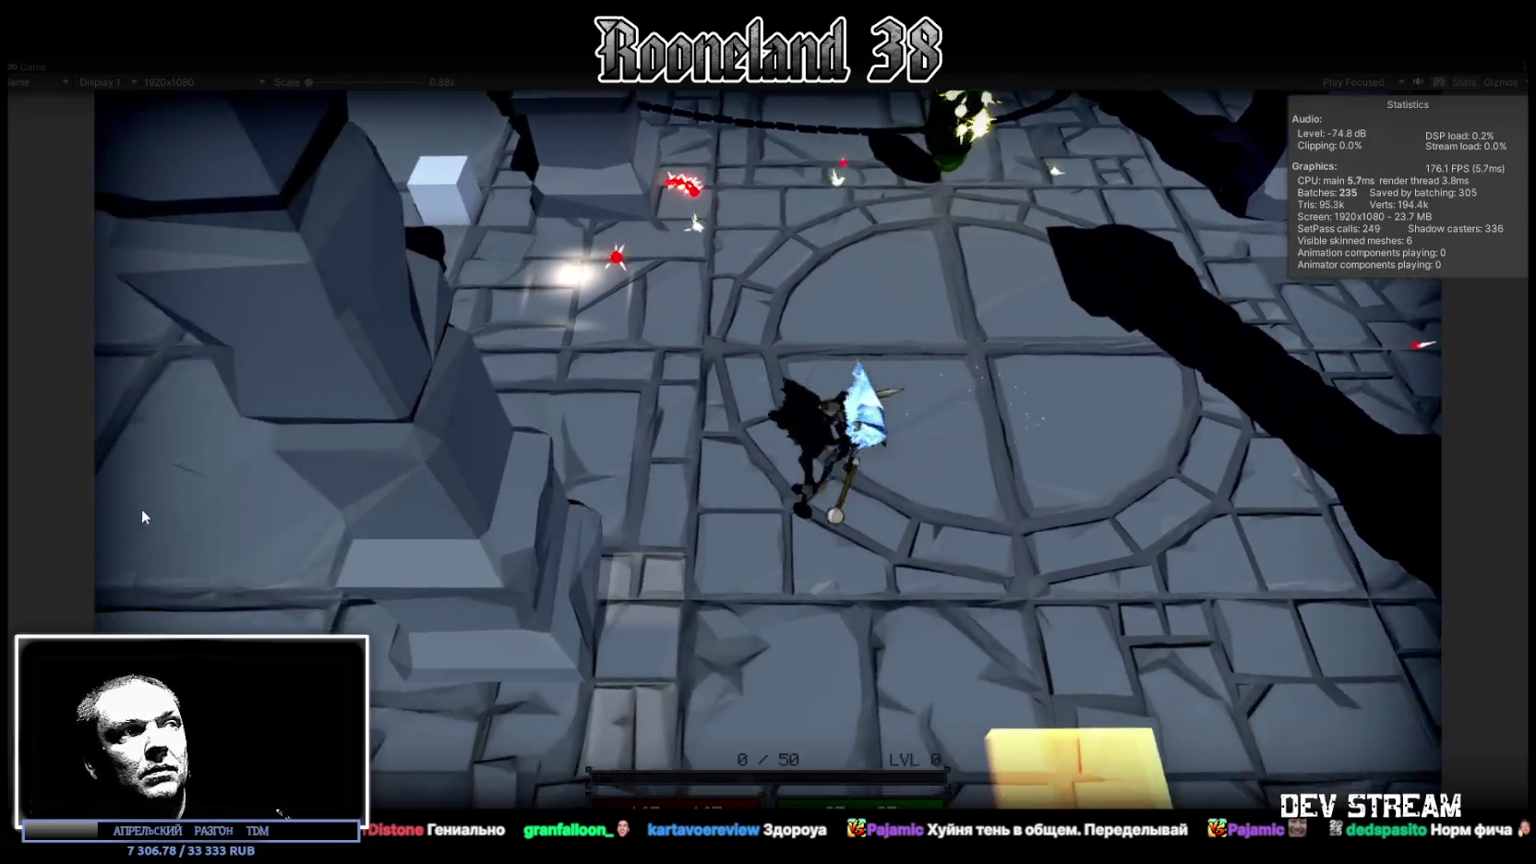
pyautogui.press('a')
pyautogui.press('s')
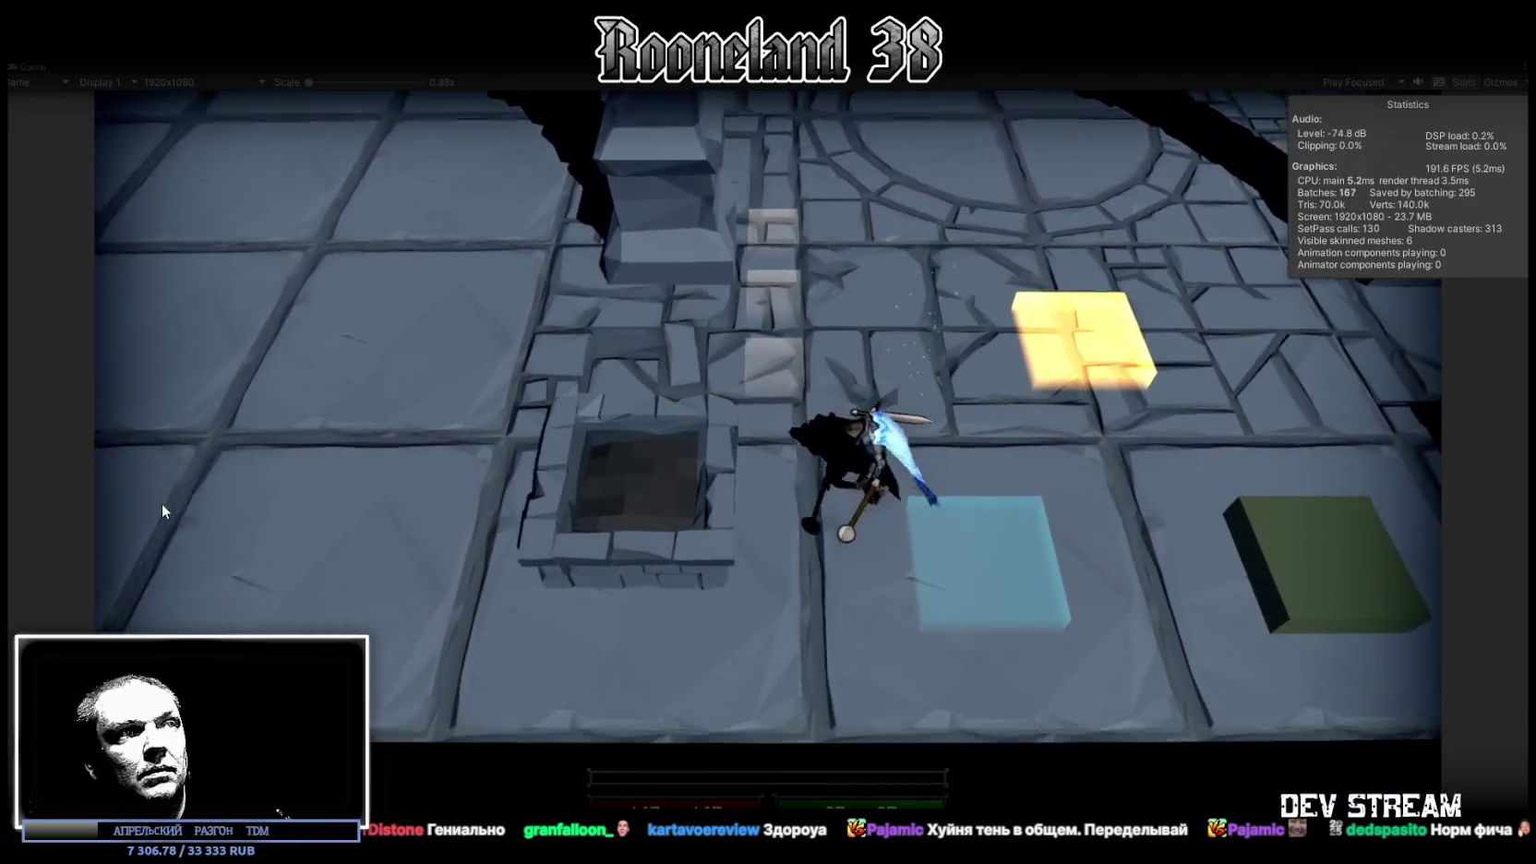
pyautogui.press('a')
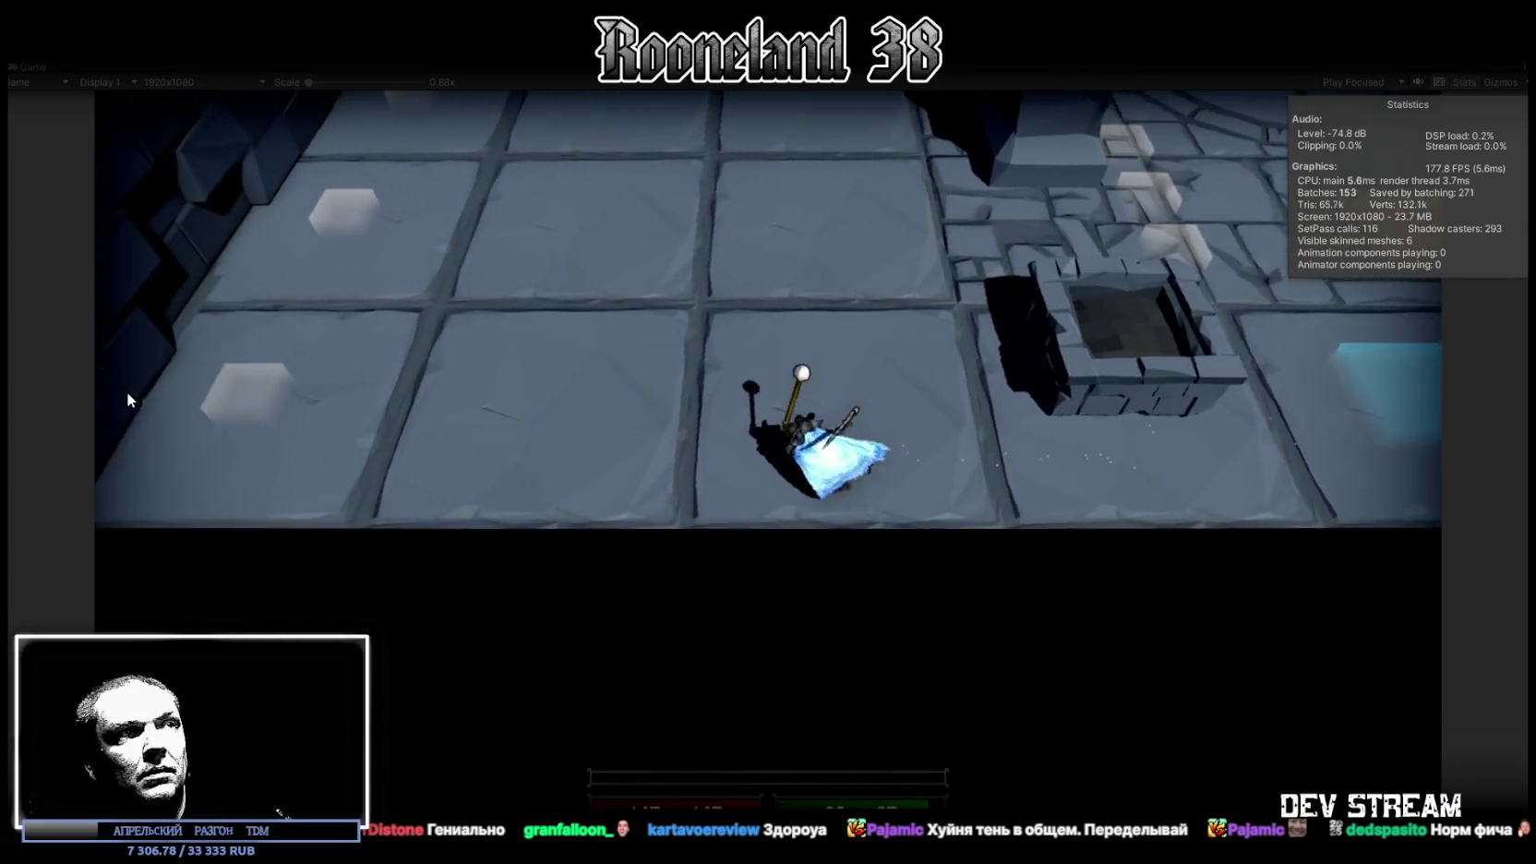
pyautogui.press('w')
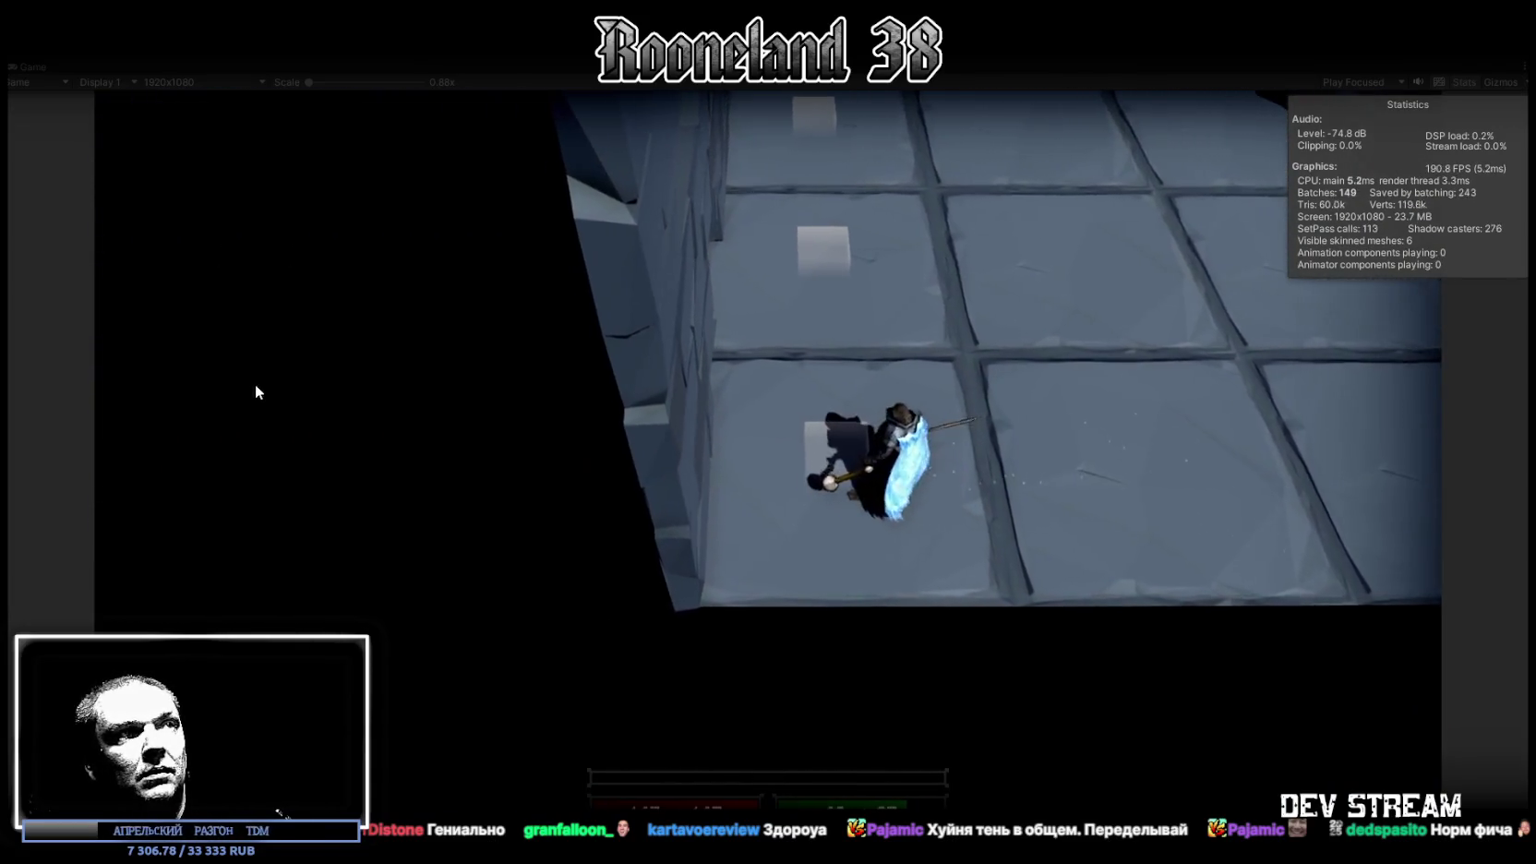
pyautogui.press('w')
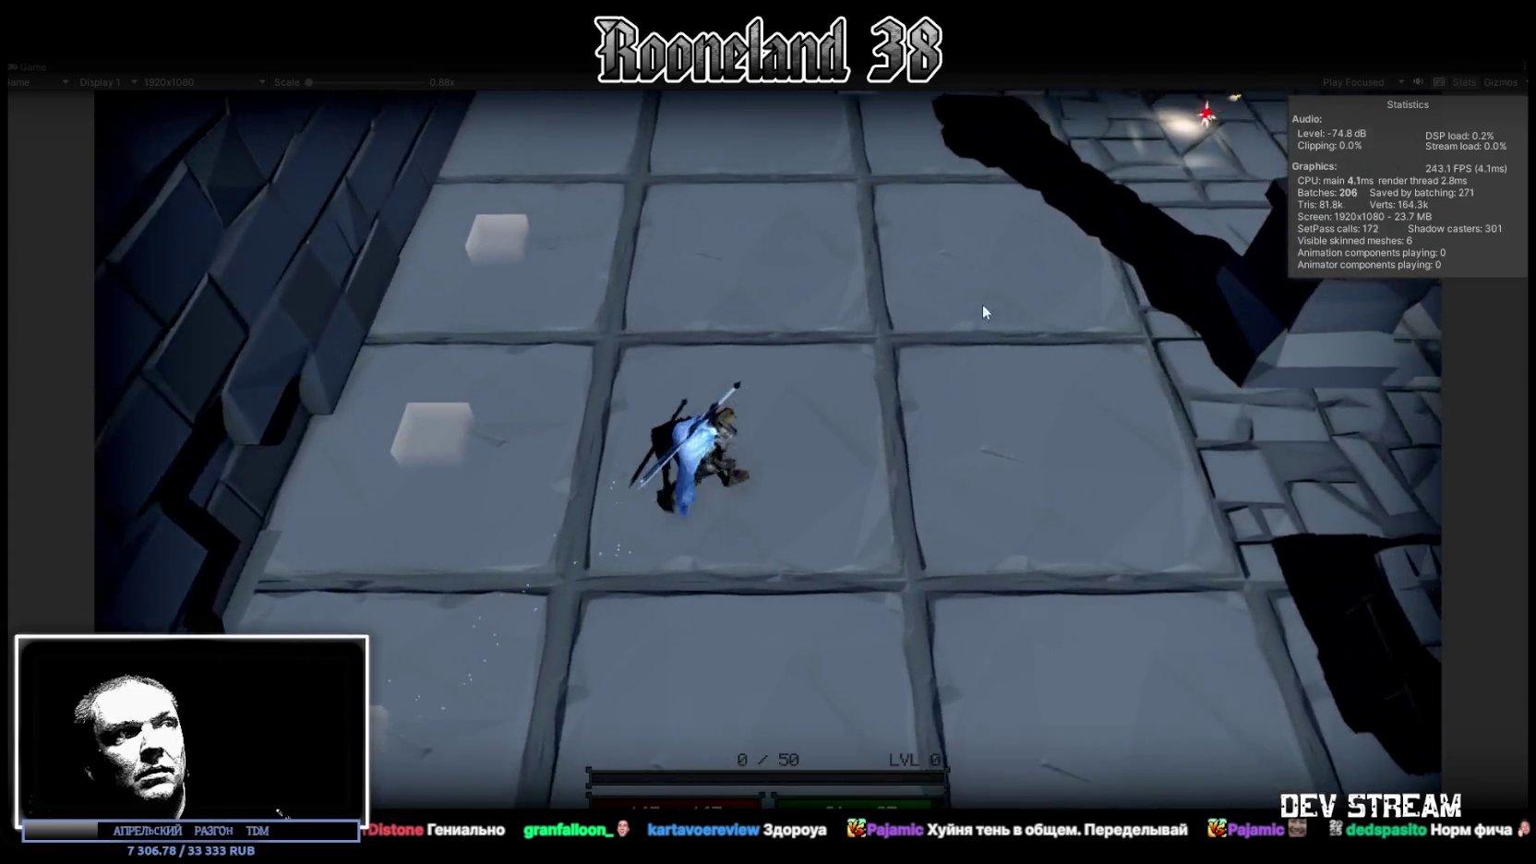
pyautogui.click(794, 207)
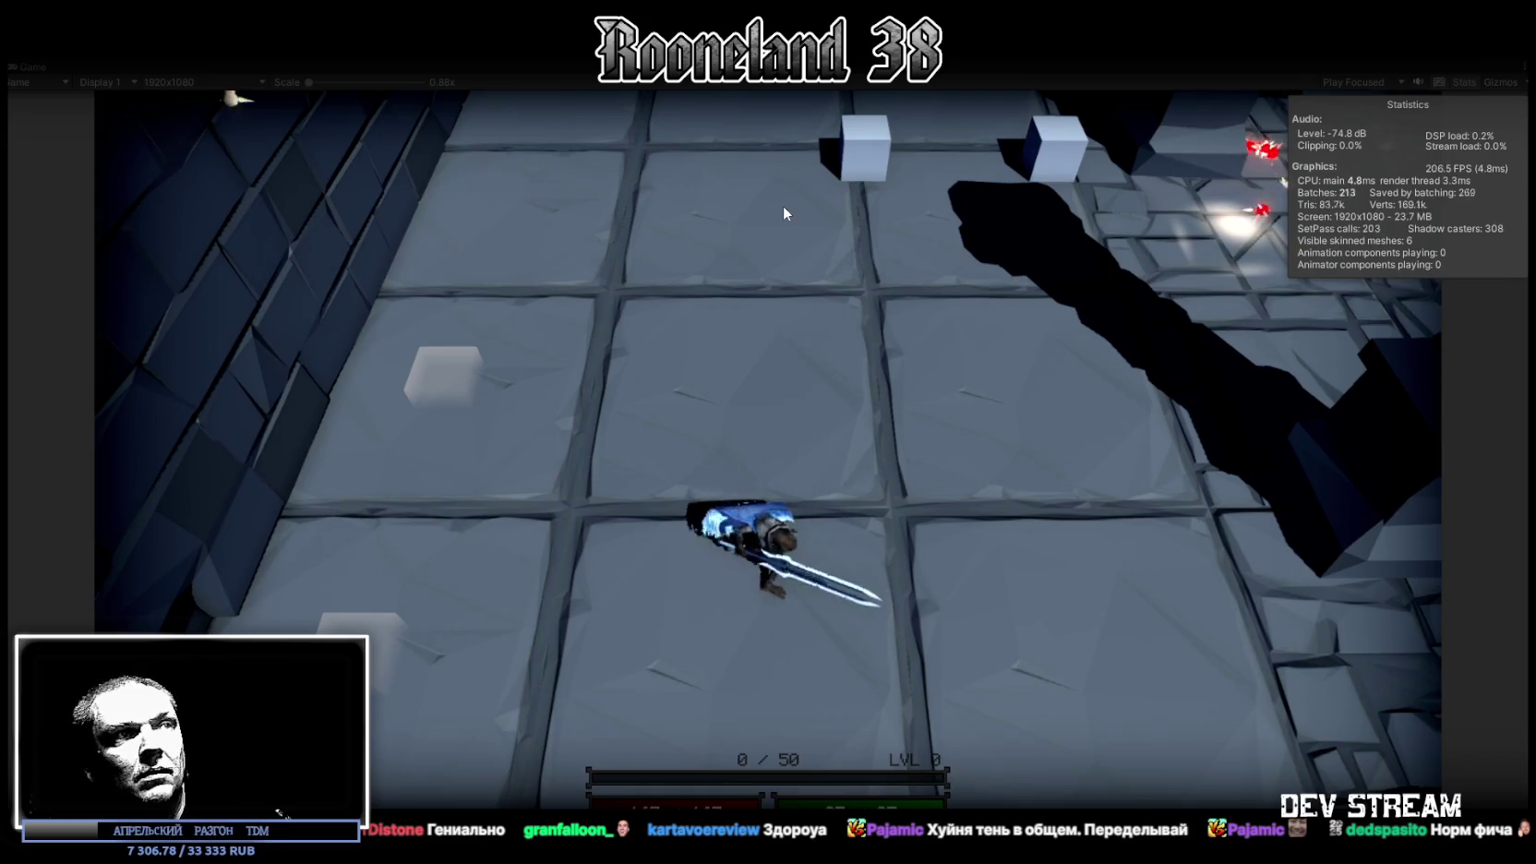
# Chain five sword slashes in place
pyautogui.click(784, 209)
pyautogui.click(783, 213)
pyautogui.click(785, 216)
pyautogui.click(782, 220)
pyautogui.click(782, 221)
# Walk to the green crystal, strike it twice, and stop Play mode
pyautogui.press('w')
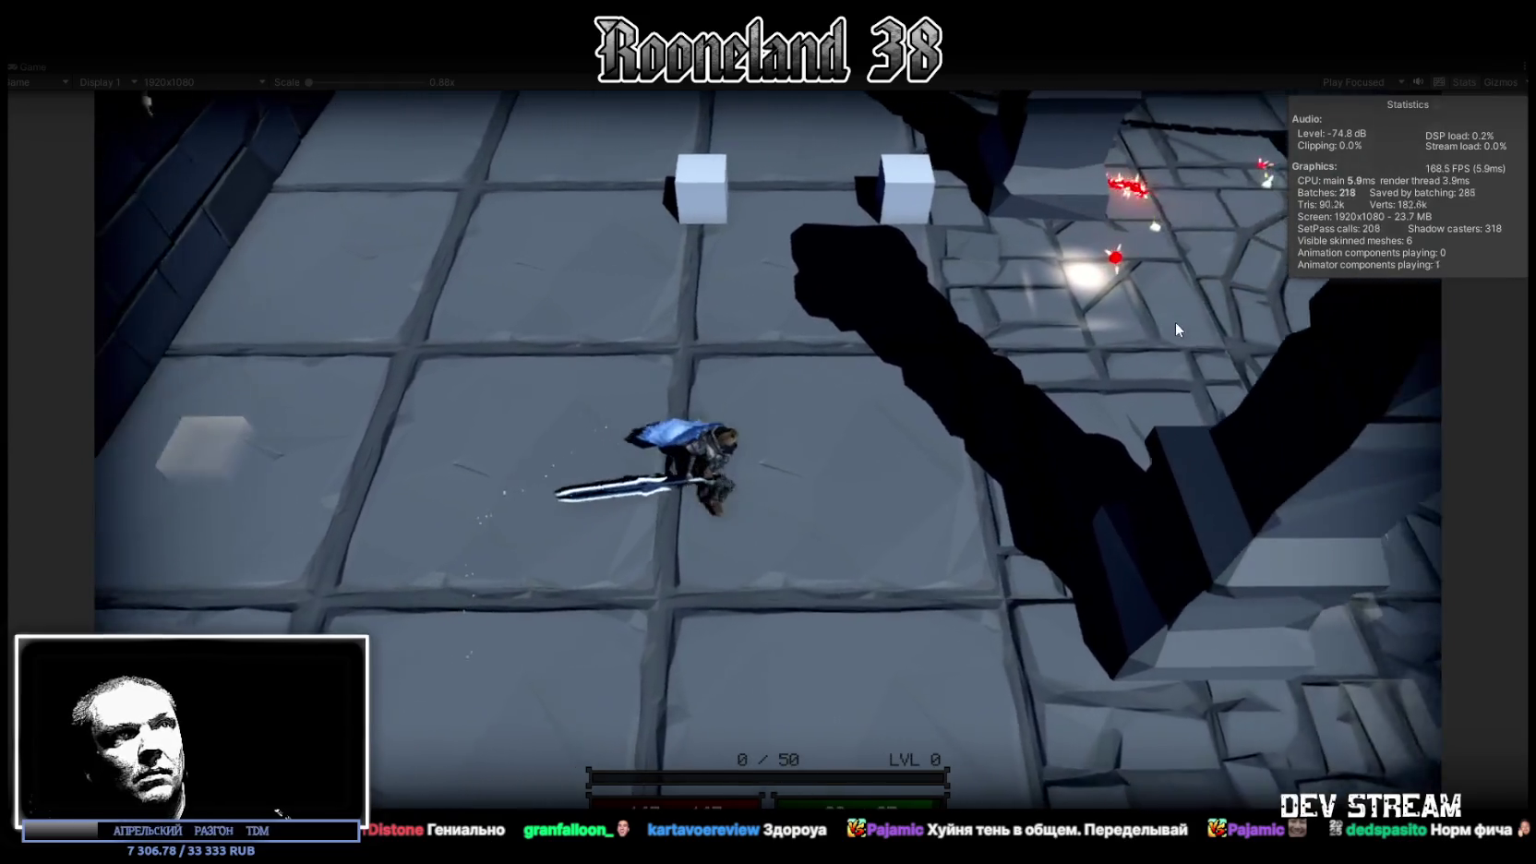
pyautogui.press('d')
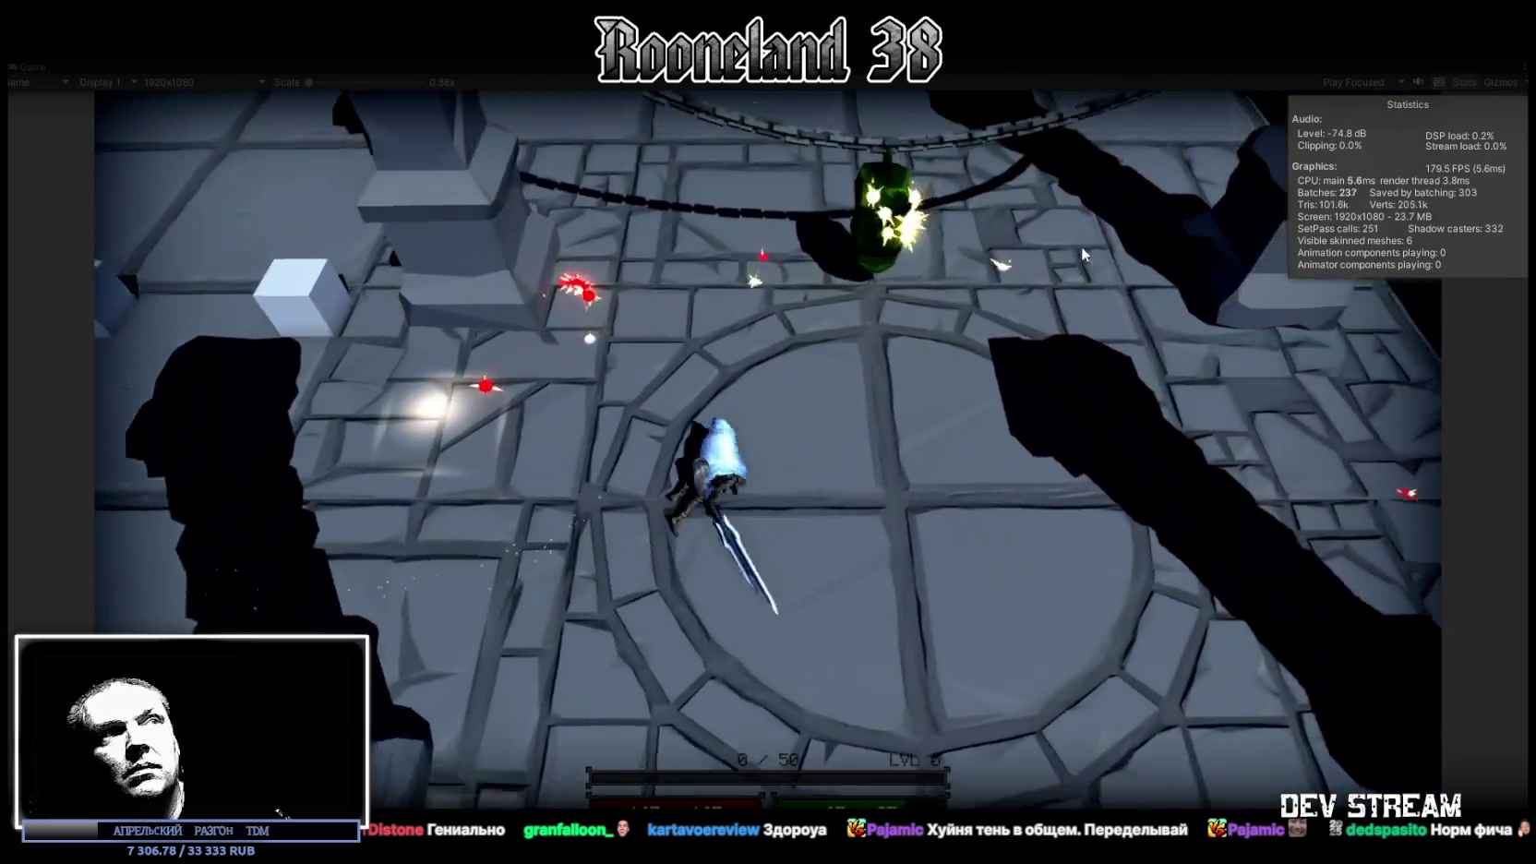
pyautogui.press('w')
pyautogui.click(783, 329)
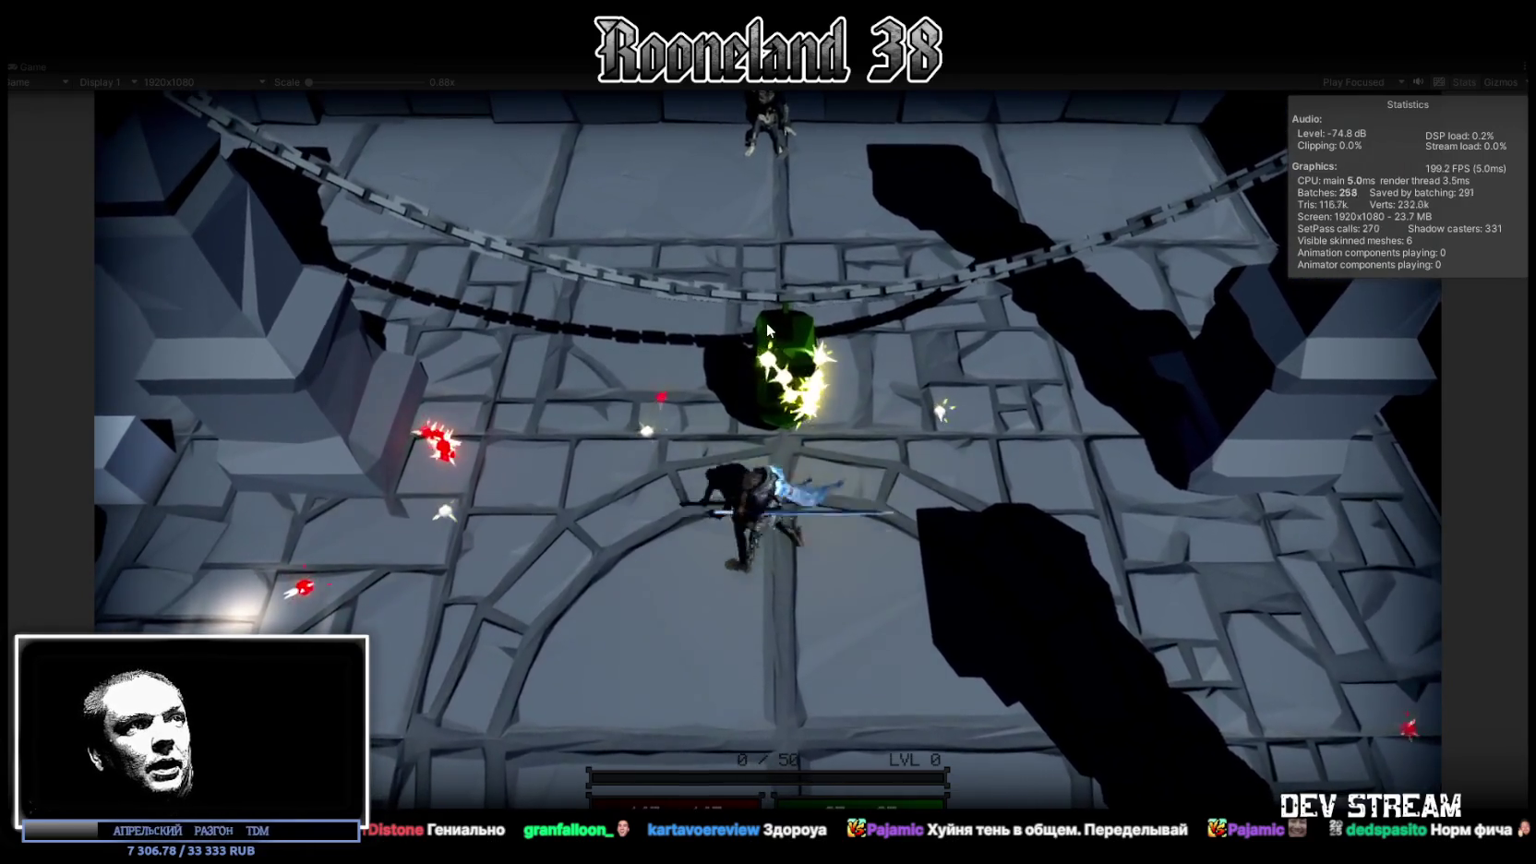
pyautogui.click(766, 321)
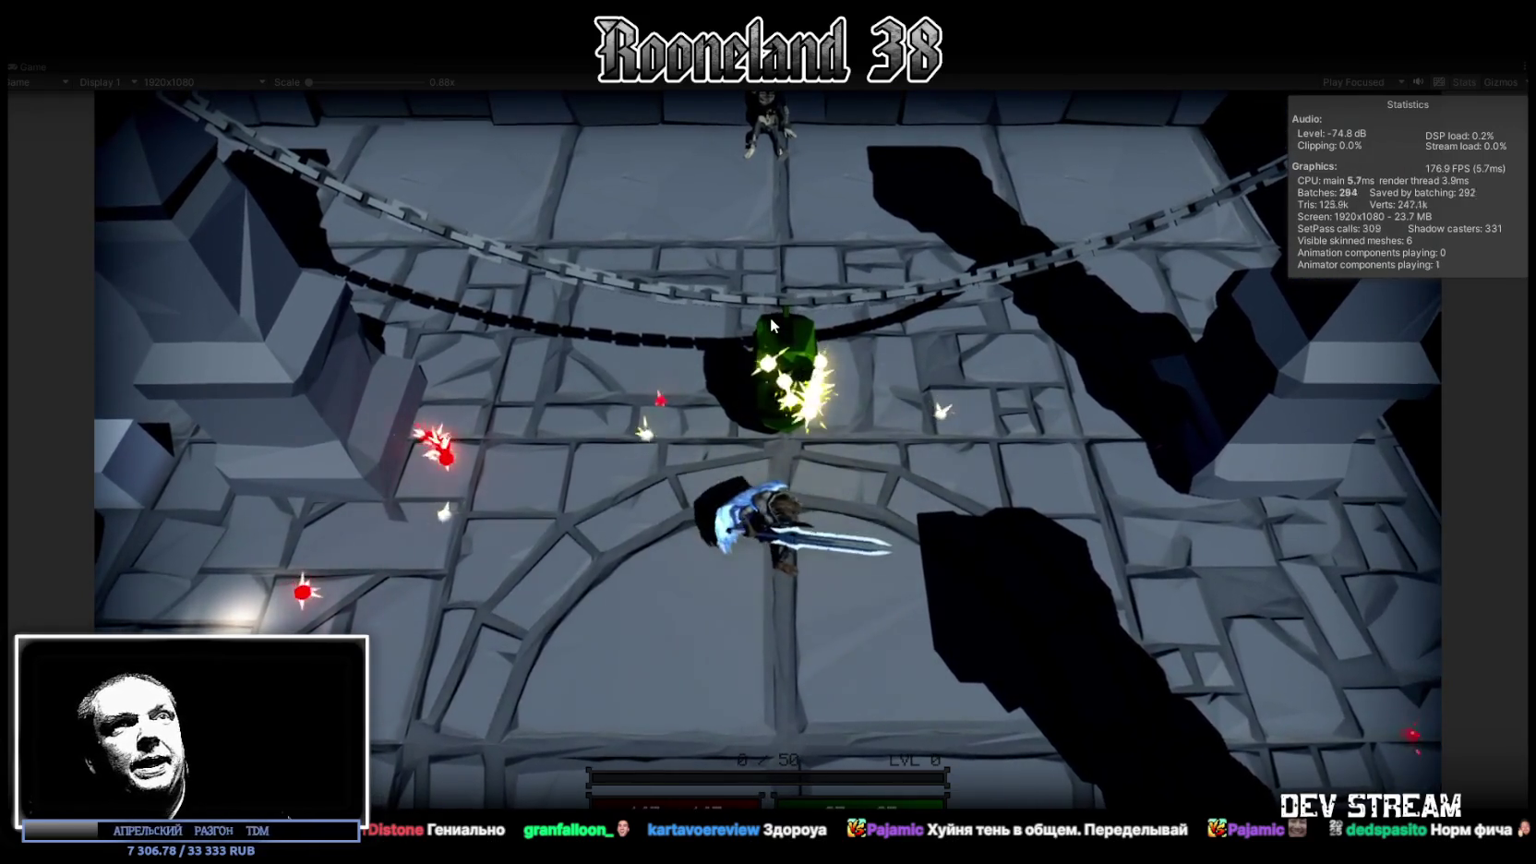
pyautogui.click(762, 41)
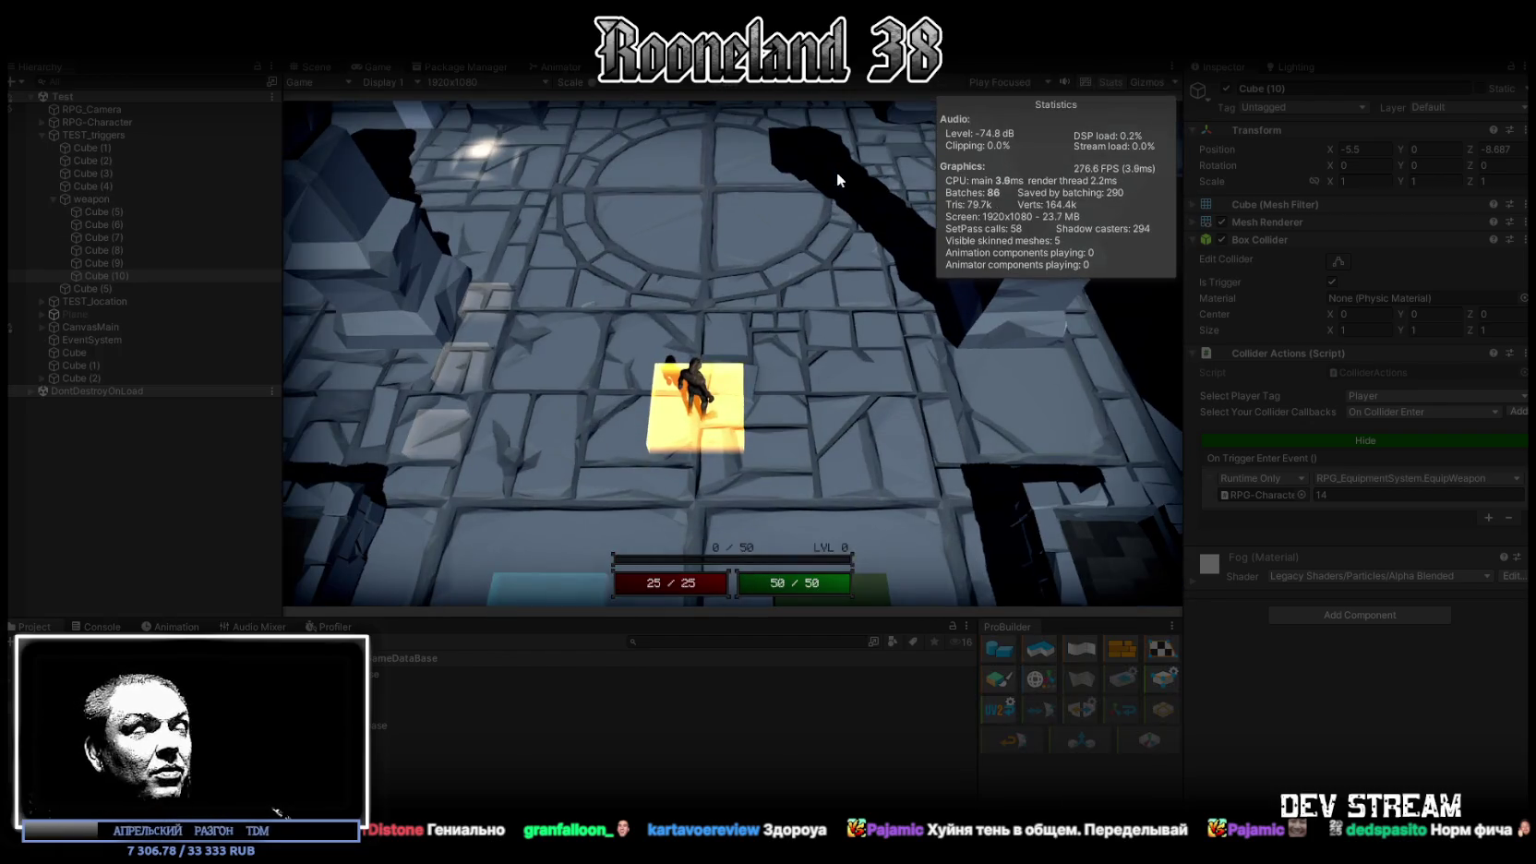
# Walk from the yellow cube onto the green cube (health 167, mana 87), then the blue cube, then past the white cubes
pyautogui.click(836, 171)
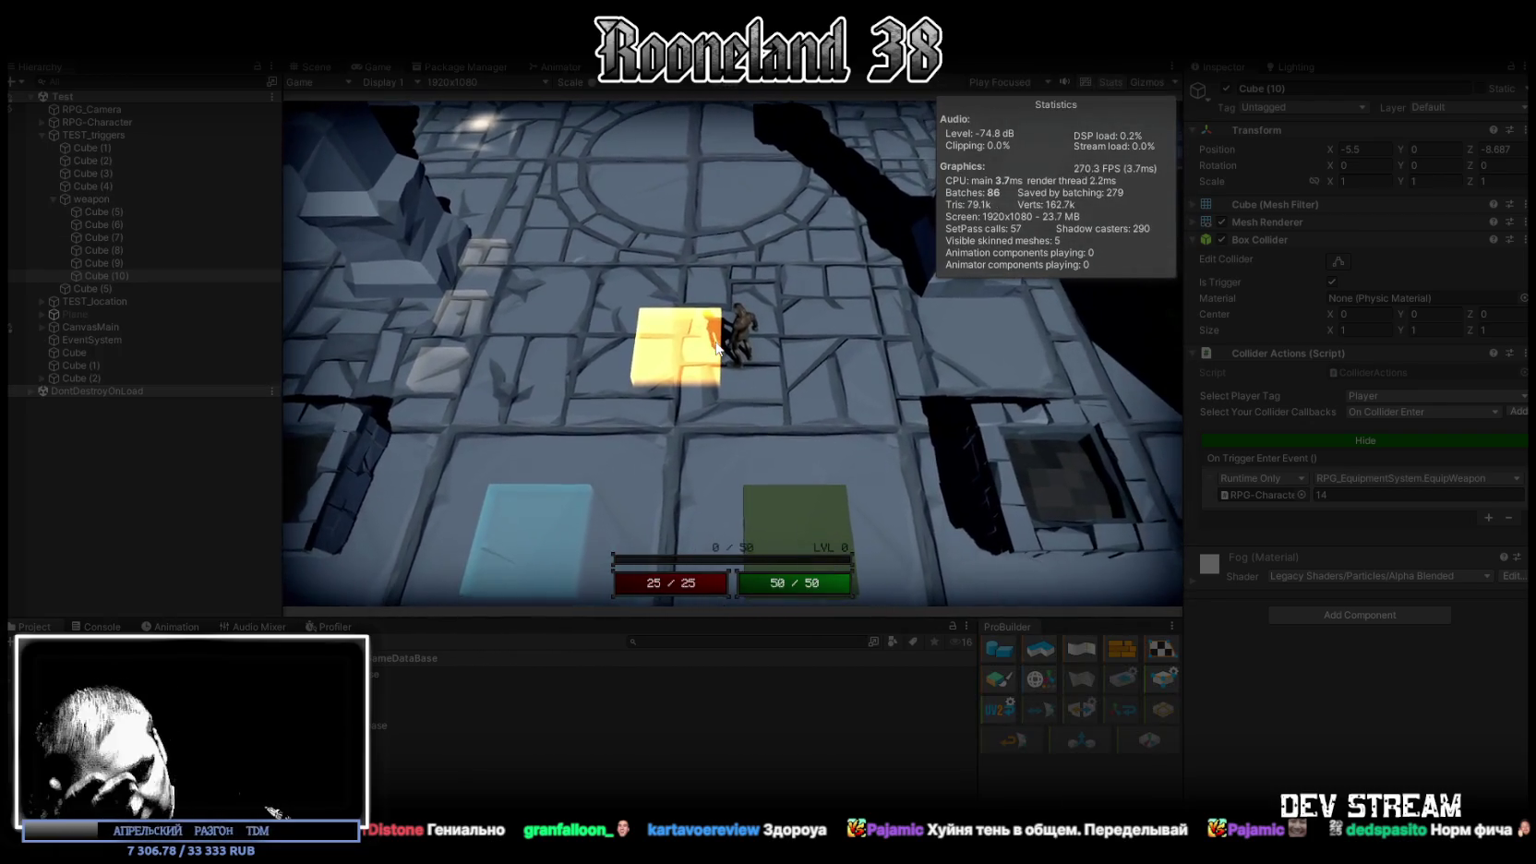
pyautogui.press('s')
pyautogui.press('a')
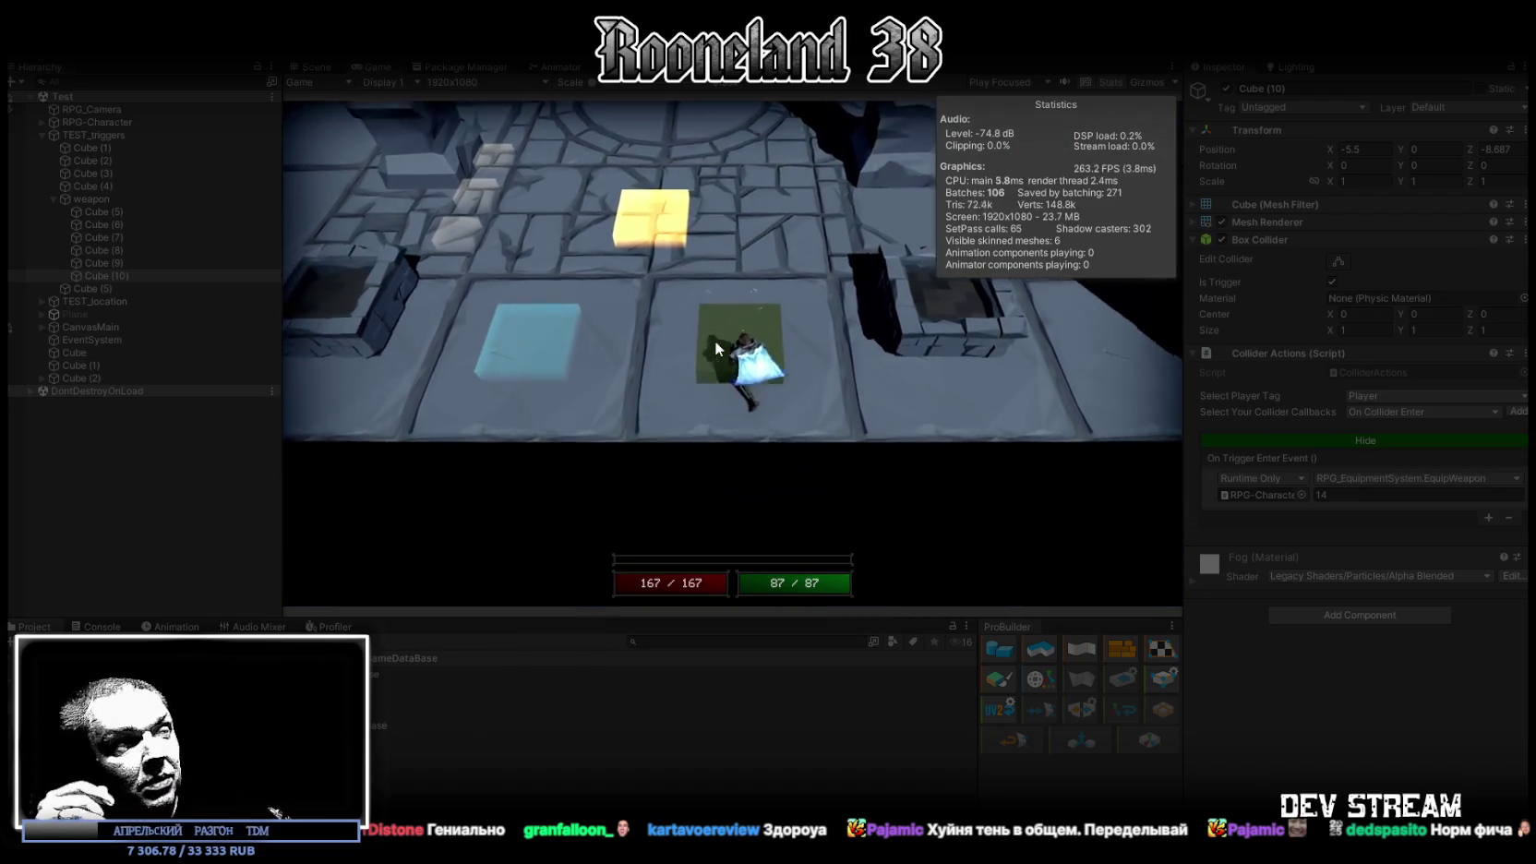
pyautogui.press('w')
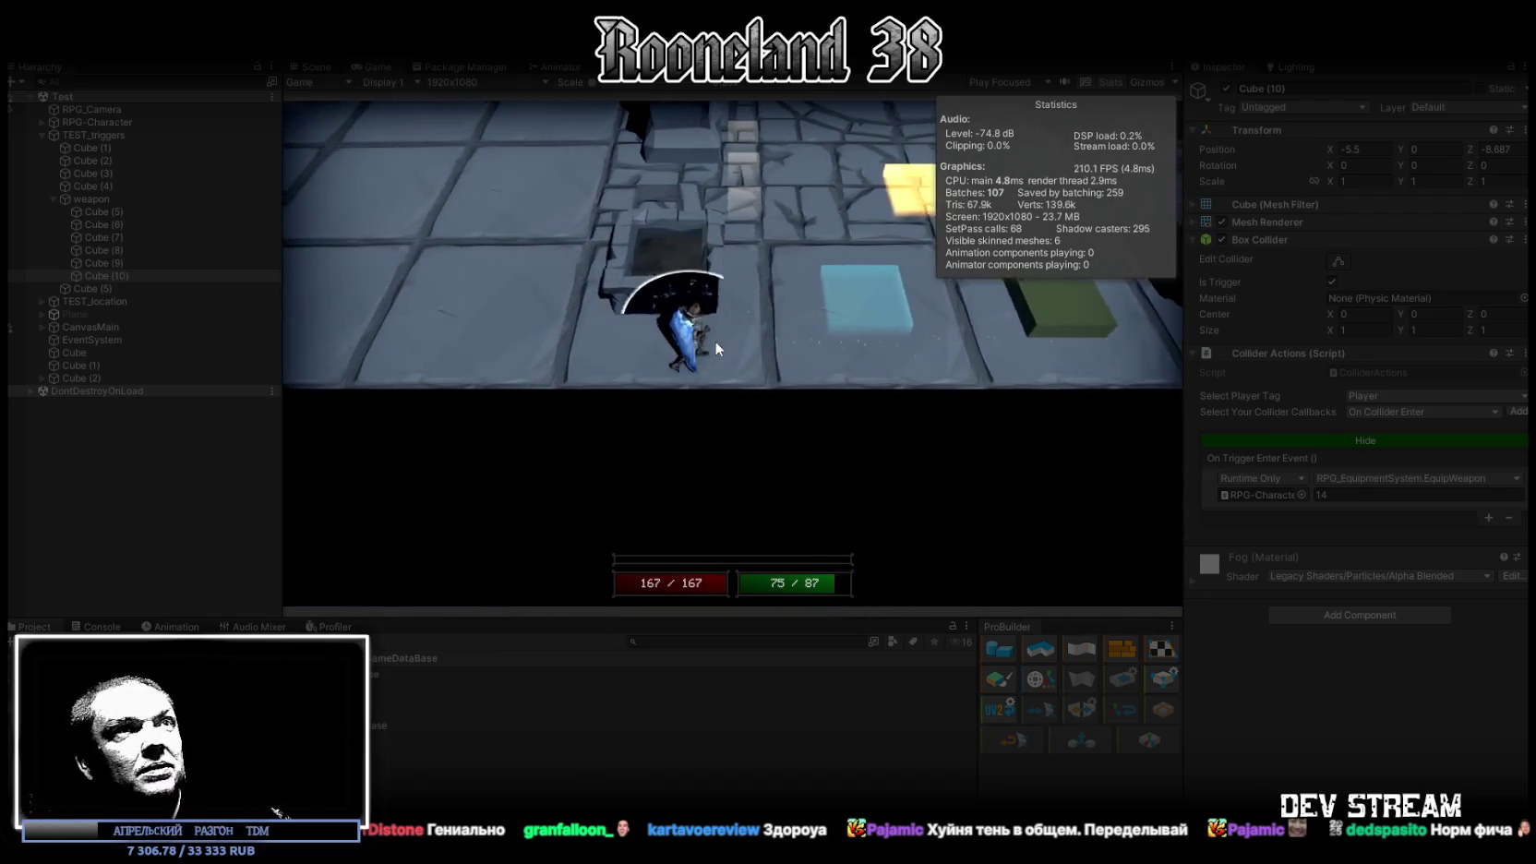
pyautogui.press('w')
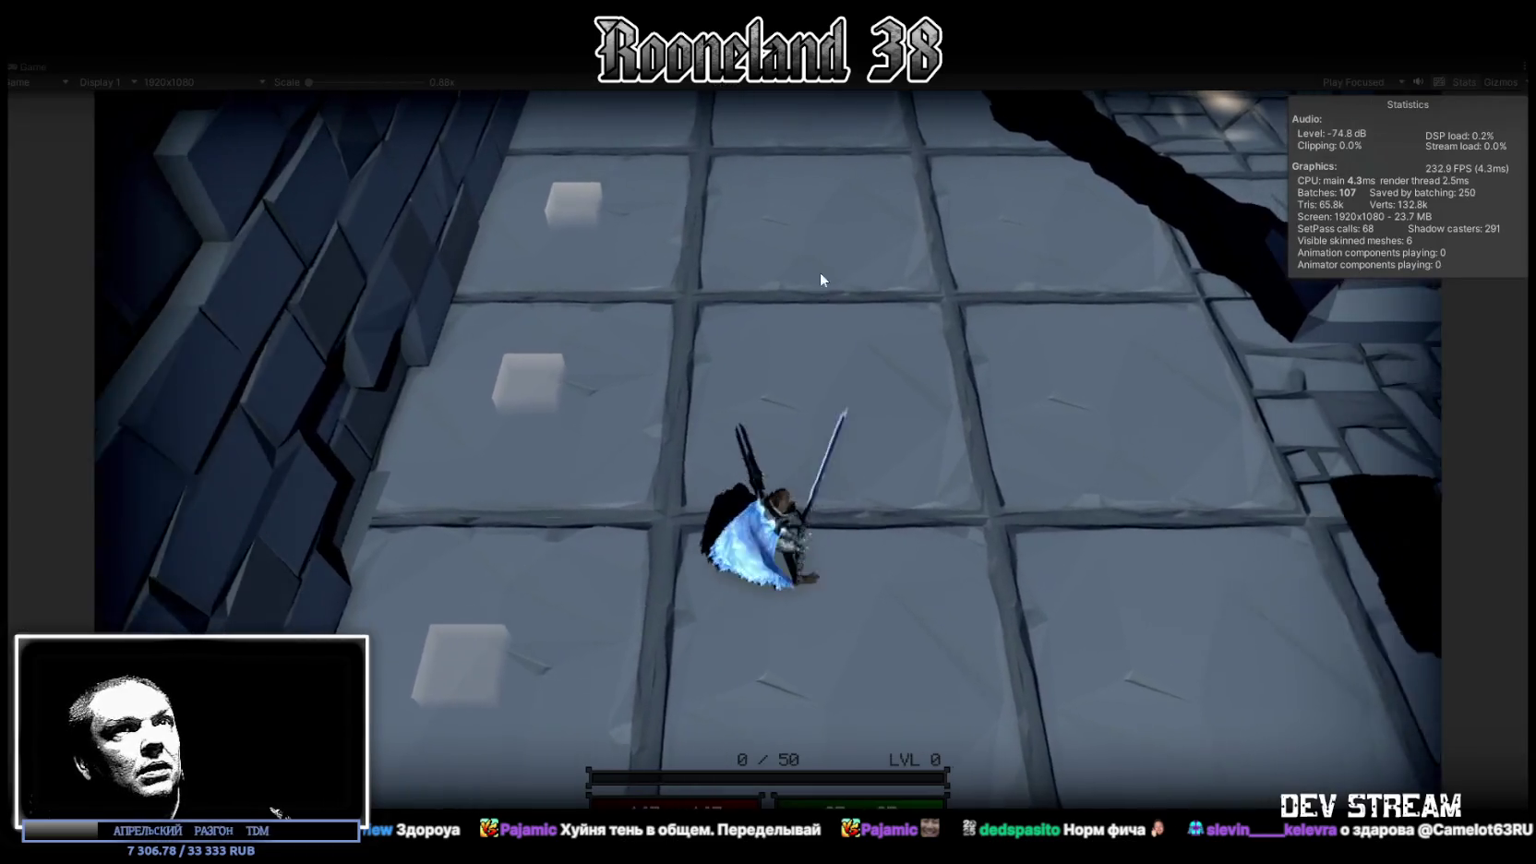
# Walk the hero across the round tiled floor, down to the glowing trigger tile and back
pyautogui.press('w')
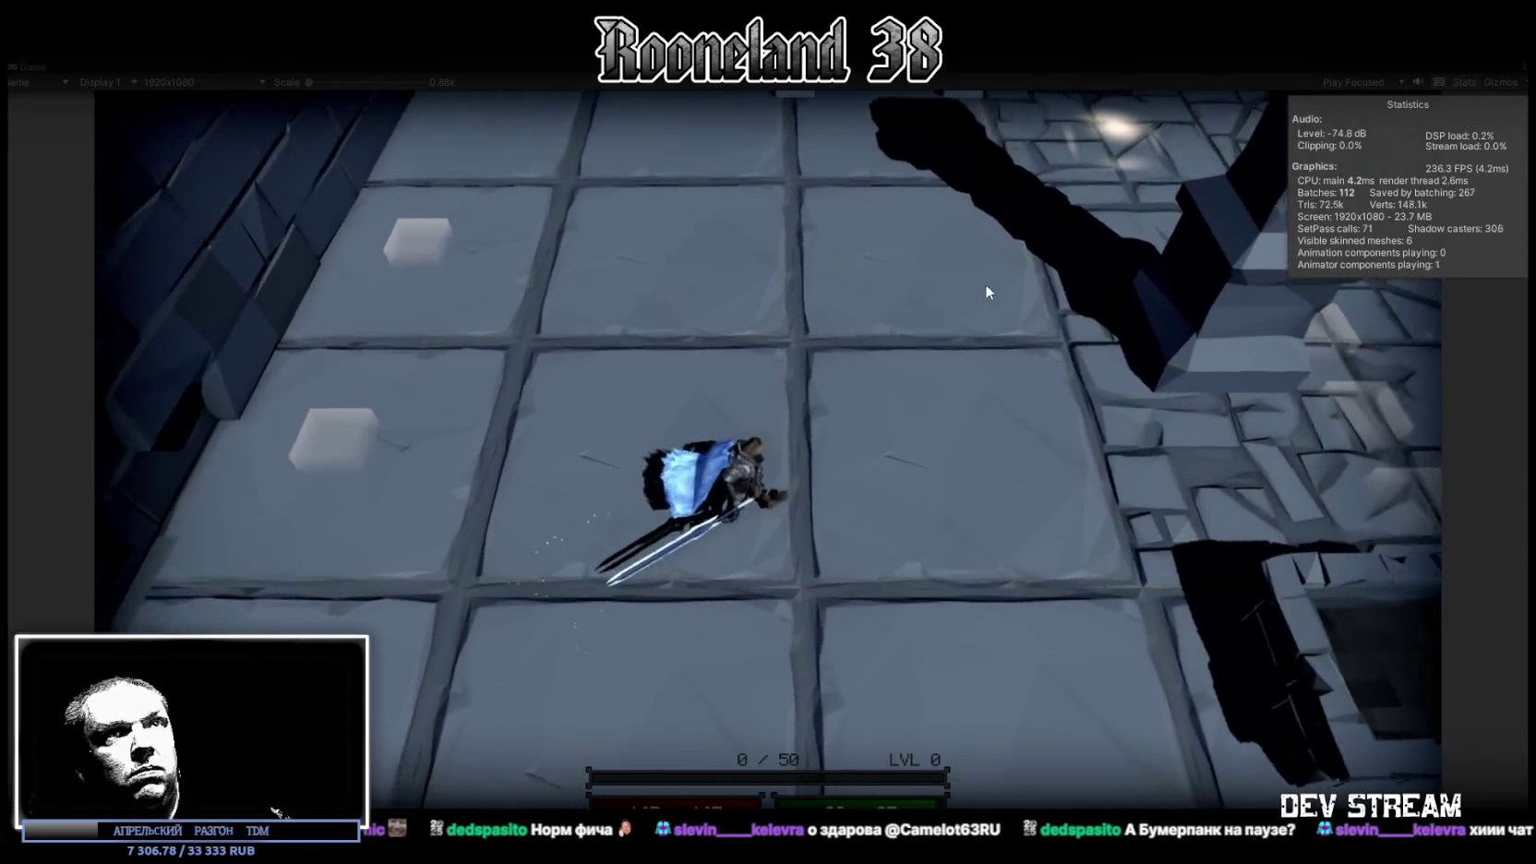
pyautogui.press('d')
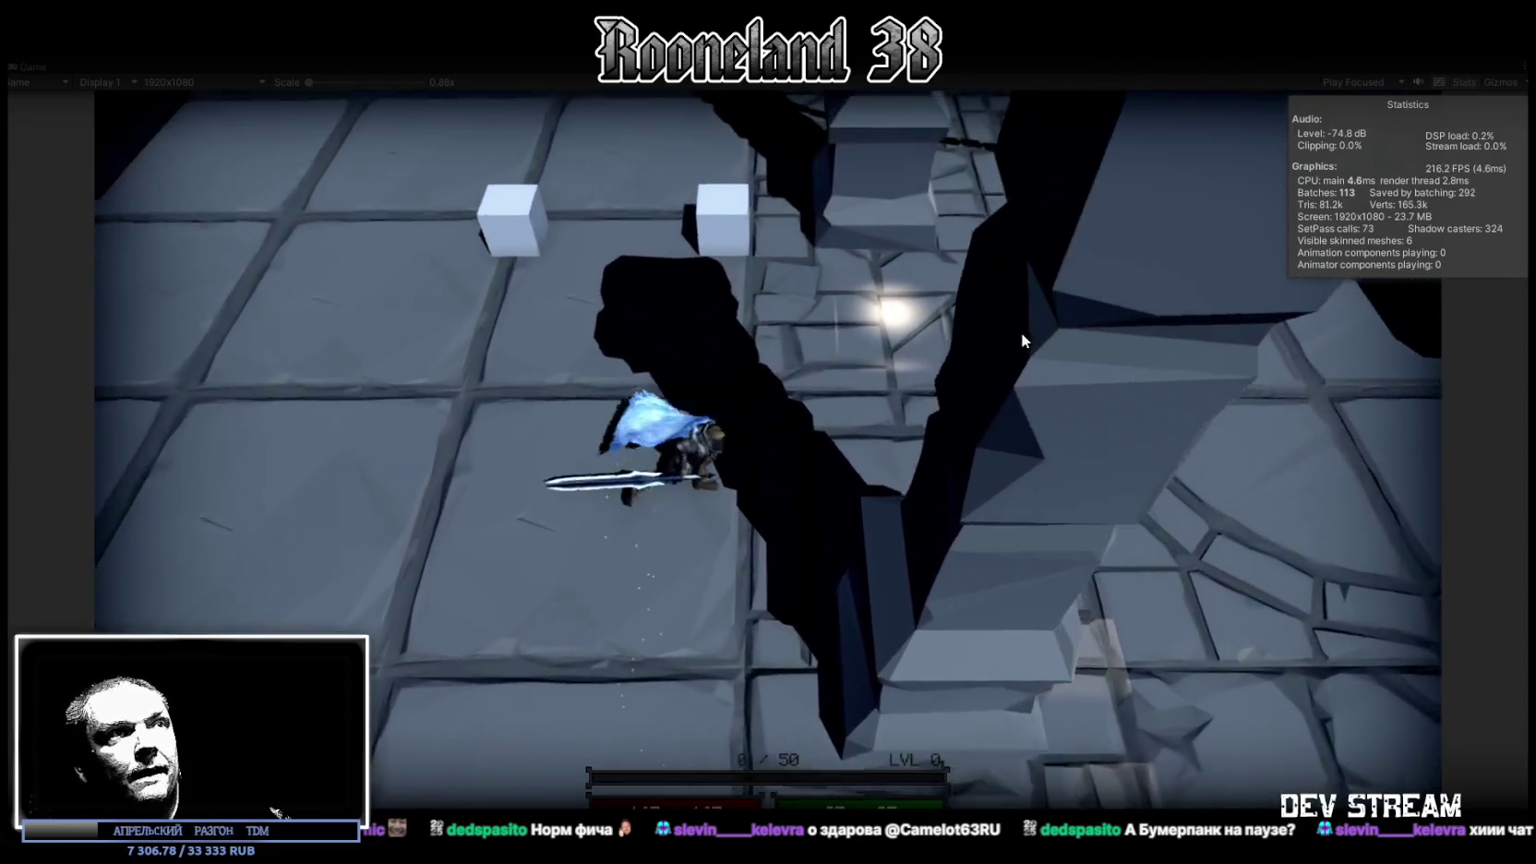
pyautogui.press('d')
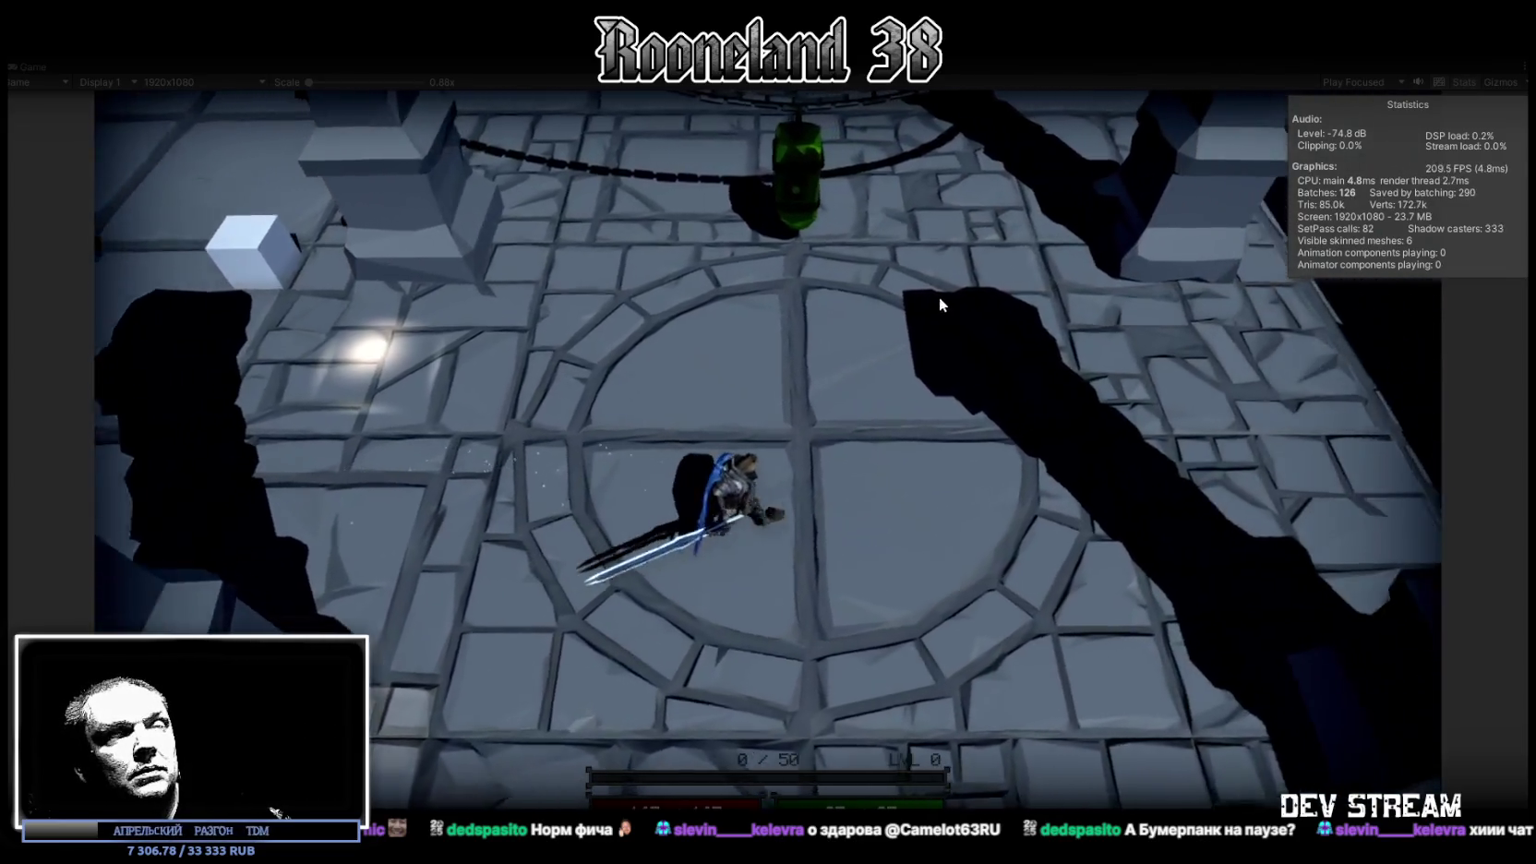
pyautogui.press('s')
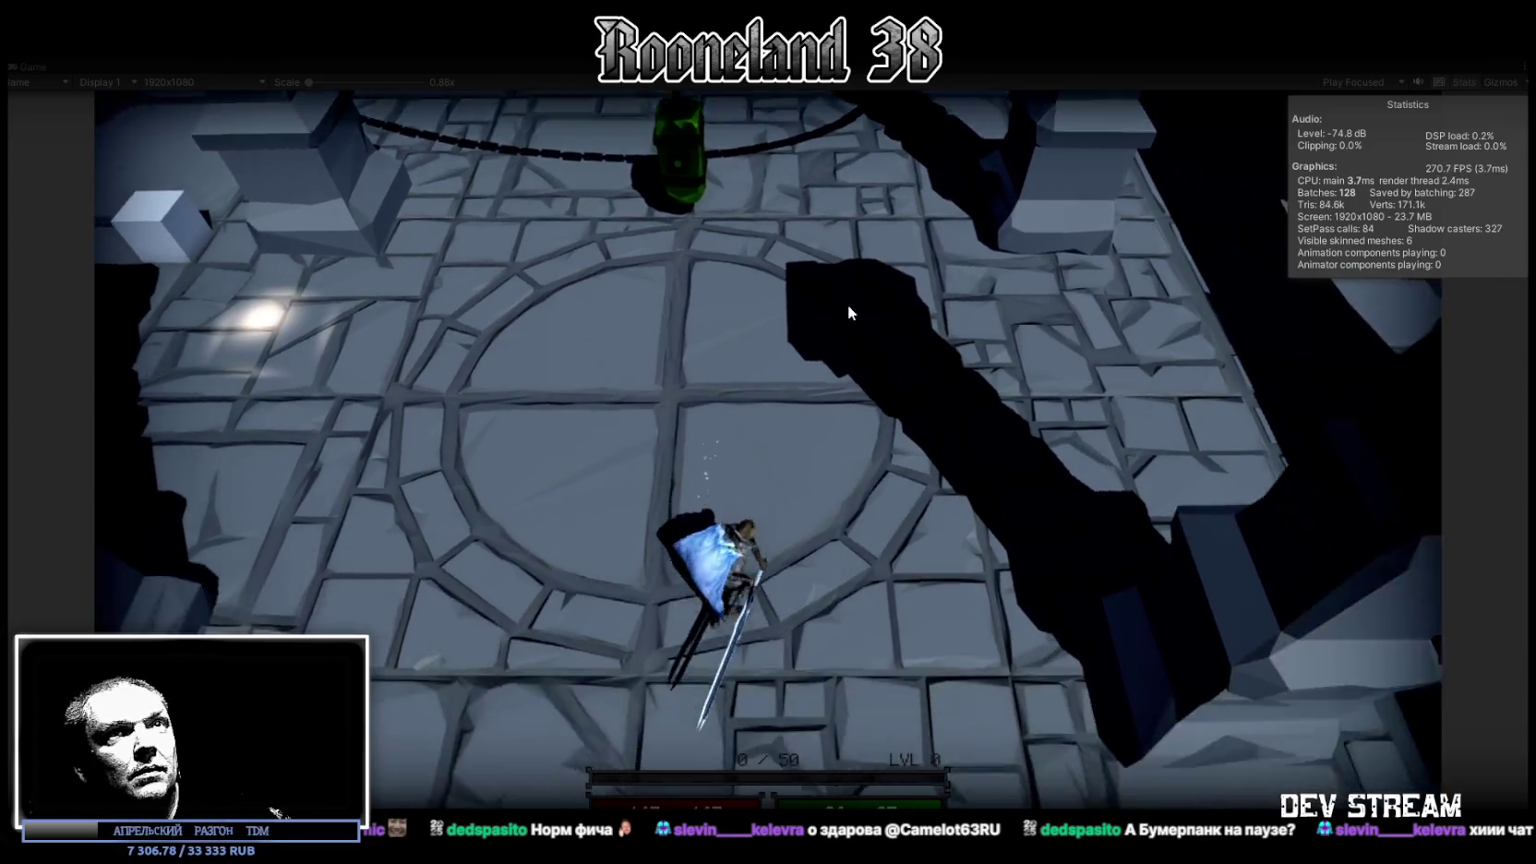
pyautogui.press('w')
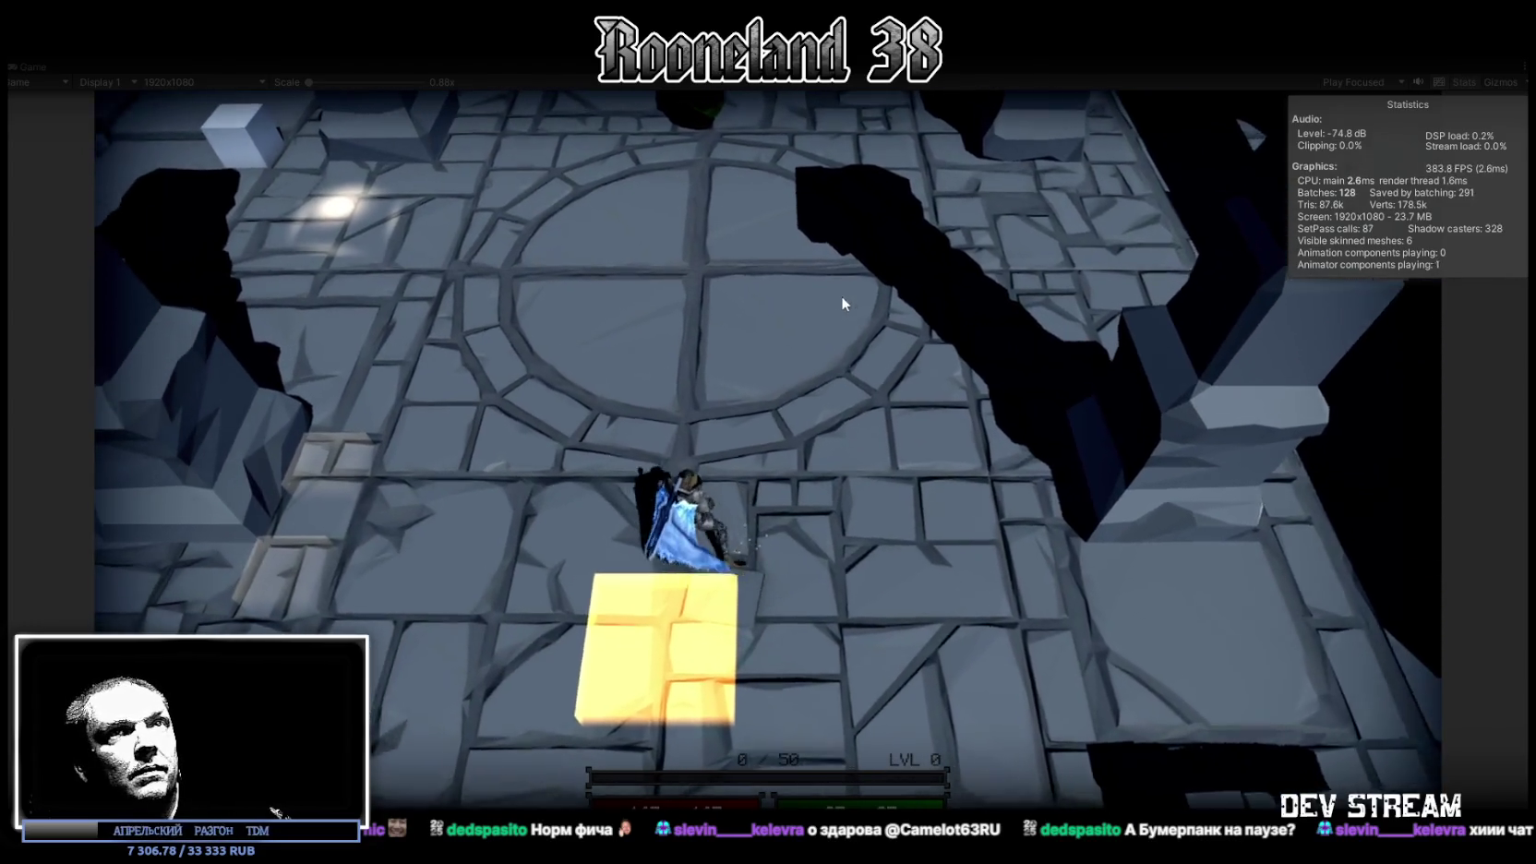
pyautogui.press('a')
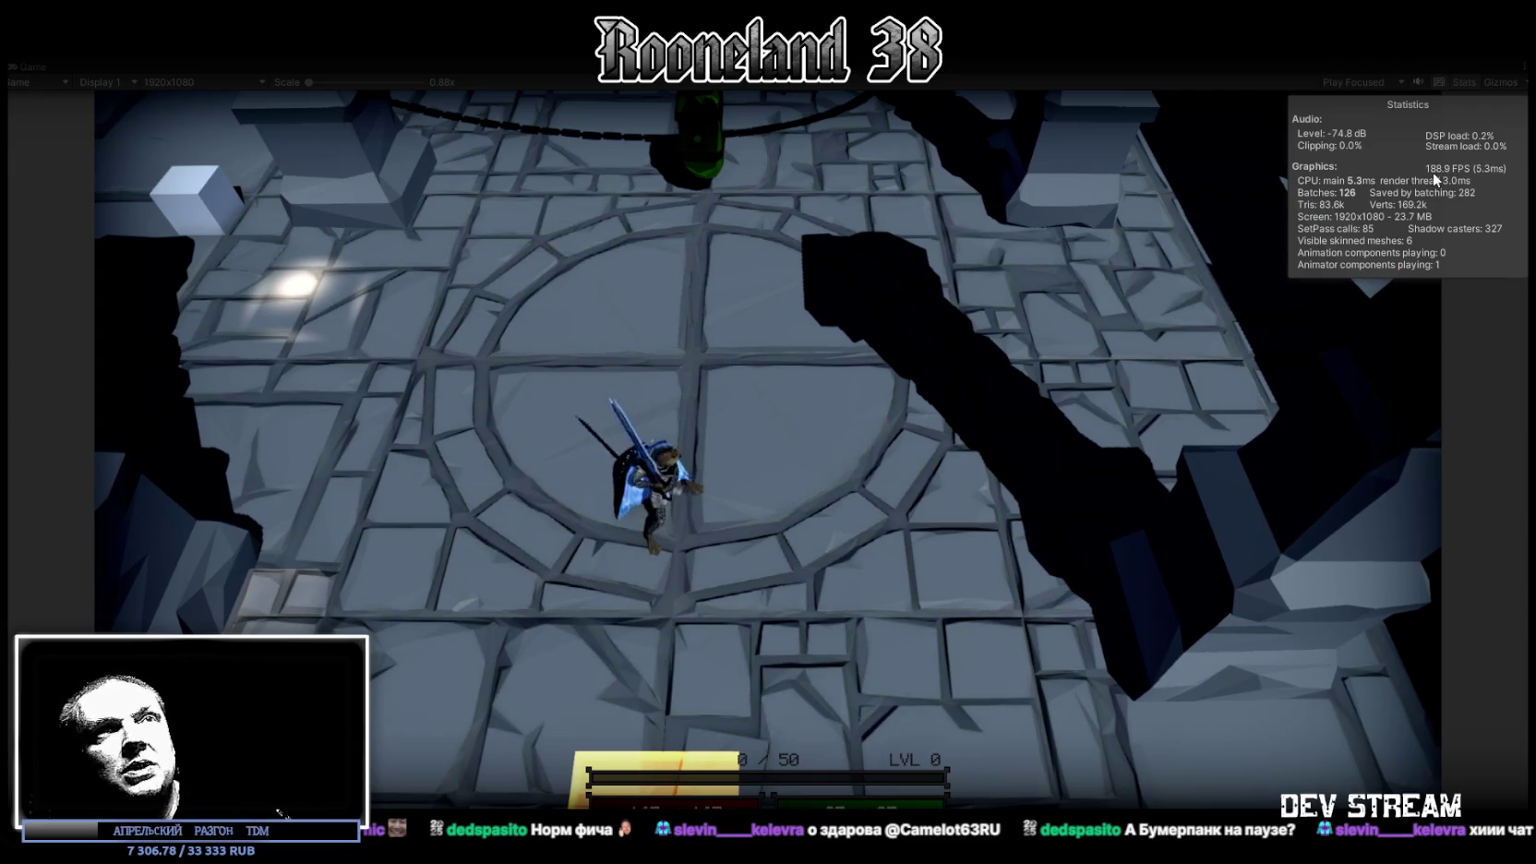
pyautogui.press('d')
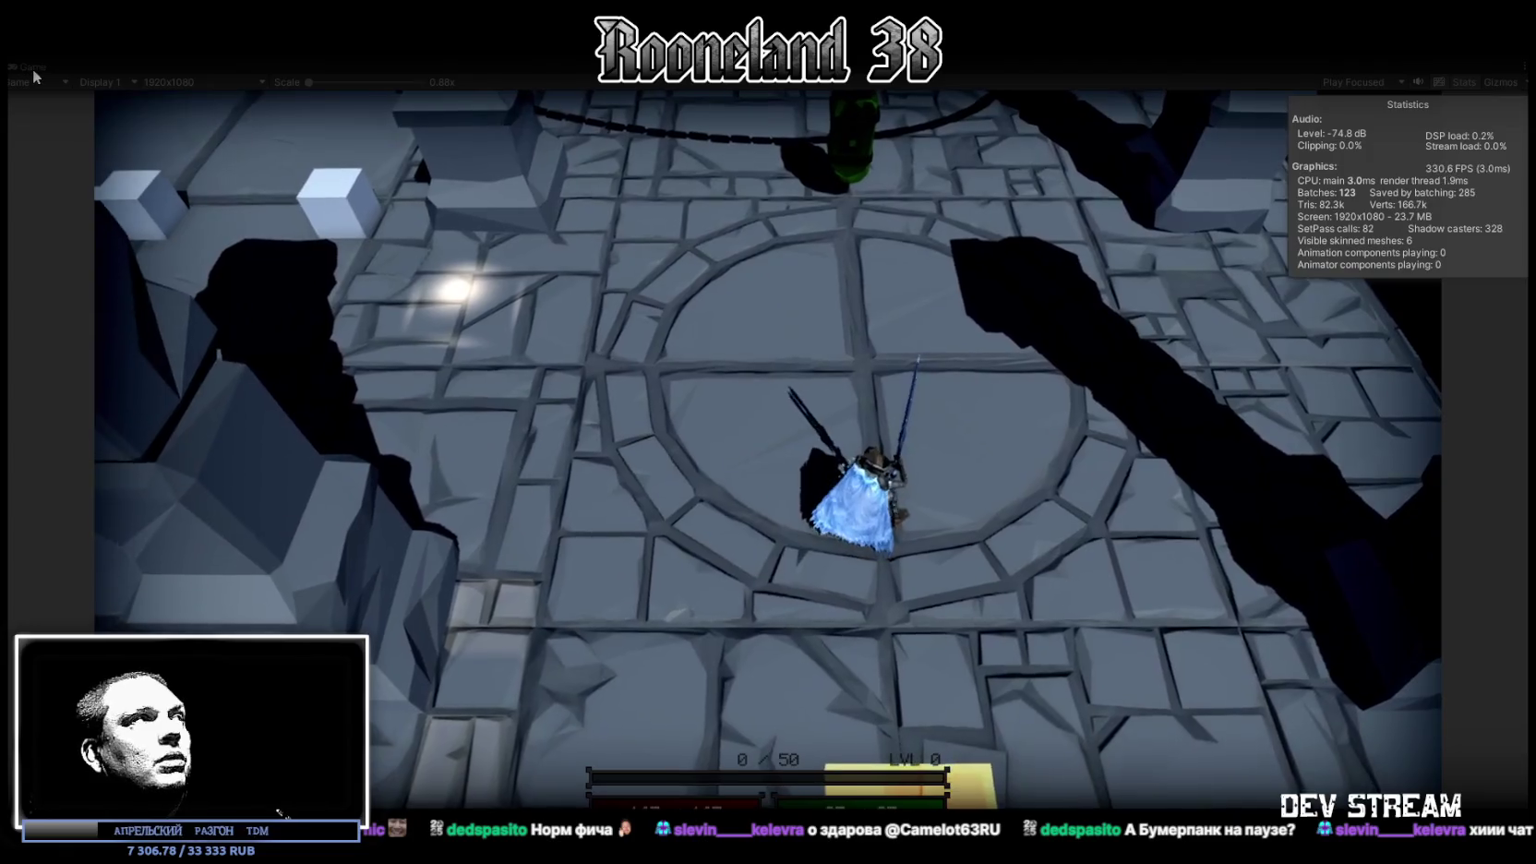
# Restore the editor layout and maximize the Profiler showing CPU Usage
pyautogui.doubleClick(34, 72)
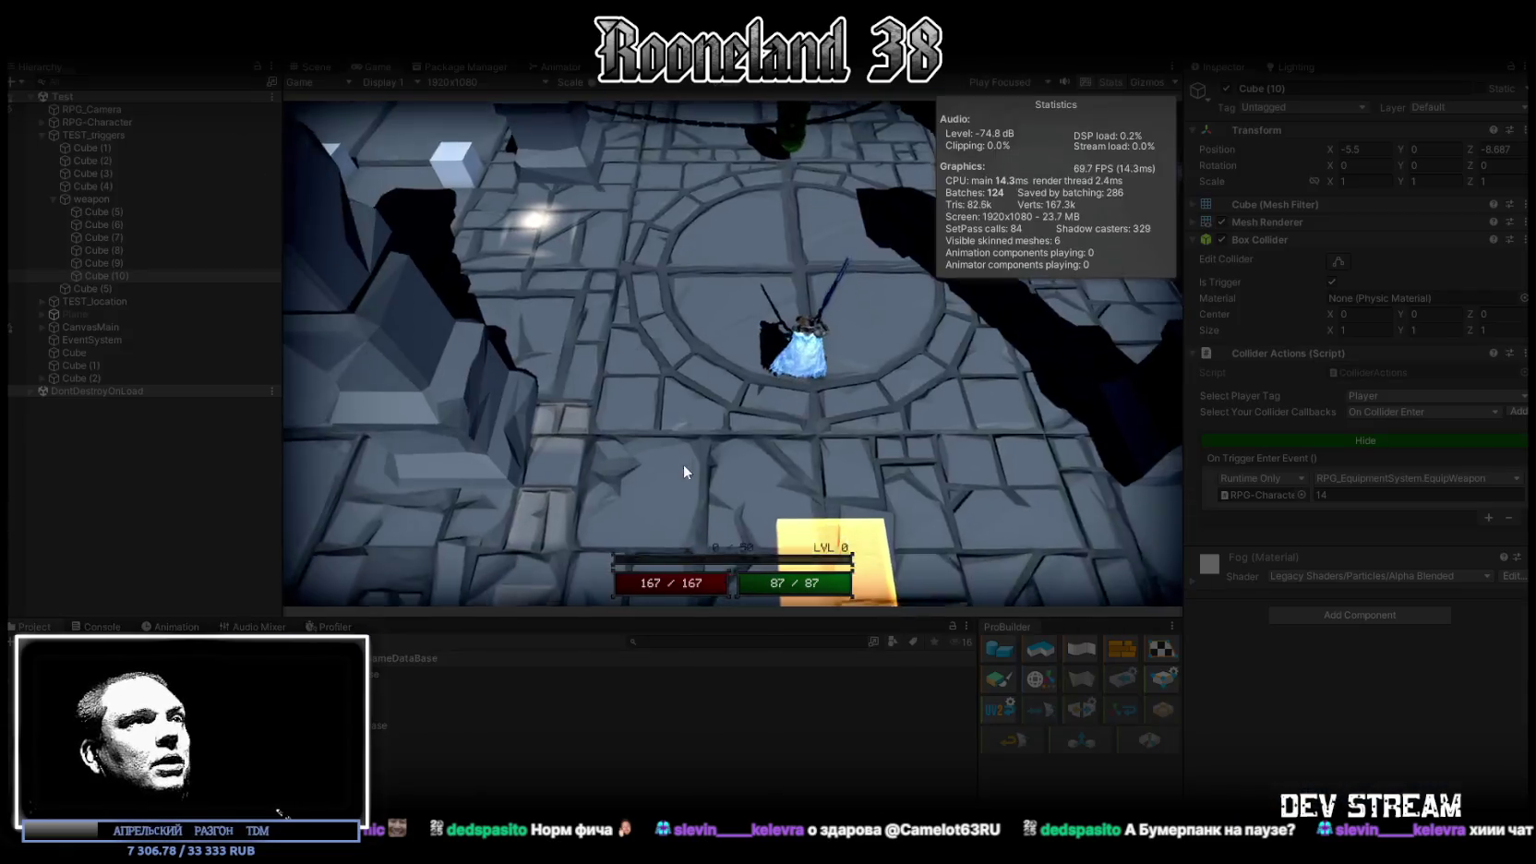
pyautogui.click(323, 630)
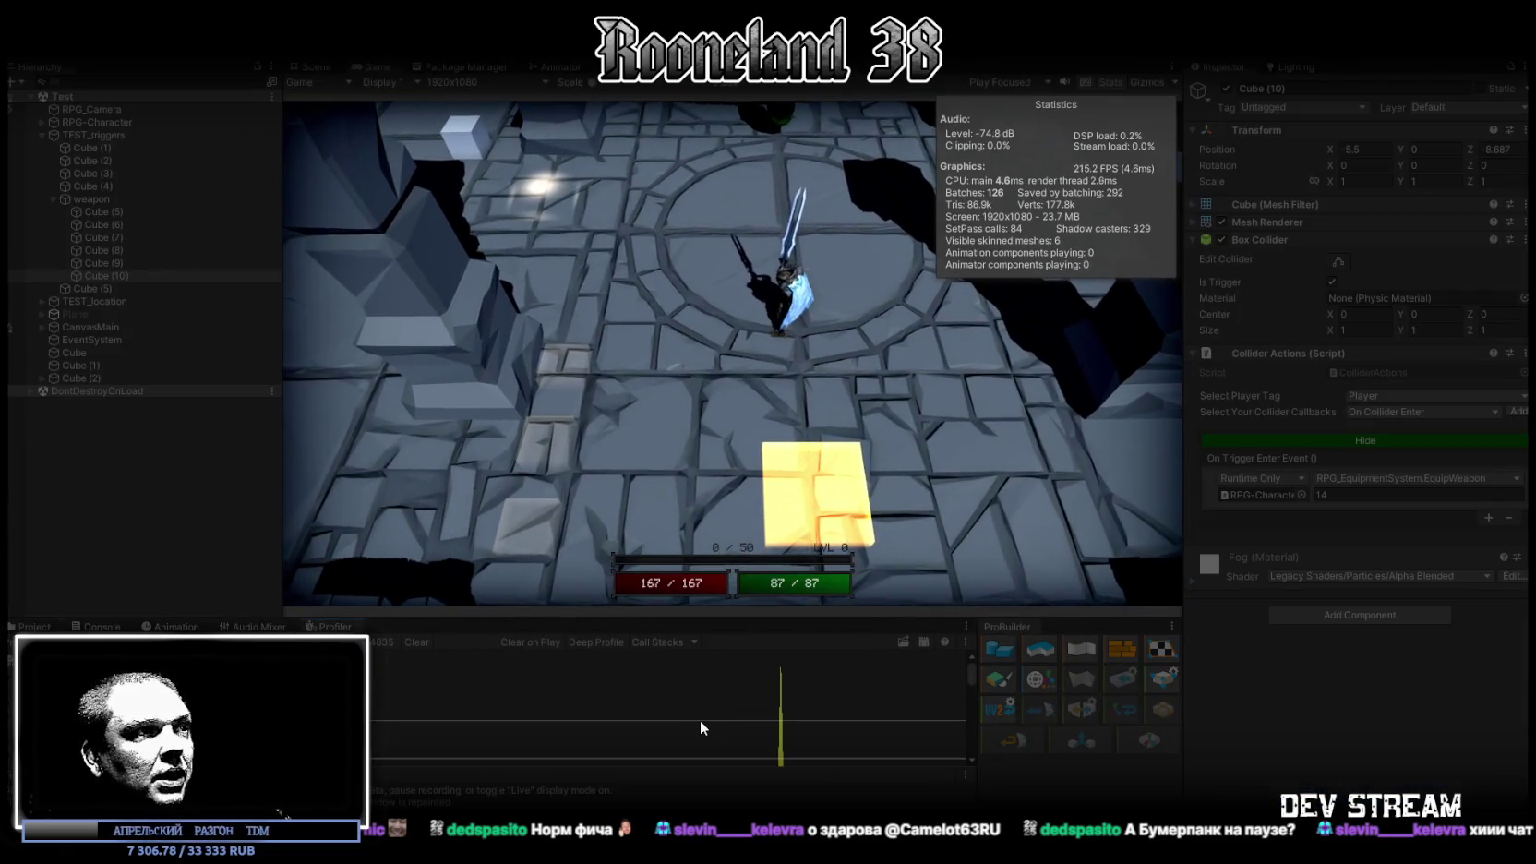
pyautogui.doubleClick(322, 628)
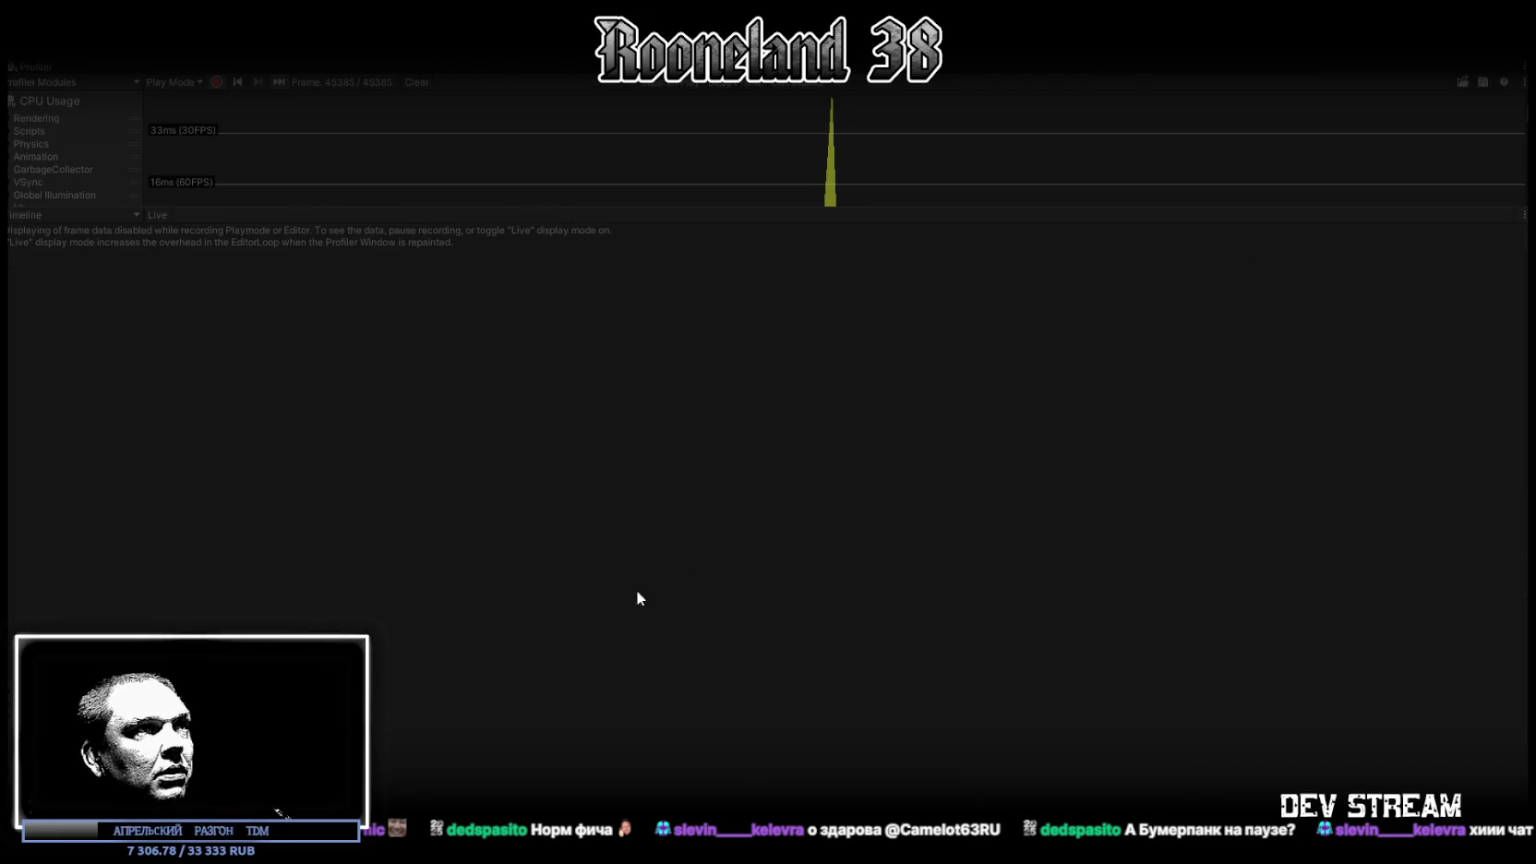
# Enlarge the Profiler charts to show Rendering, Memory and Audio, re-dock it, and make the hero attack
pyautogui.moveTo(695, 210); pyautogui.dragTo(710, 568)
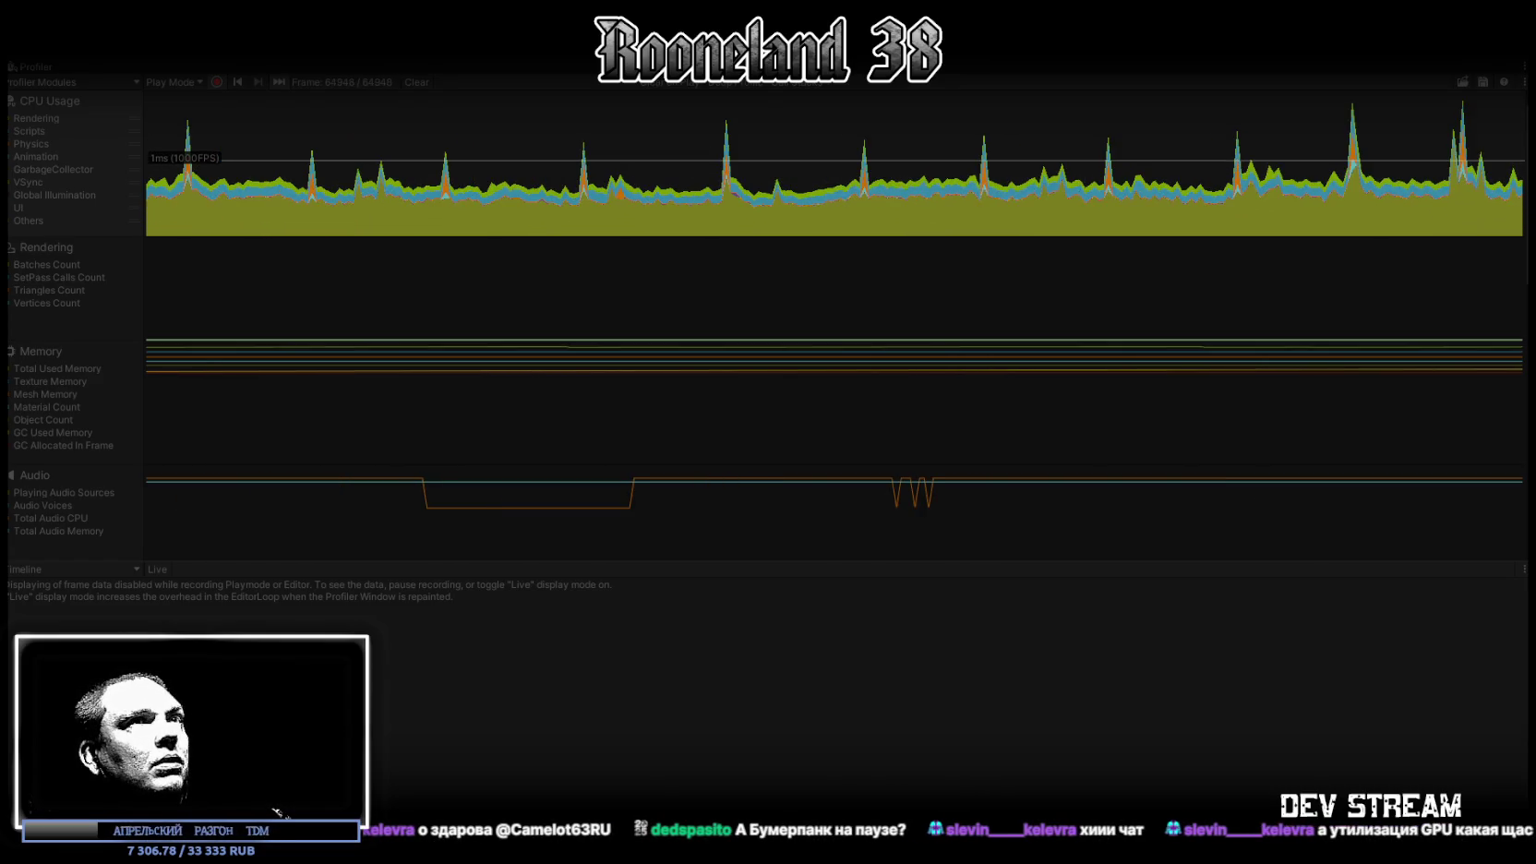
pyautogui.click(30, 68)
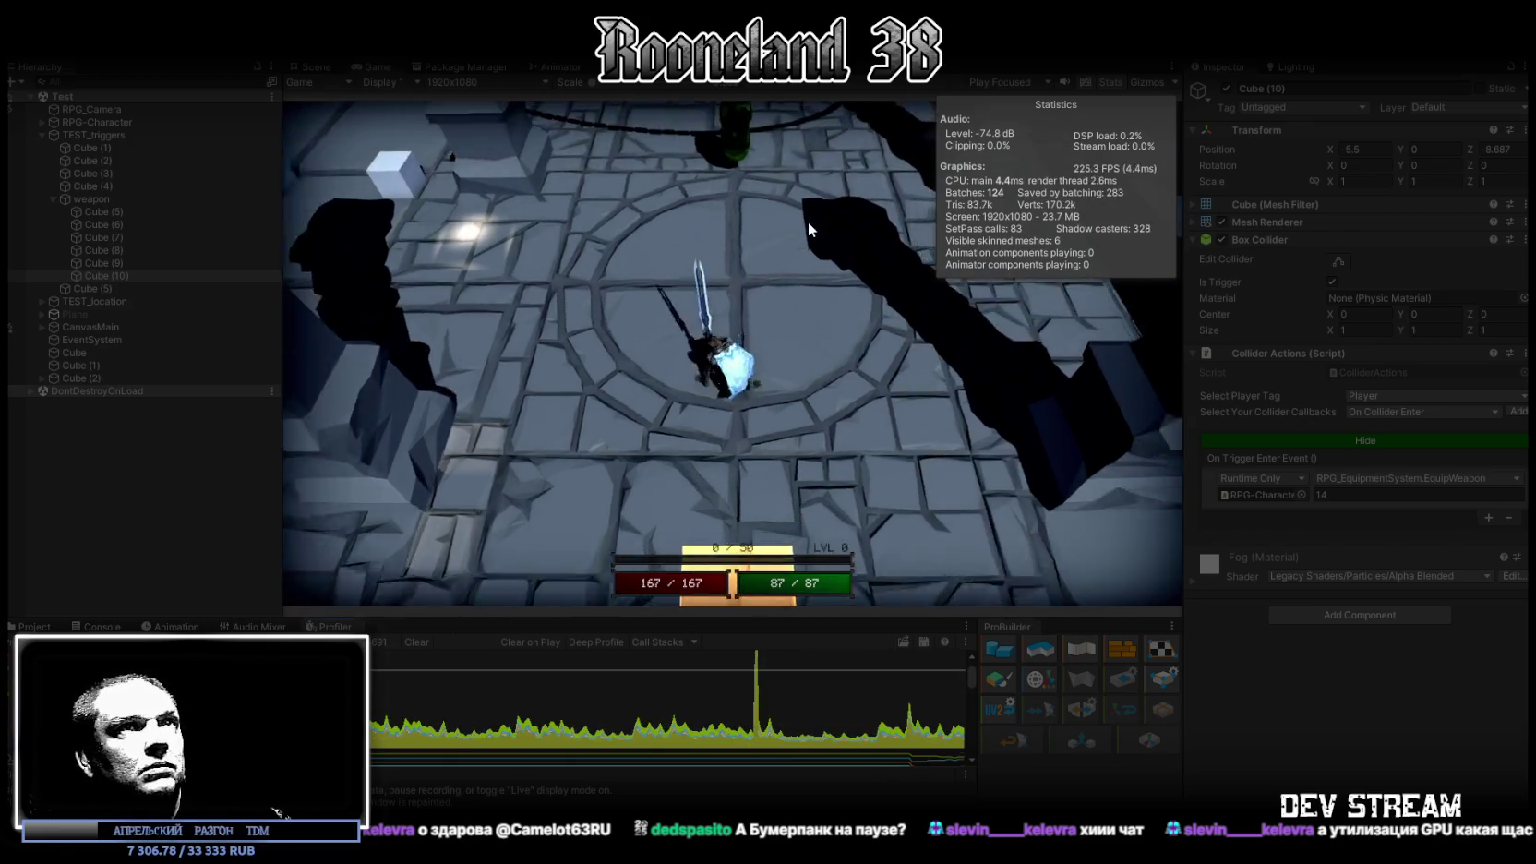
pyautogui.click(807, 227)
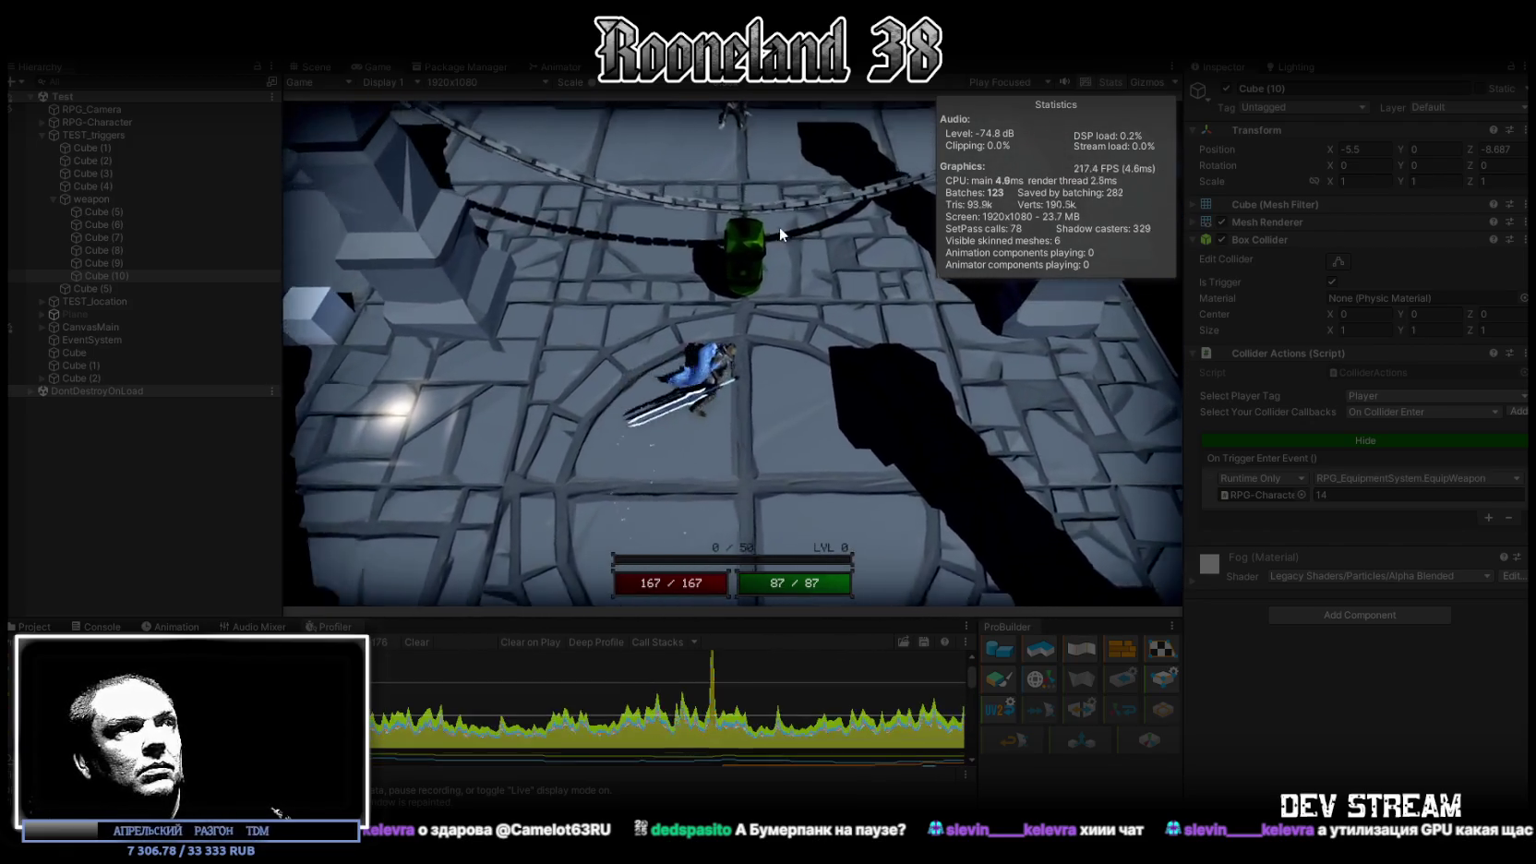
# Move the hero toward the green object, switch to the Scene view on Cube (10), and maximize a selected profiler frame
pyautogui.click(744, 270)
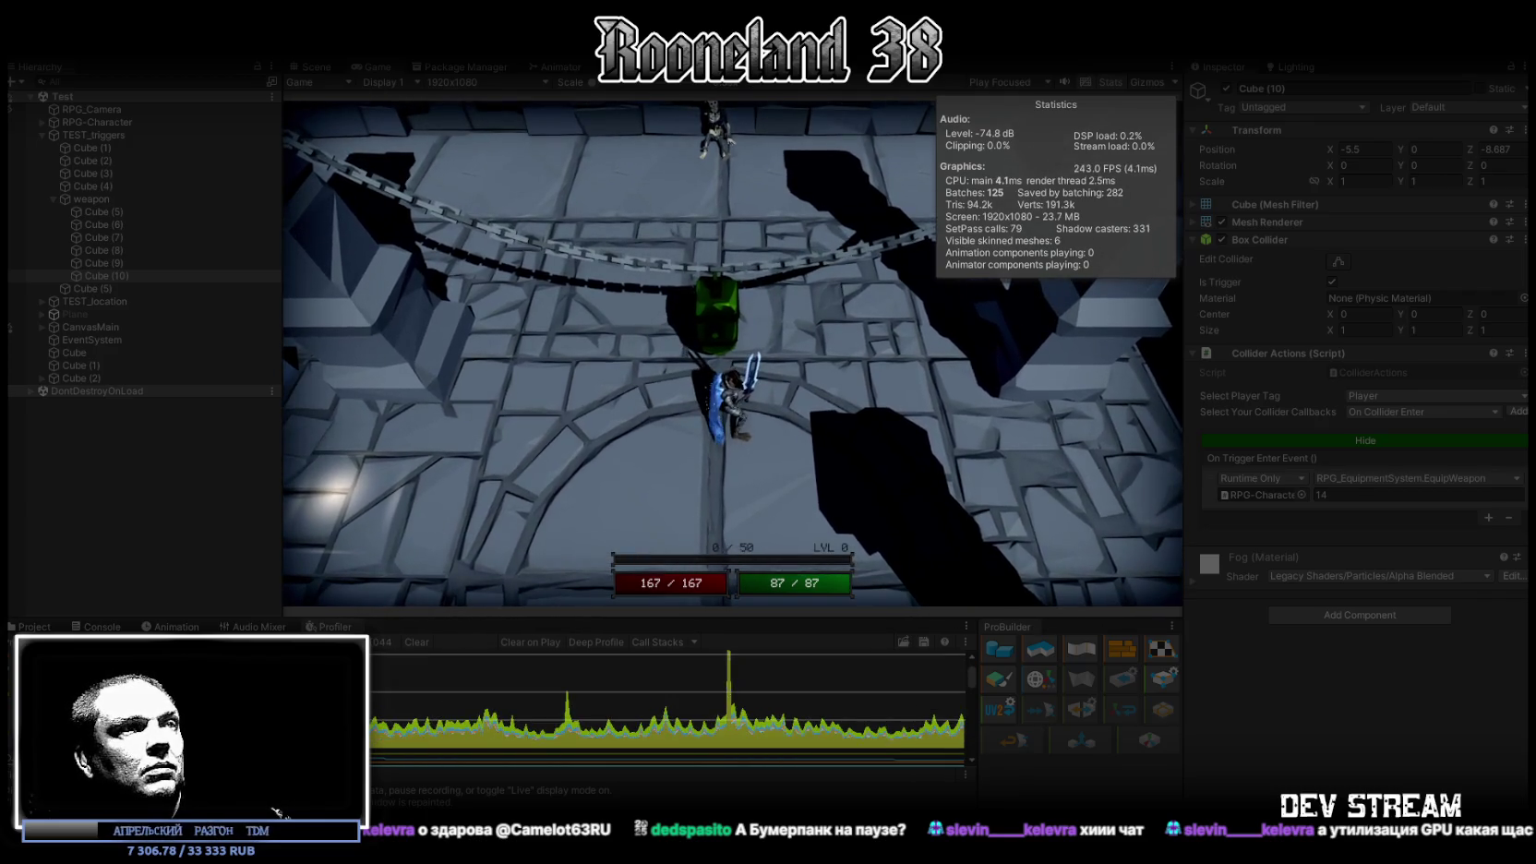
pyautogui.hotkey('ctrl', '1')
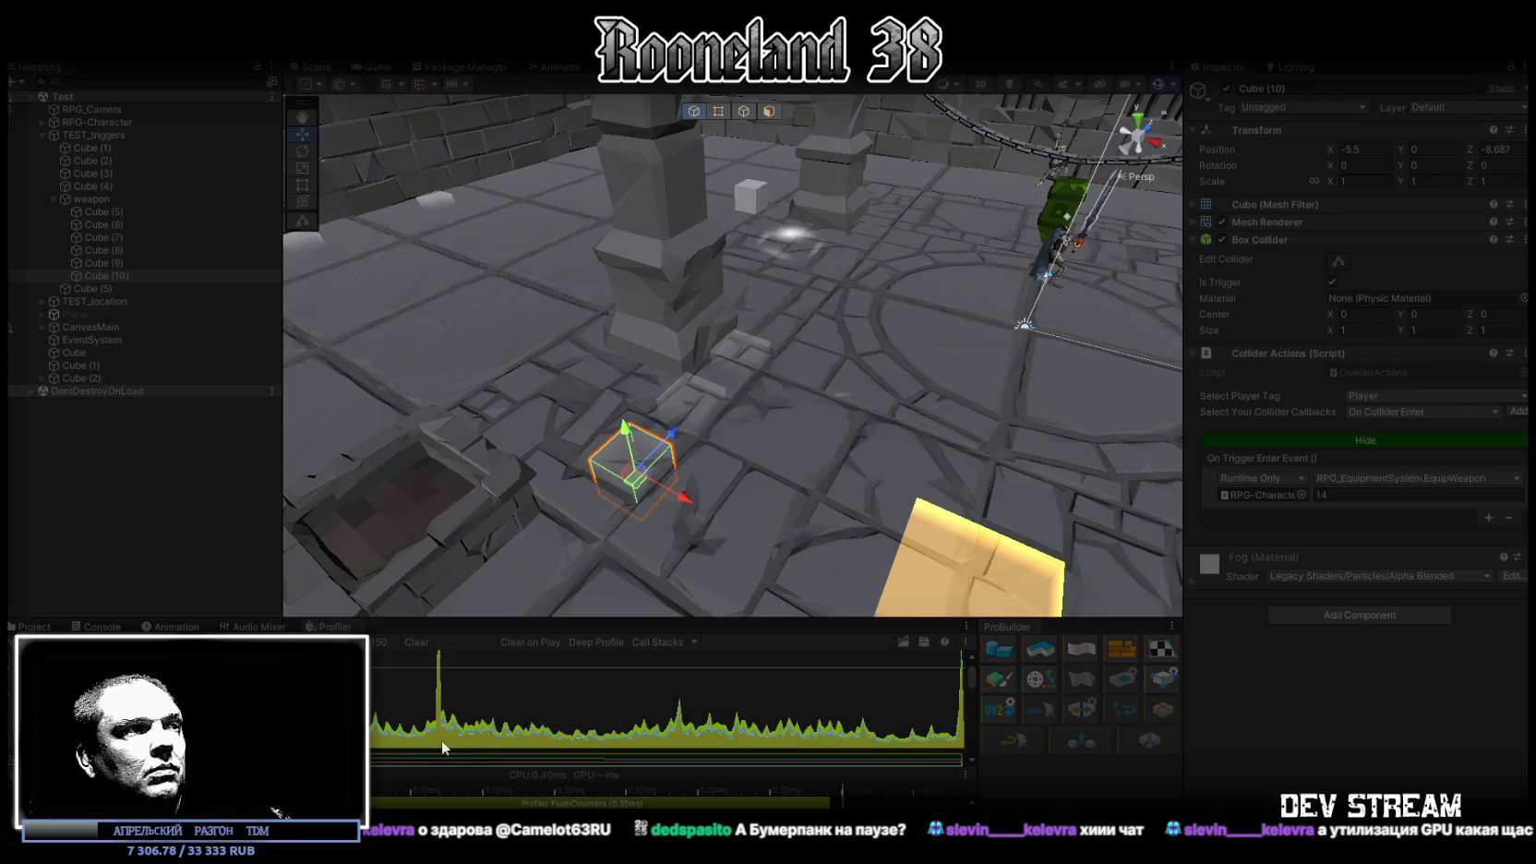
pyautogui.click(438, 735)
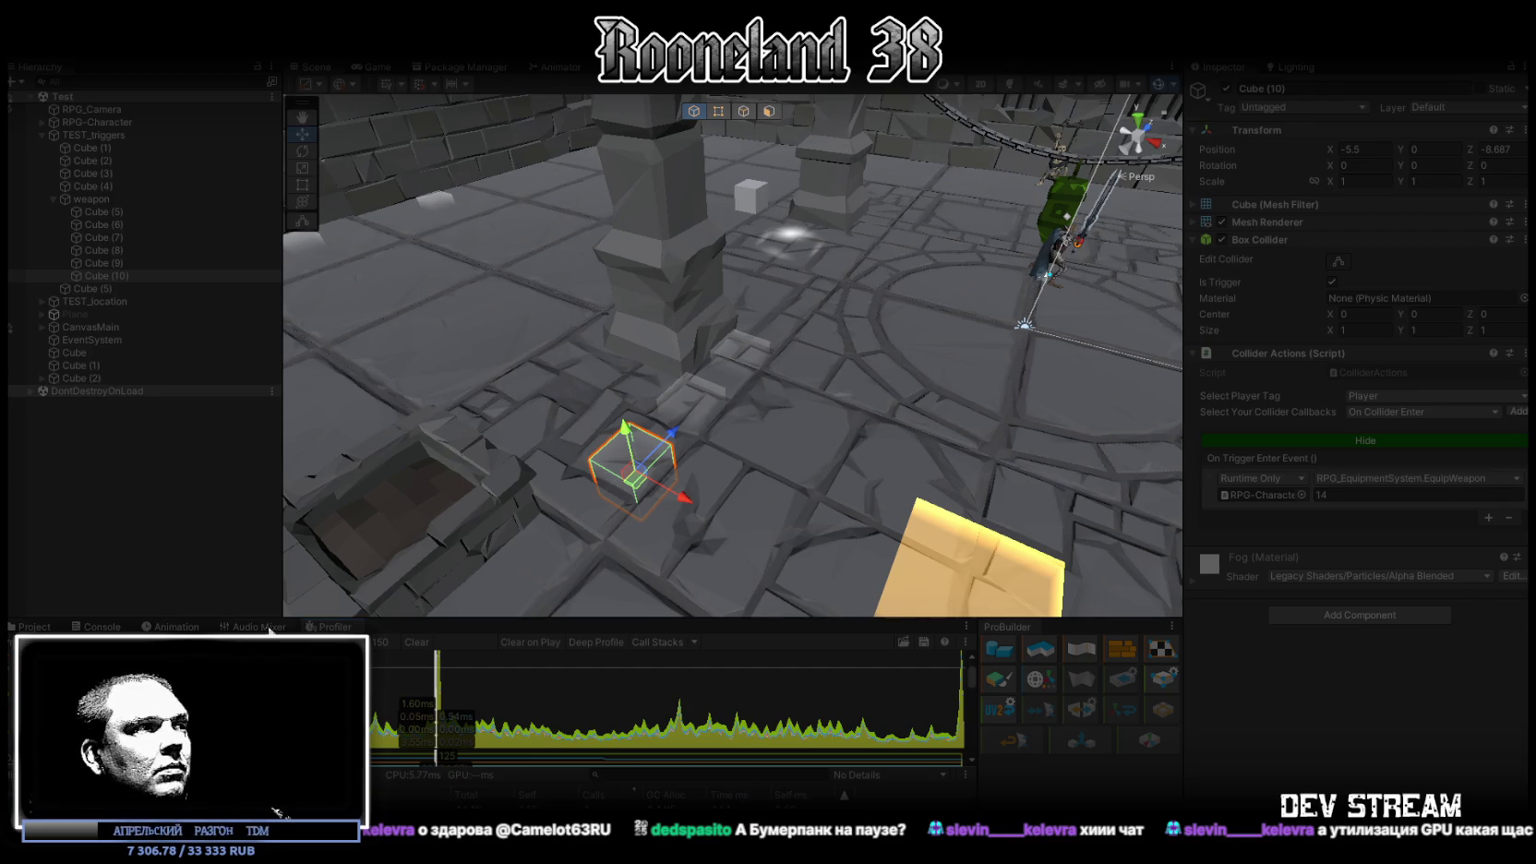
pyautogui.doubleClick(330, 628)
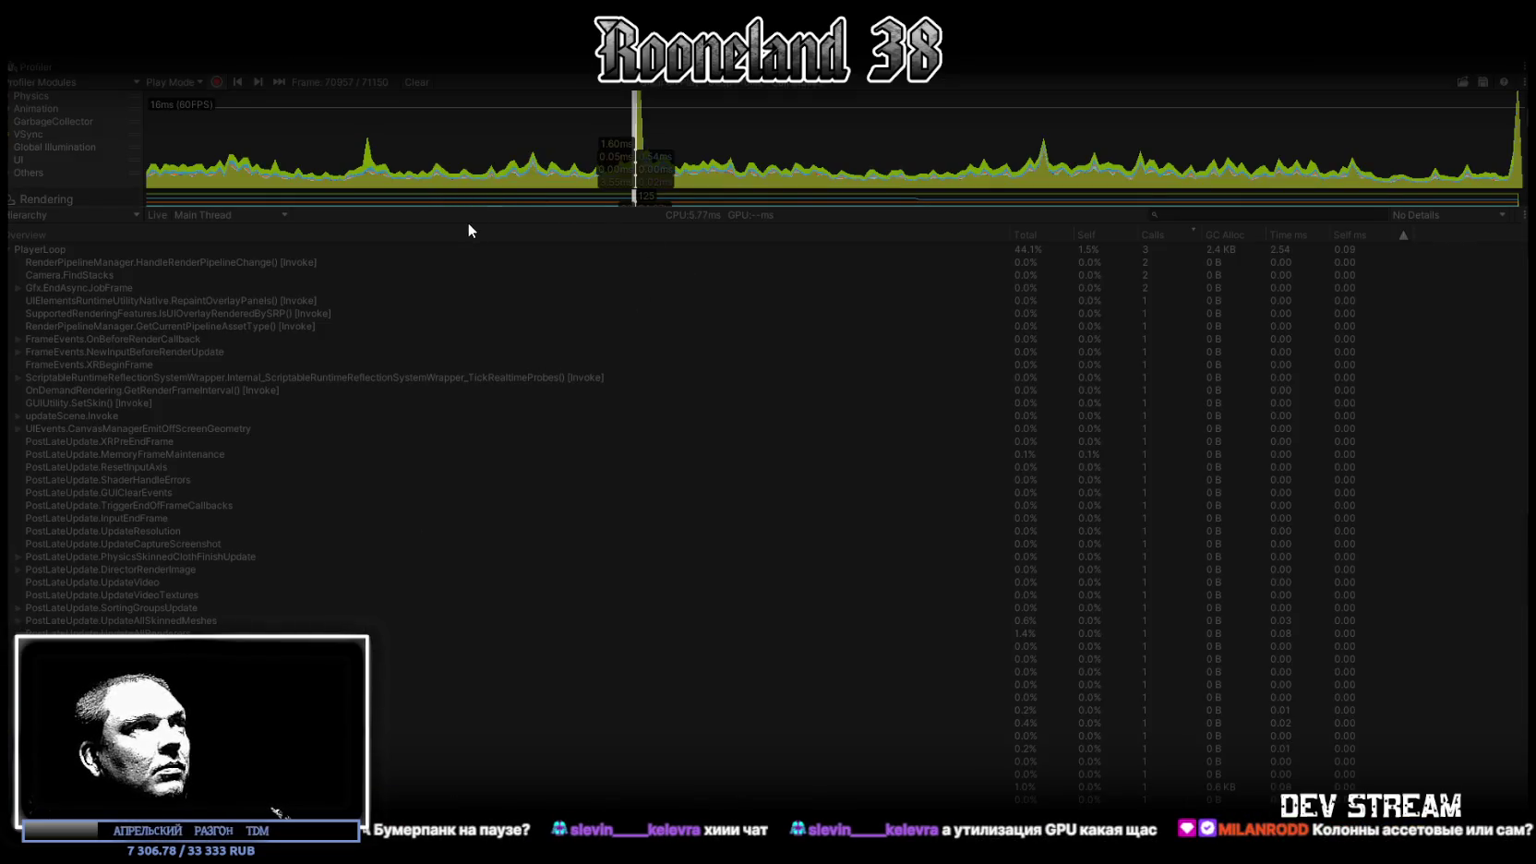
# Sort the profiler by Total time and drill into Camera.Render's Drawing and Culling timings
pyautogui.click(9, 251)
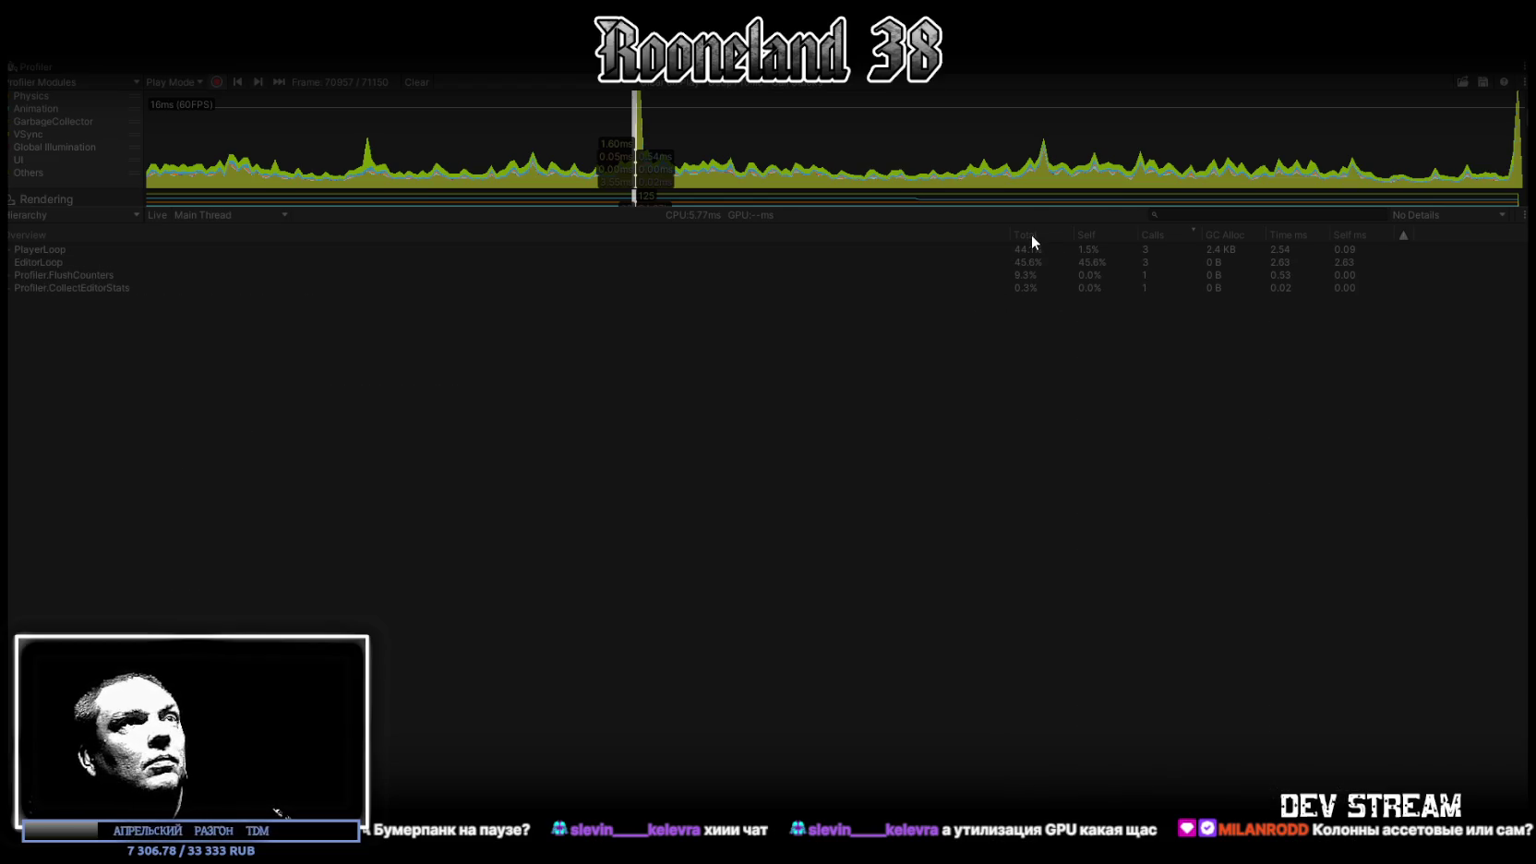
pyautogui.click(33, 263)
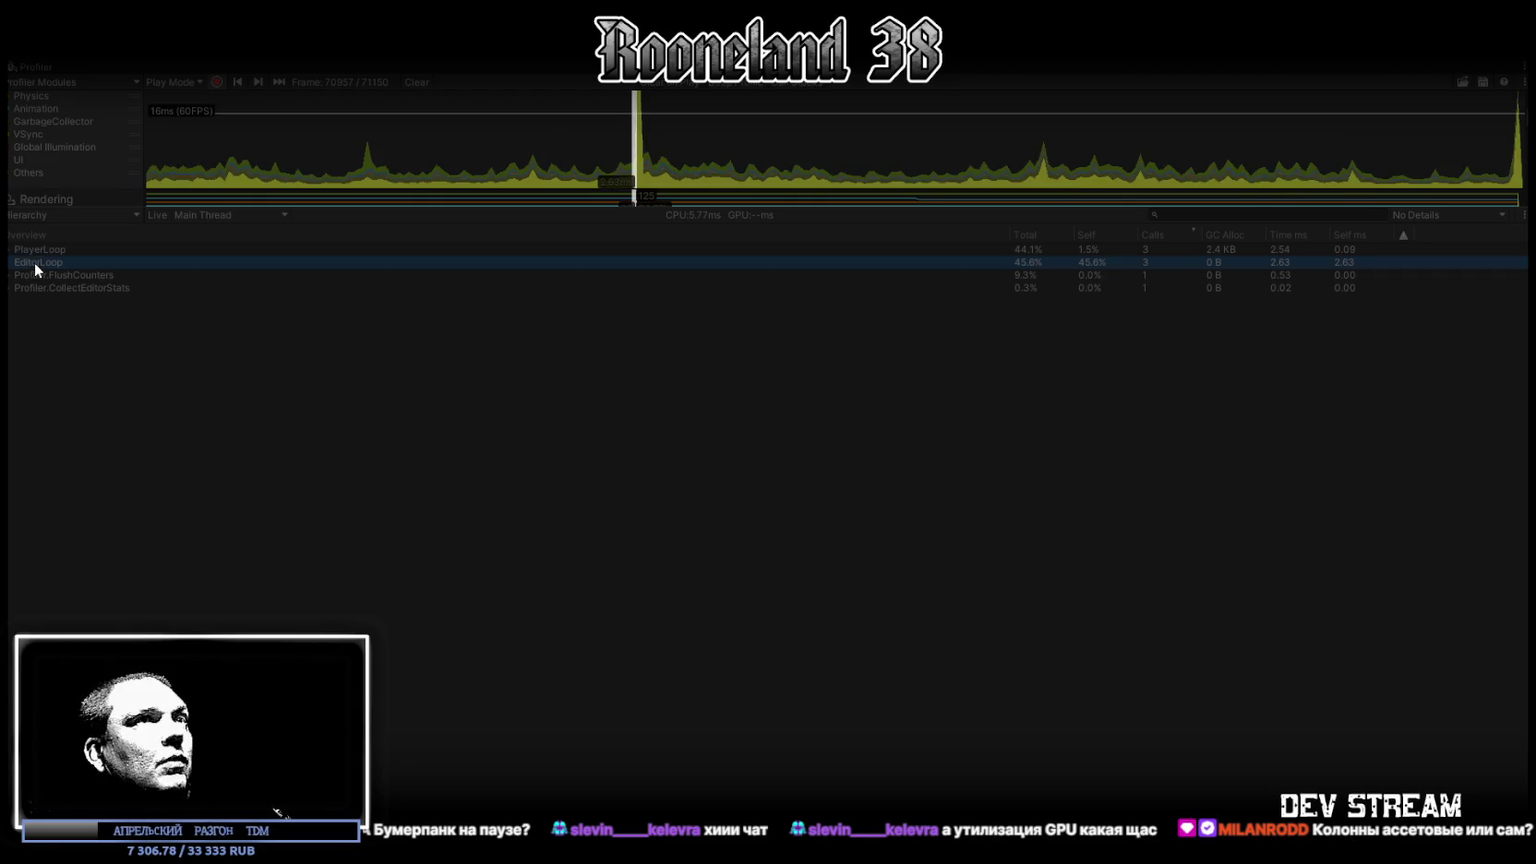
pyautogui.click(1036, 236)
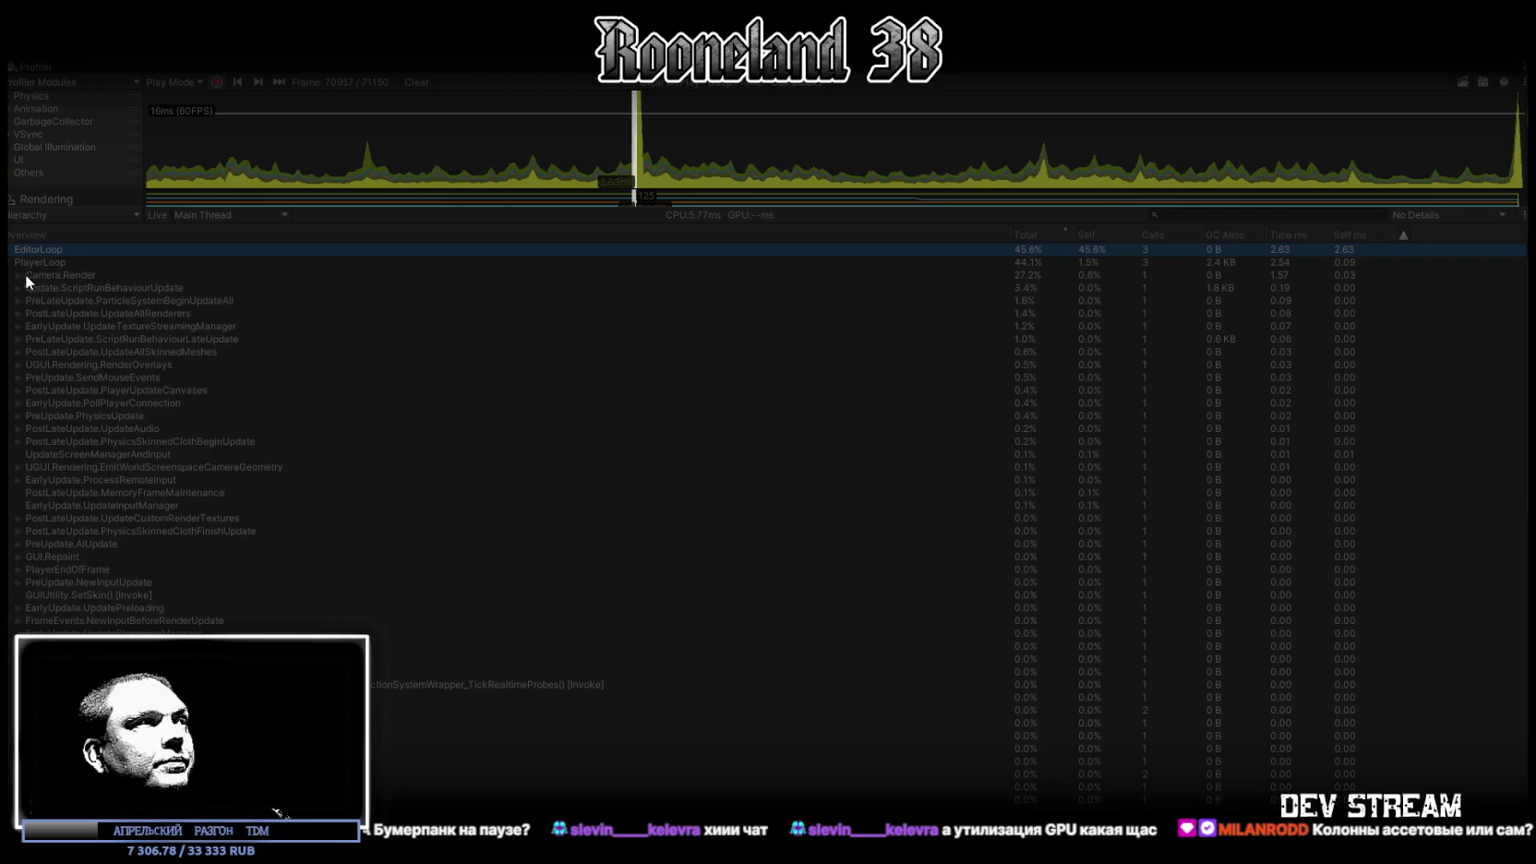
pyautogui.click(18, 274)
pyautogui.click(29, 288)
pyautogui.click(41, 301)
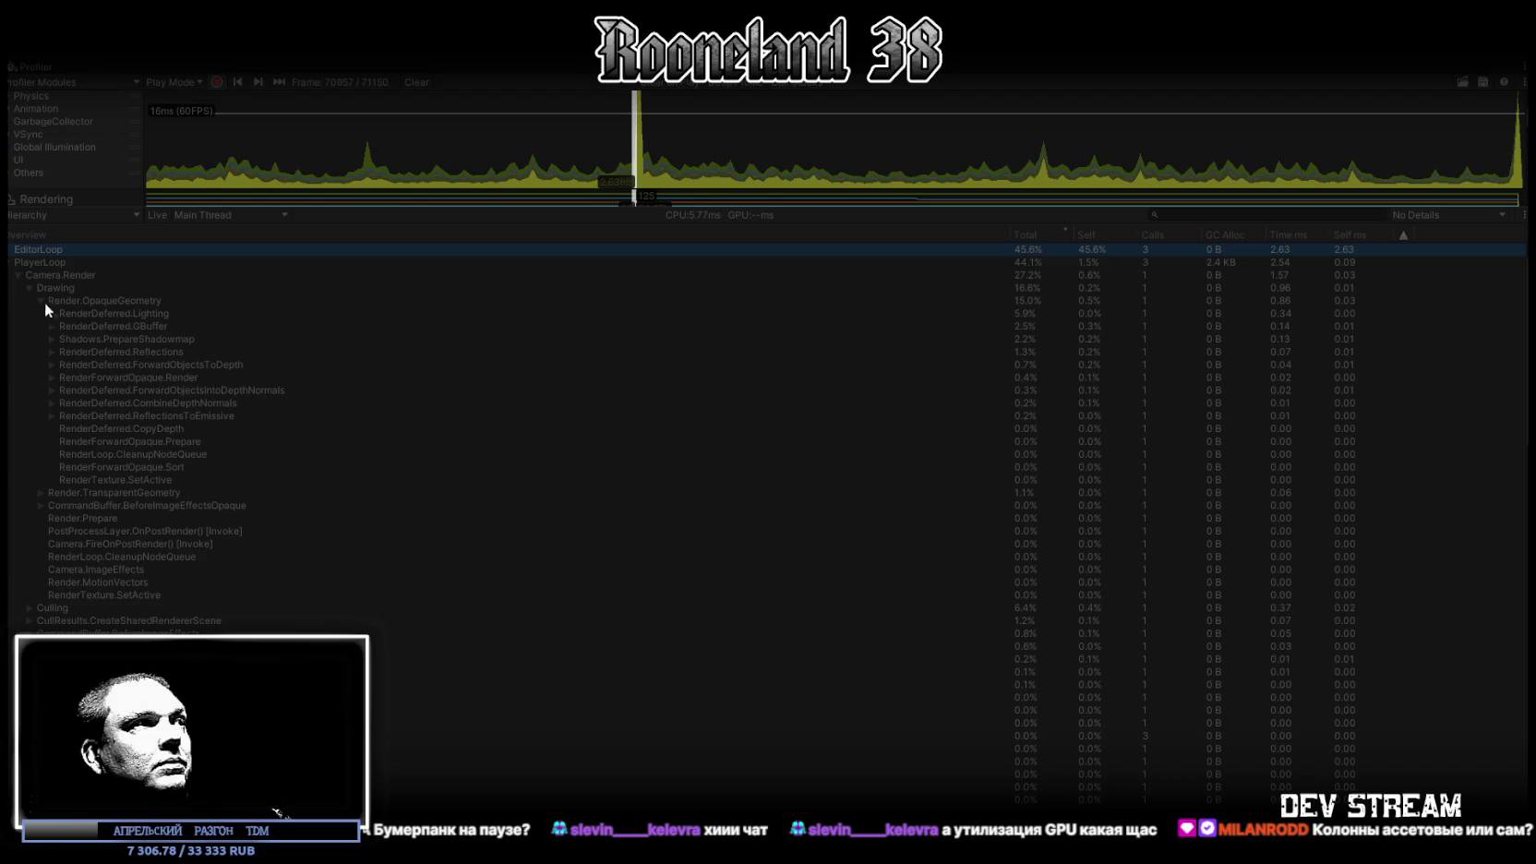
pyautogui.click(52, 313)
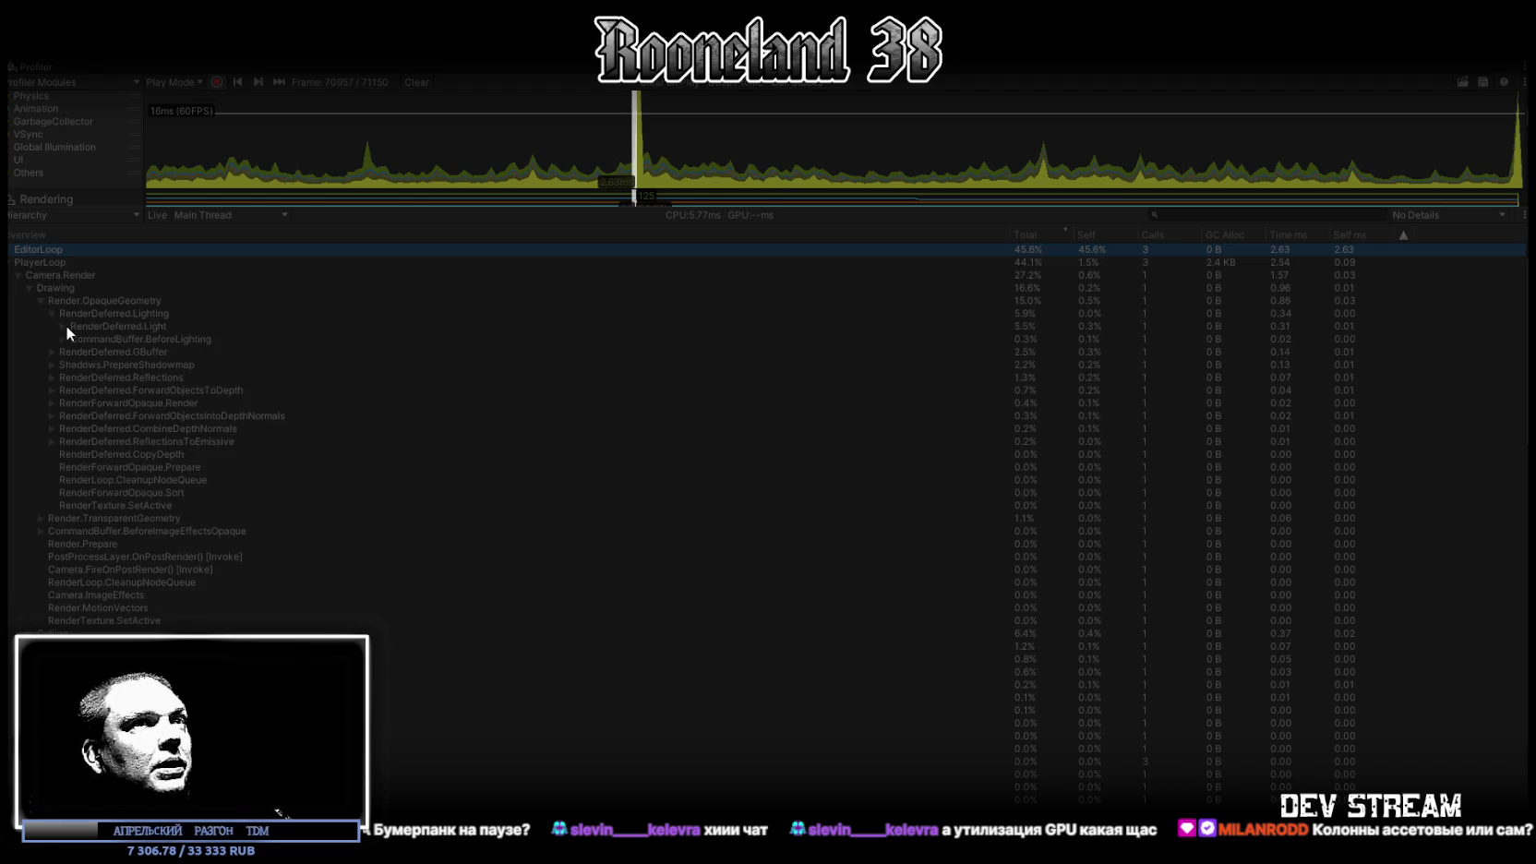
pyautogui.click(26, 289)
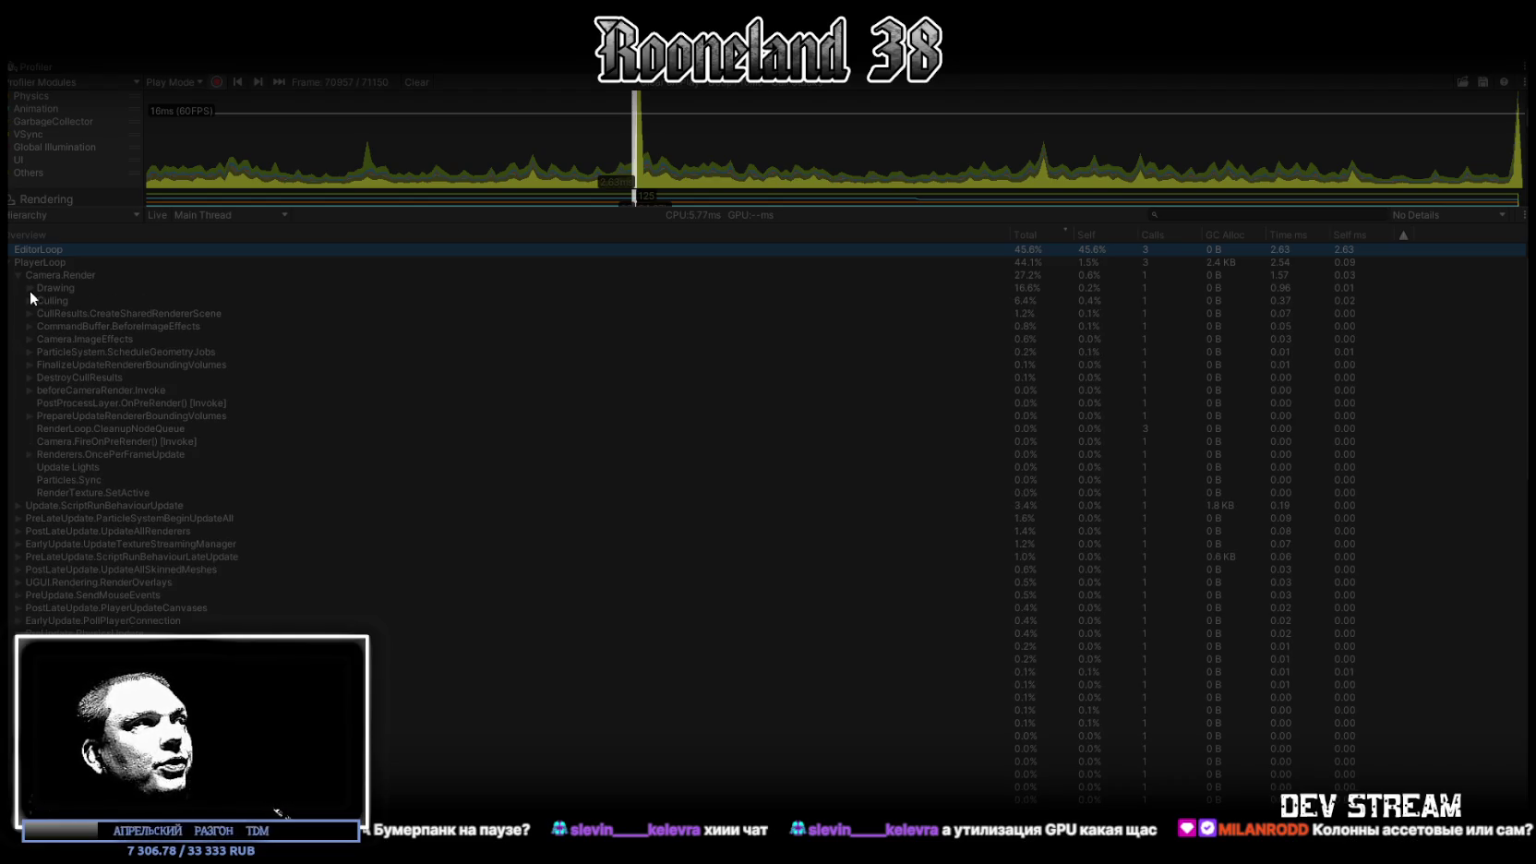
pyautogui.click(54, 287)
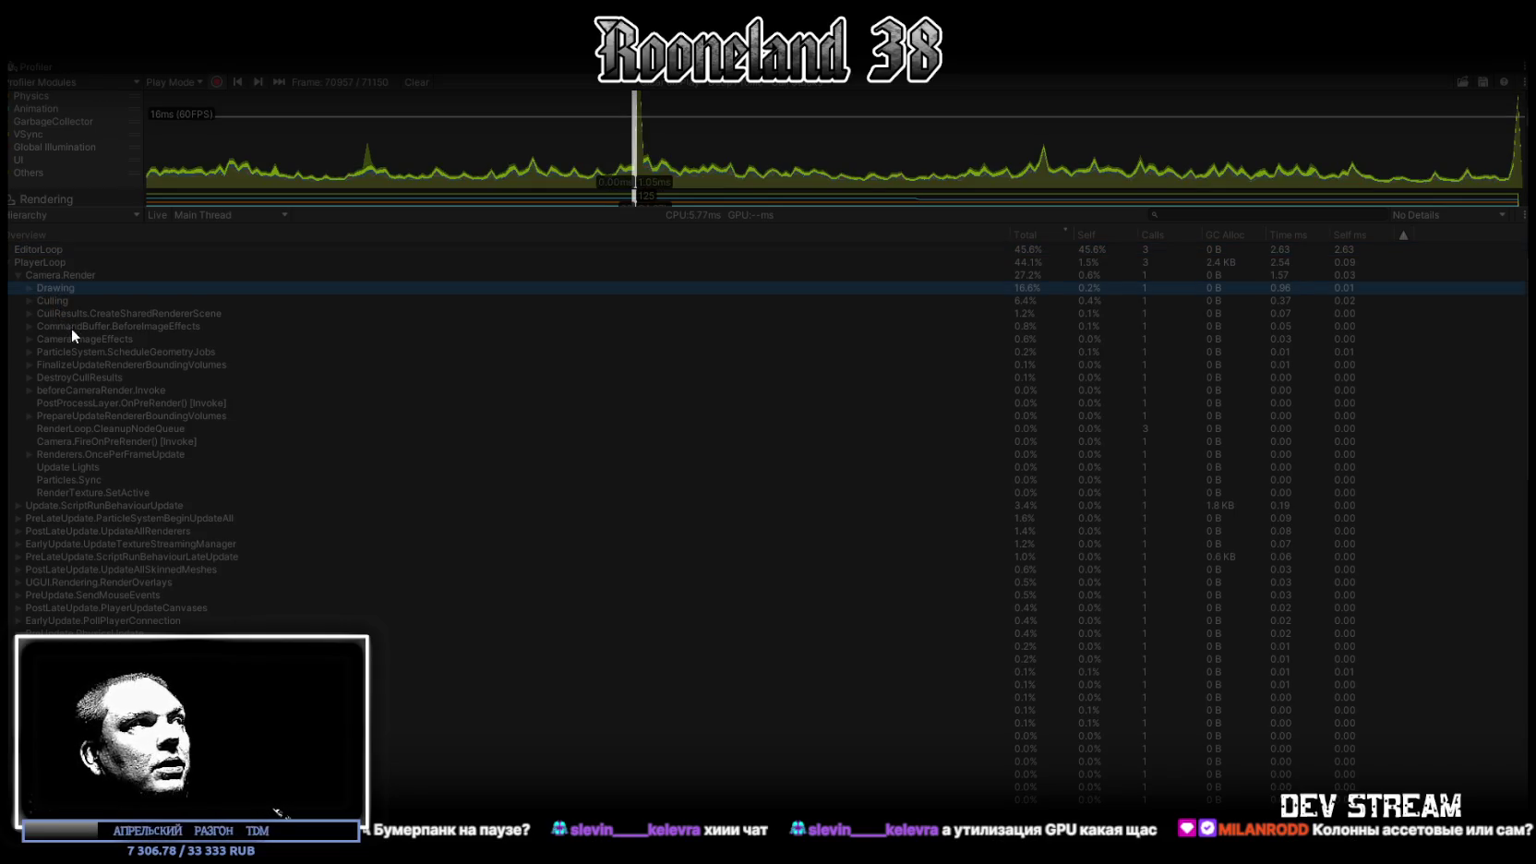
pyautogui.click(47, 302)
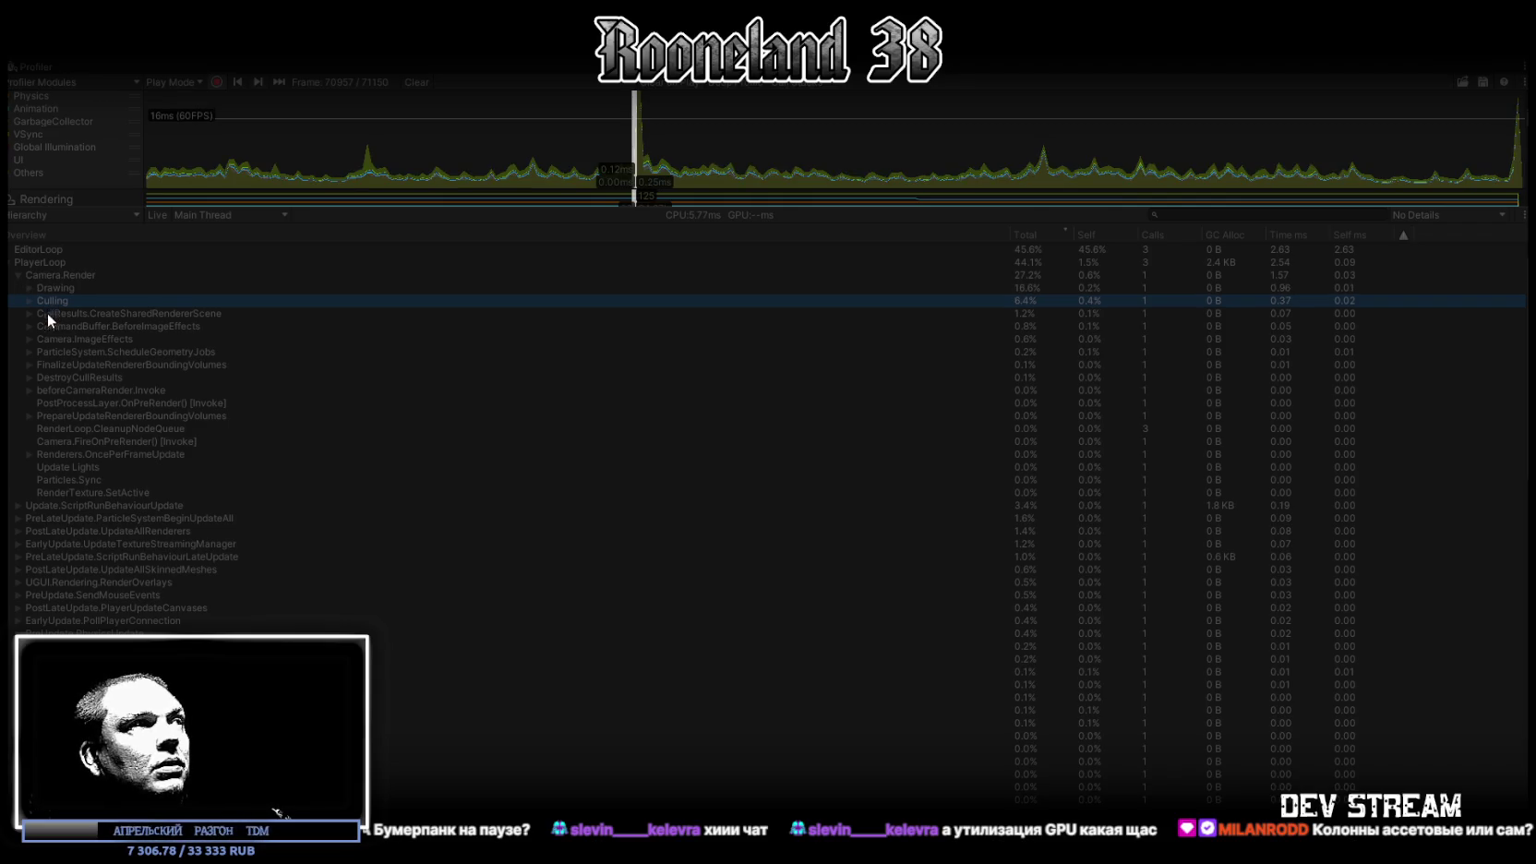
# Expand BehaviourUpdate to RPG_InputHandler.Update(), select its Physics.Raycast call, and un-maximize the Profiler
pyautogui.click(102, 508)
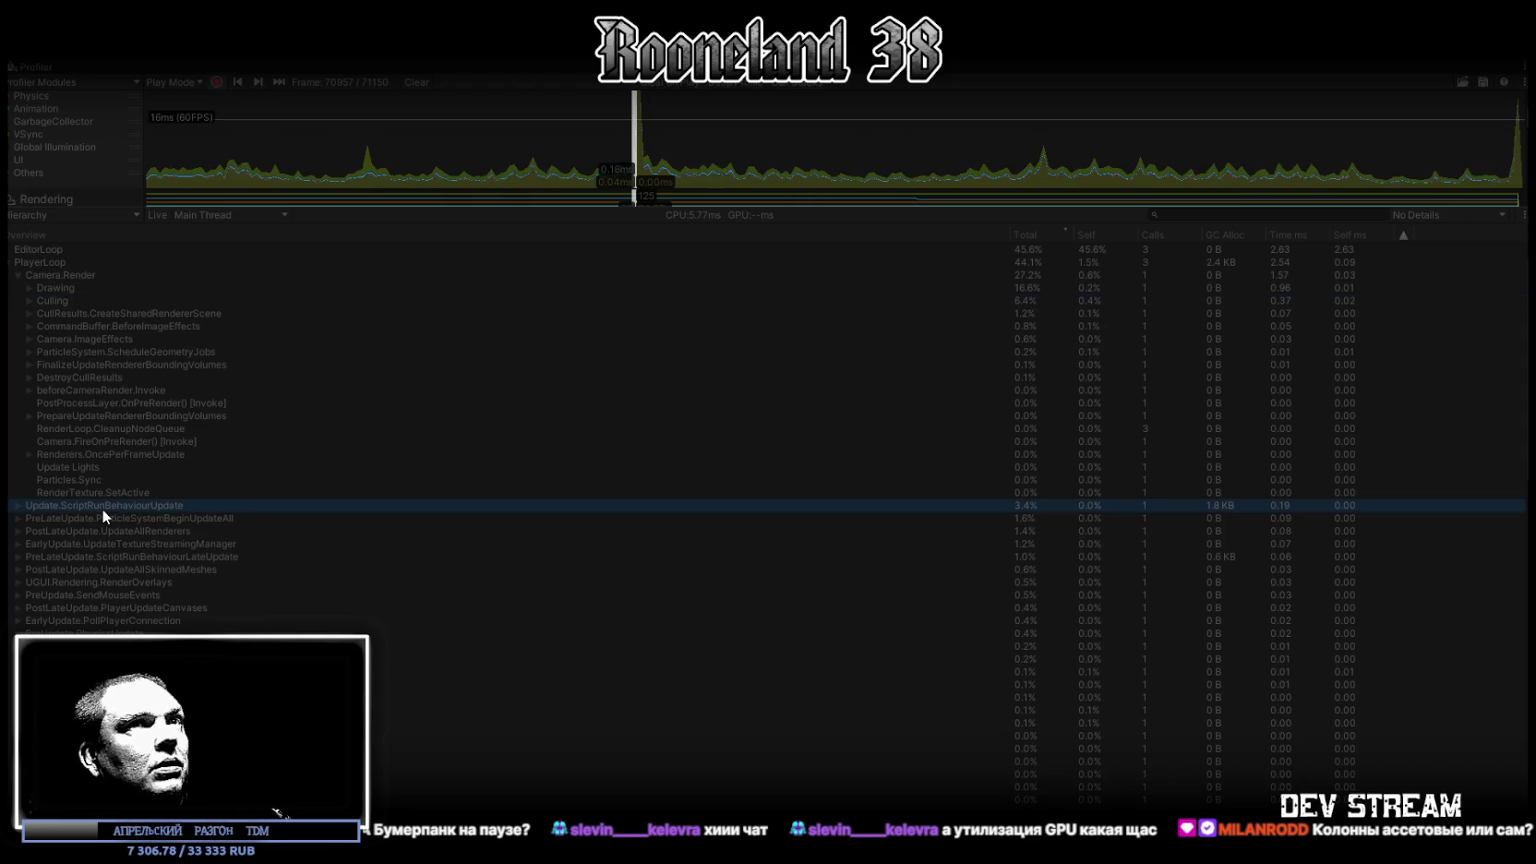
pyautogui.click(19, 505)
pyautogui.click(30, 518)
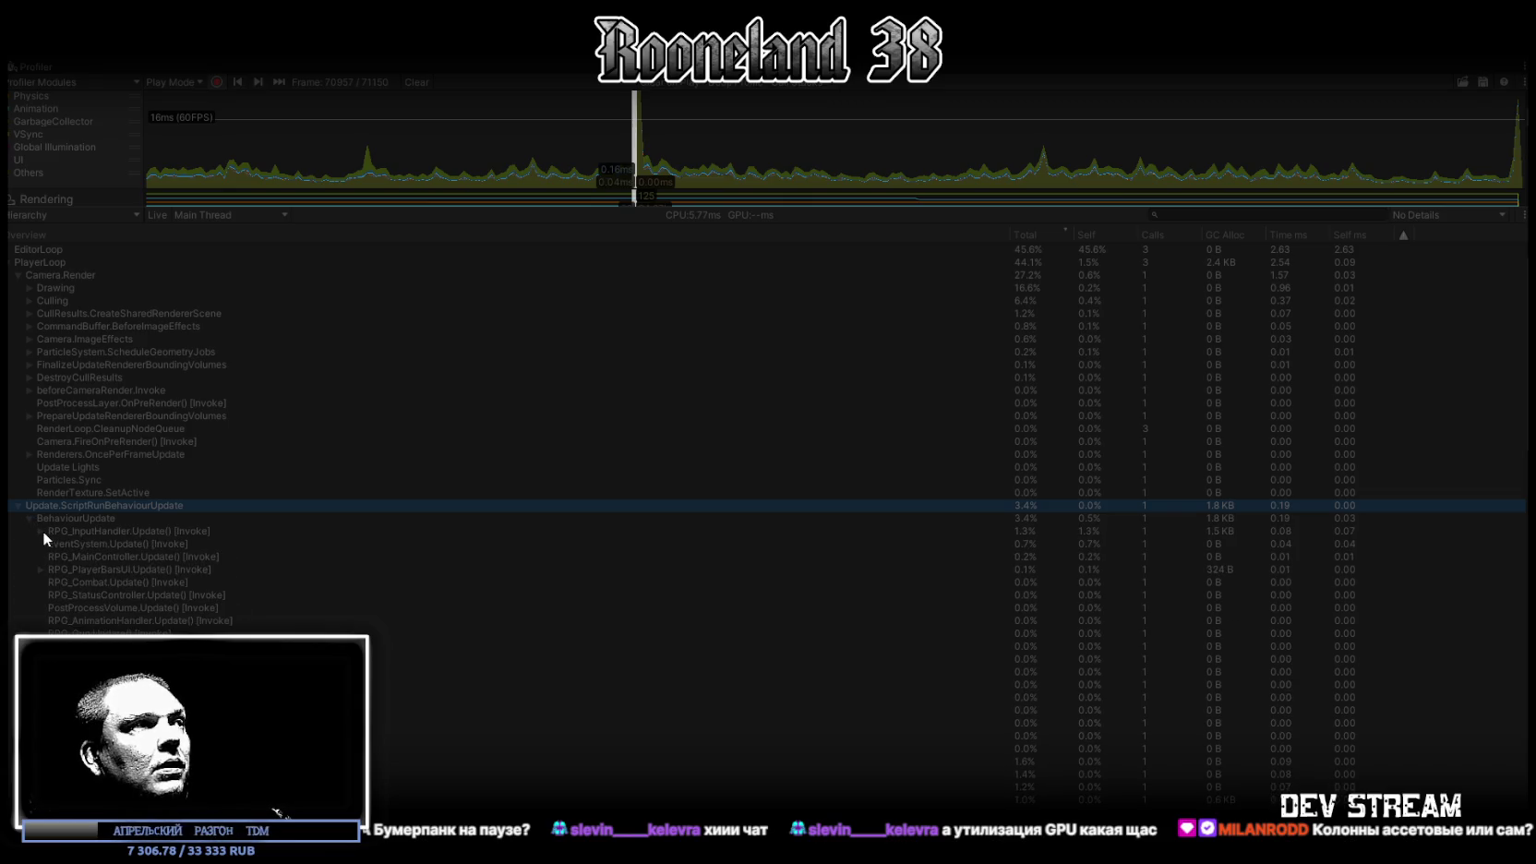
pyautogui.click(42, 531)
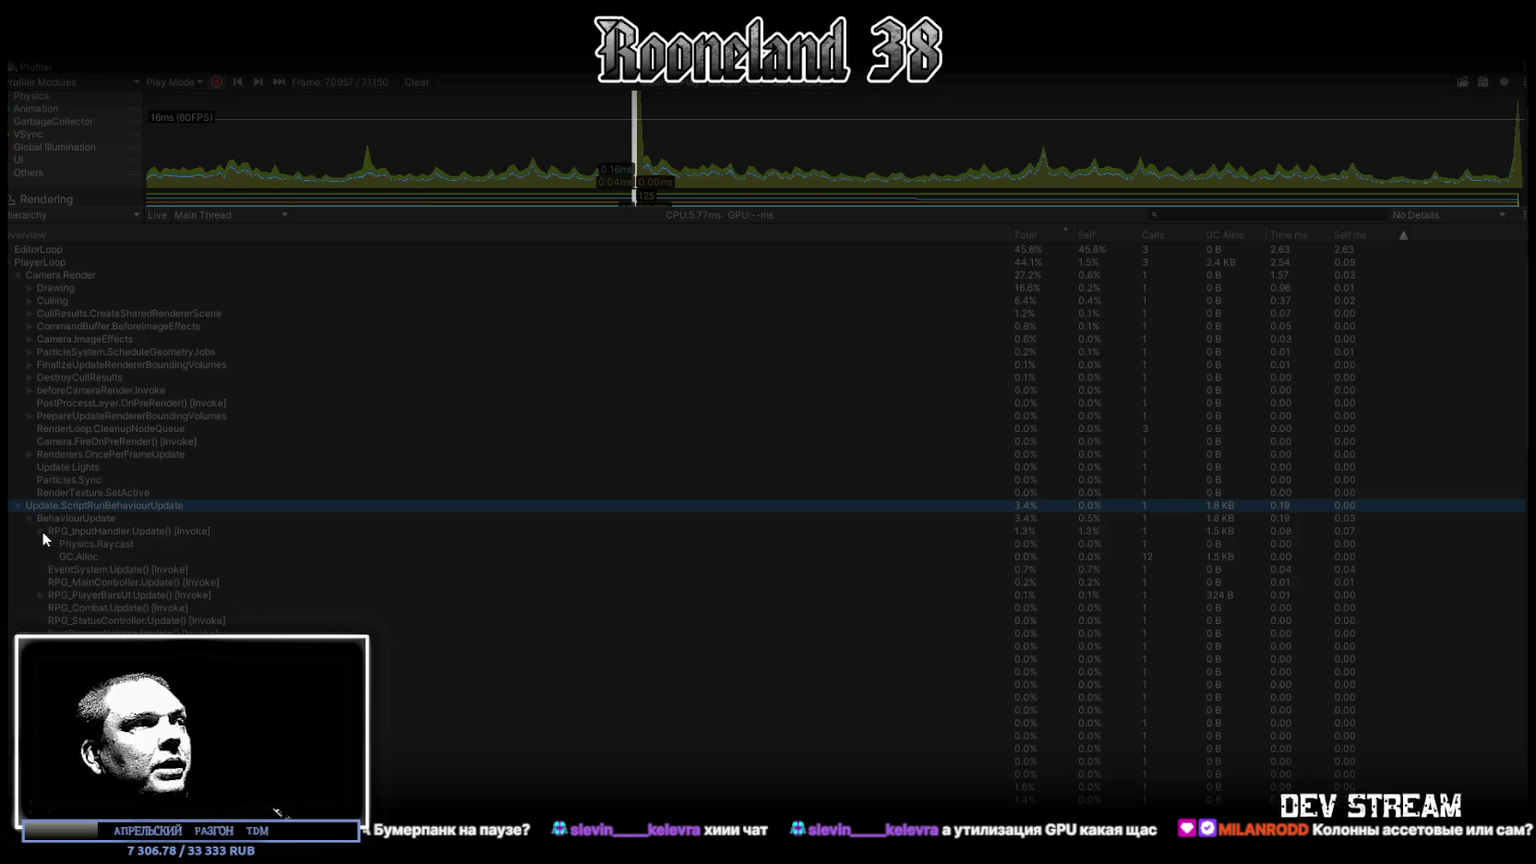
pyautogui.click(96, 532)
pyautogui.click(103, 544)
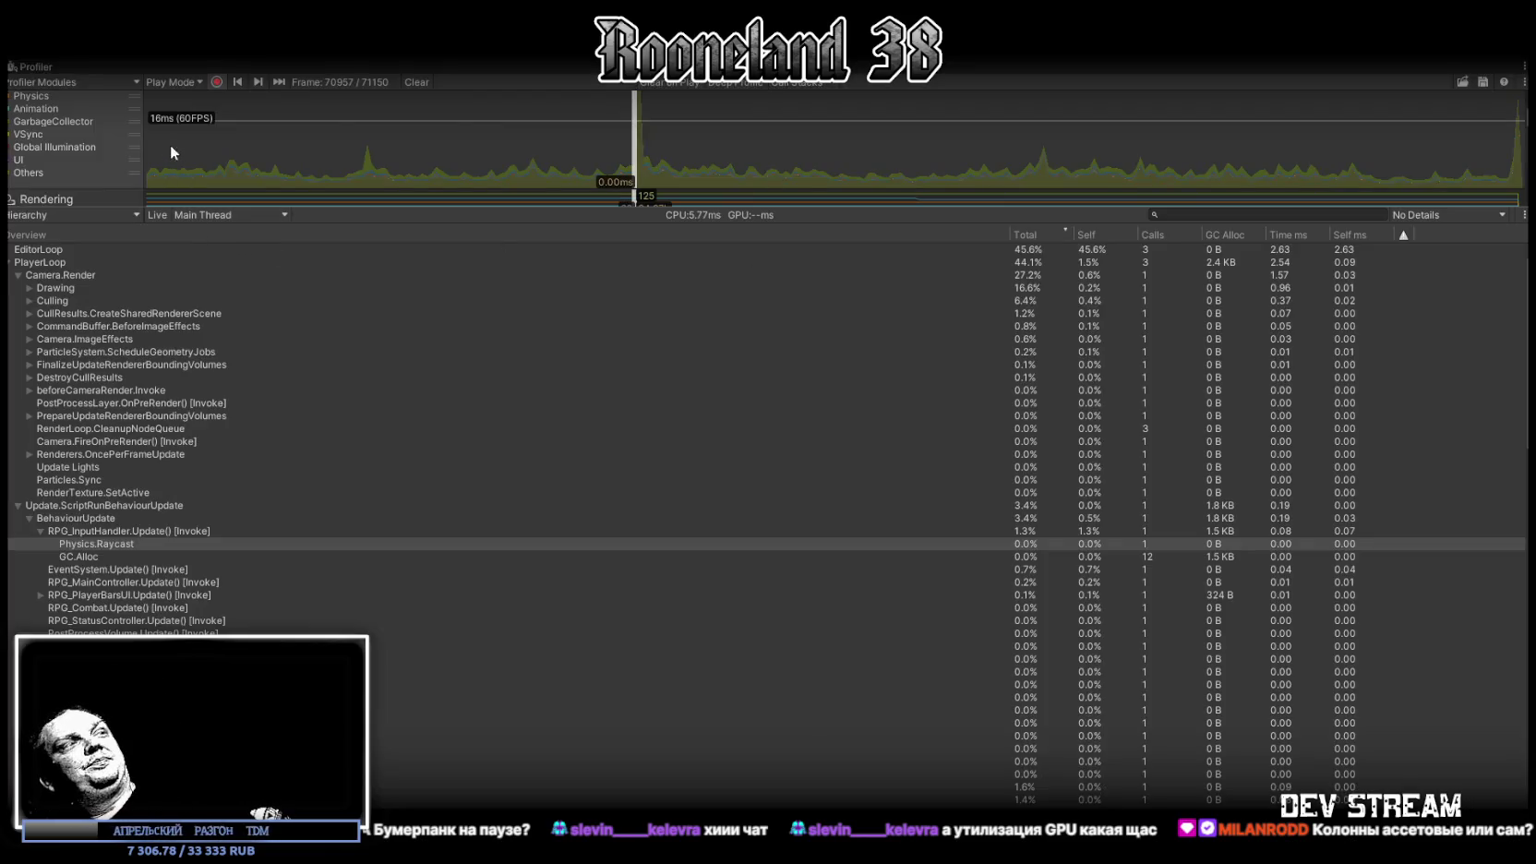
pyautogui.click(39, 66)
pyautogui.doubleClick(39, 65)
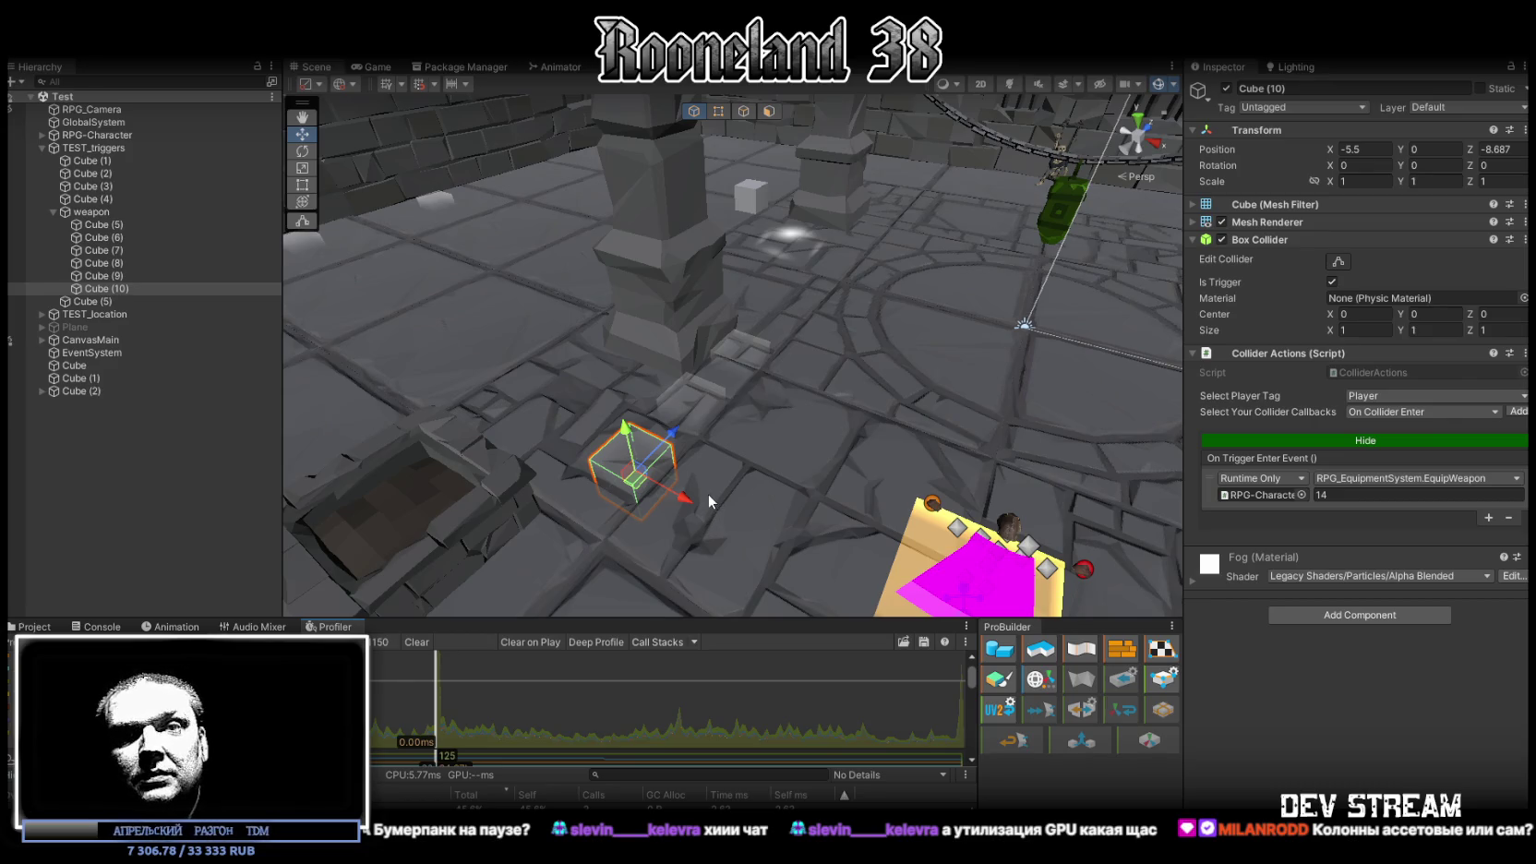
# Select a dungeon wall and the SM_Env_Pillar_Square_01 pillar, then open the Props prefab folder in Project
pyautogui.moveTo(637, 219)
pyautogui.mouseDown()
pyautogui.moveTo(1175, 249)
pyautogui.moveTo(1107, 268)
pyautogui.moveTo(1015, 249)
pyautogui.moveTo(967, 312)
pyautogui.moveTo(923, 277)
pyautogui.moveTo(661, 367)
pyautogui.mouseUp()
pyautogui.click(1011, 246)
pyautogui.click(909, 277)
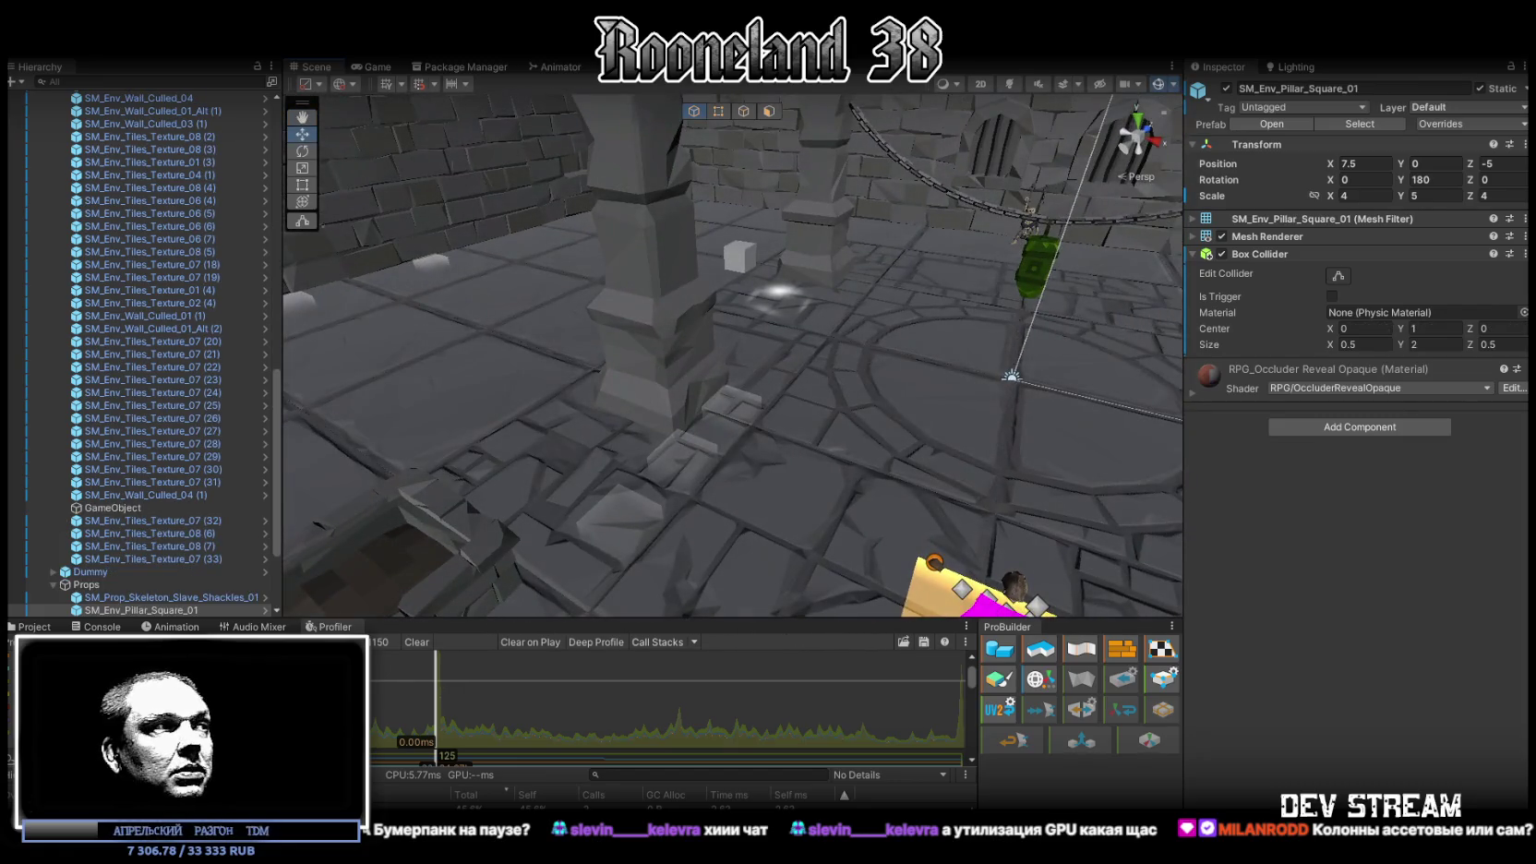
pyautogui.click(28, 626)
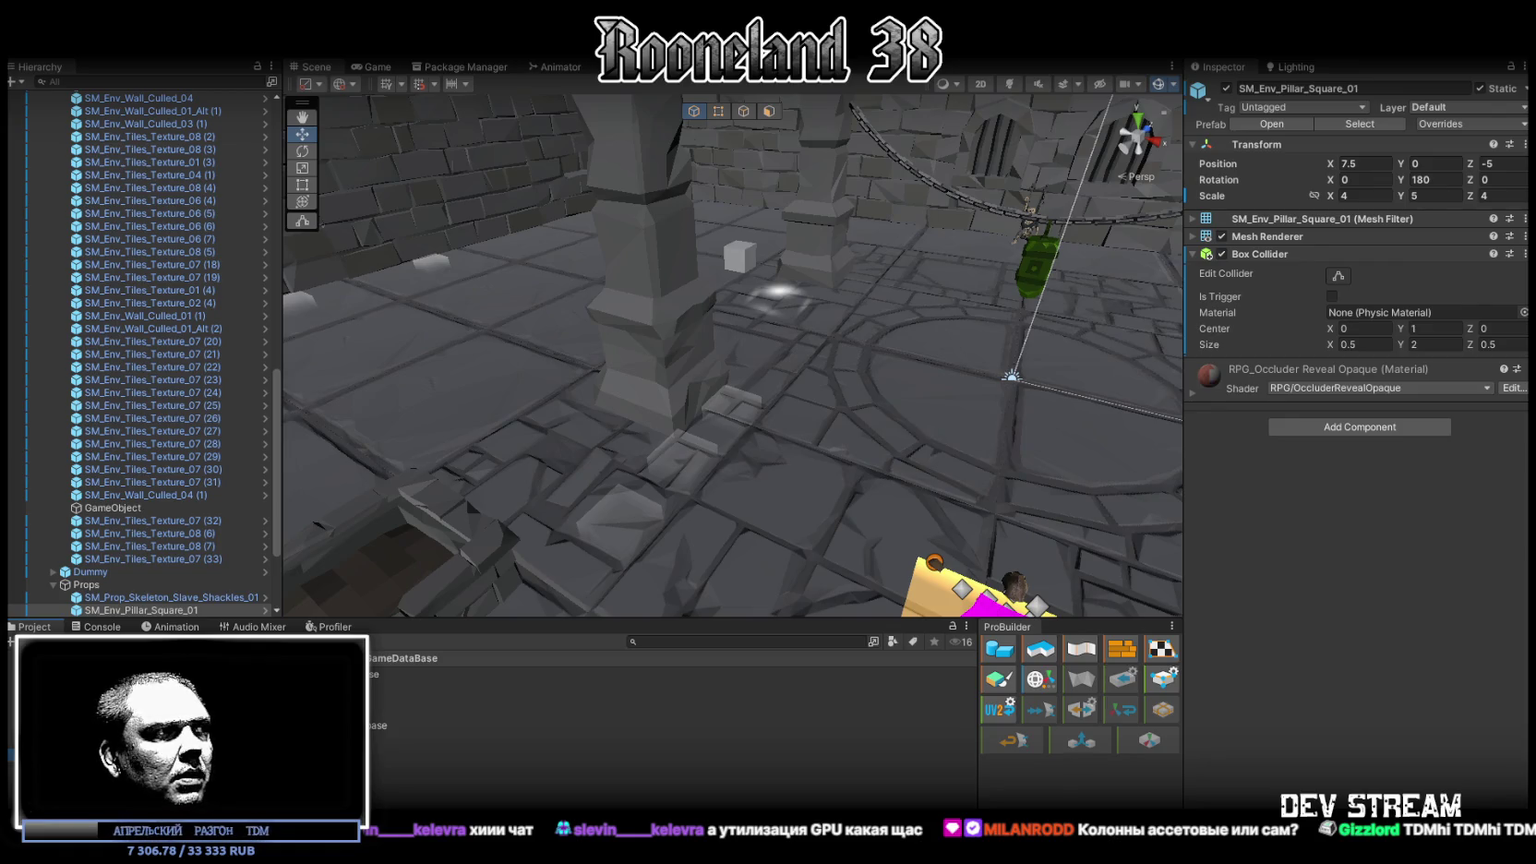
pyautogui.click(385, 738)
# Open Environments > Pillars, place a round pillar in the dungeon, frame it, and delete it
pyautogui.moveTo(387, 744)
pyautogui.mouseDown()
pyautogui.moveTo(387, 725)
pyautogui.moveTo(489, 734)
pyautogui.mouseUp()
pyautogui.scroll(5, 466, 743)
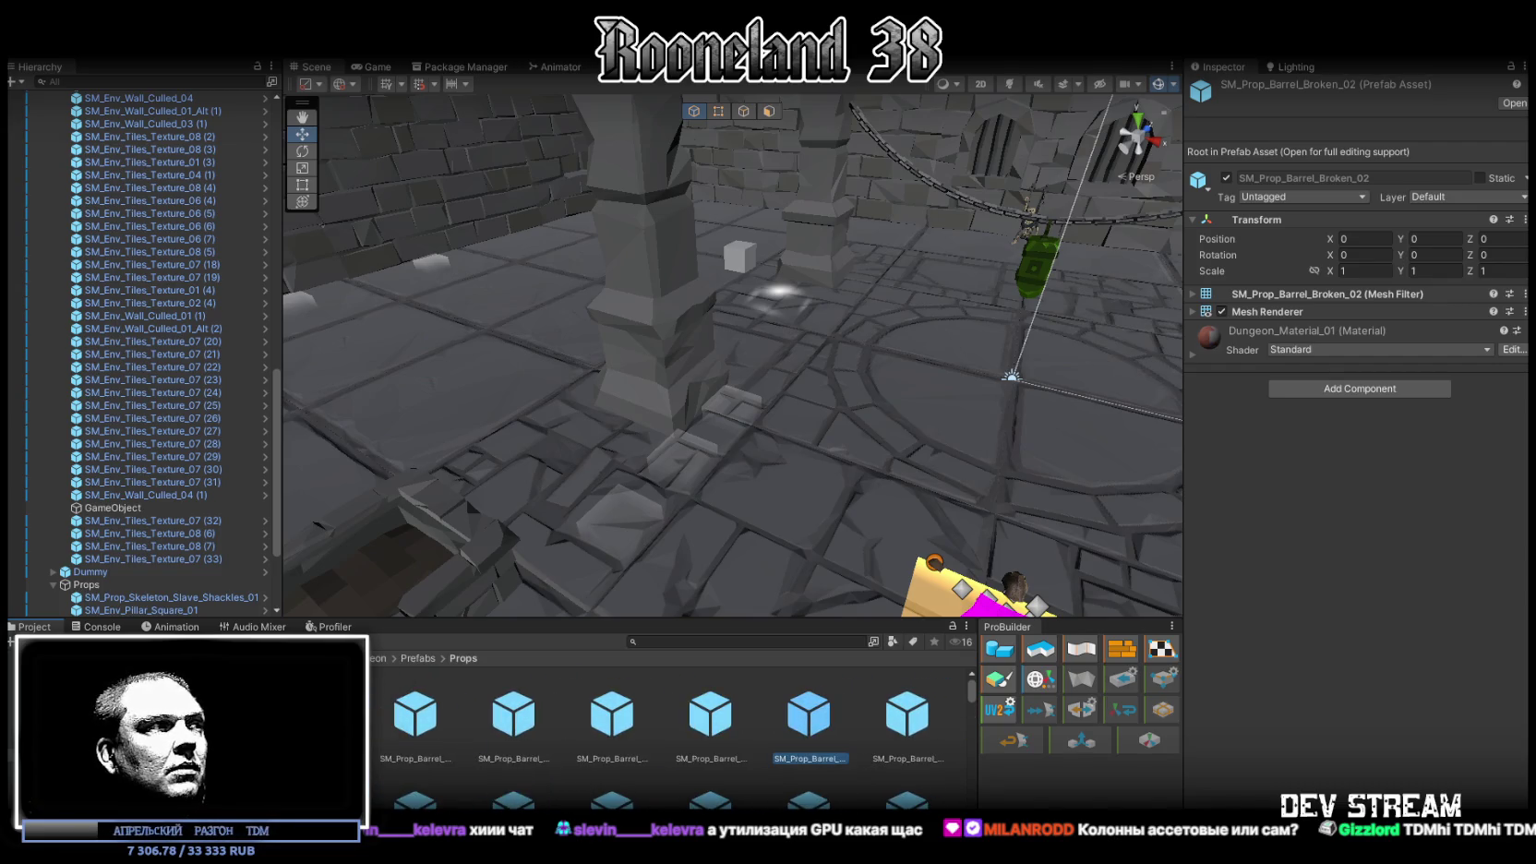
pyautogui.press('Up')
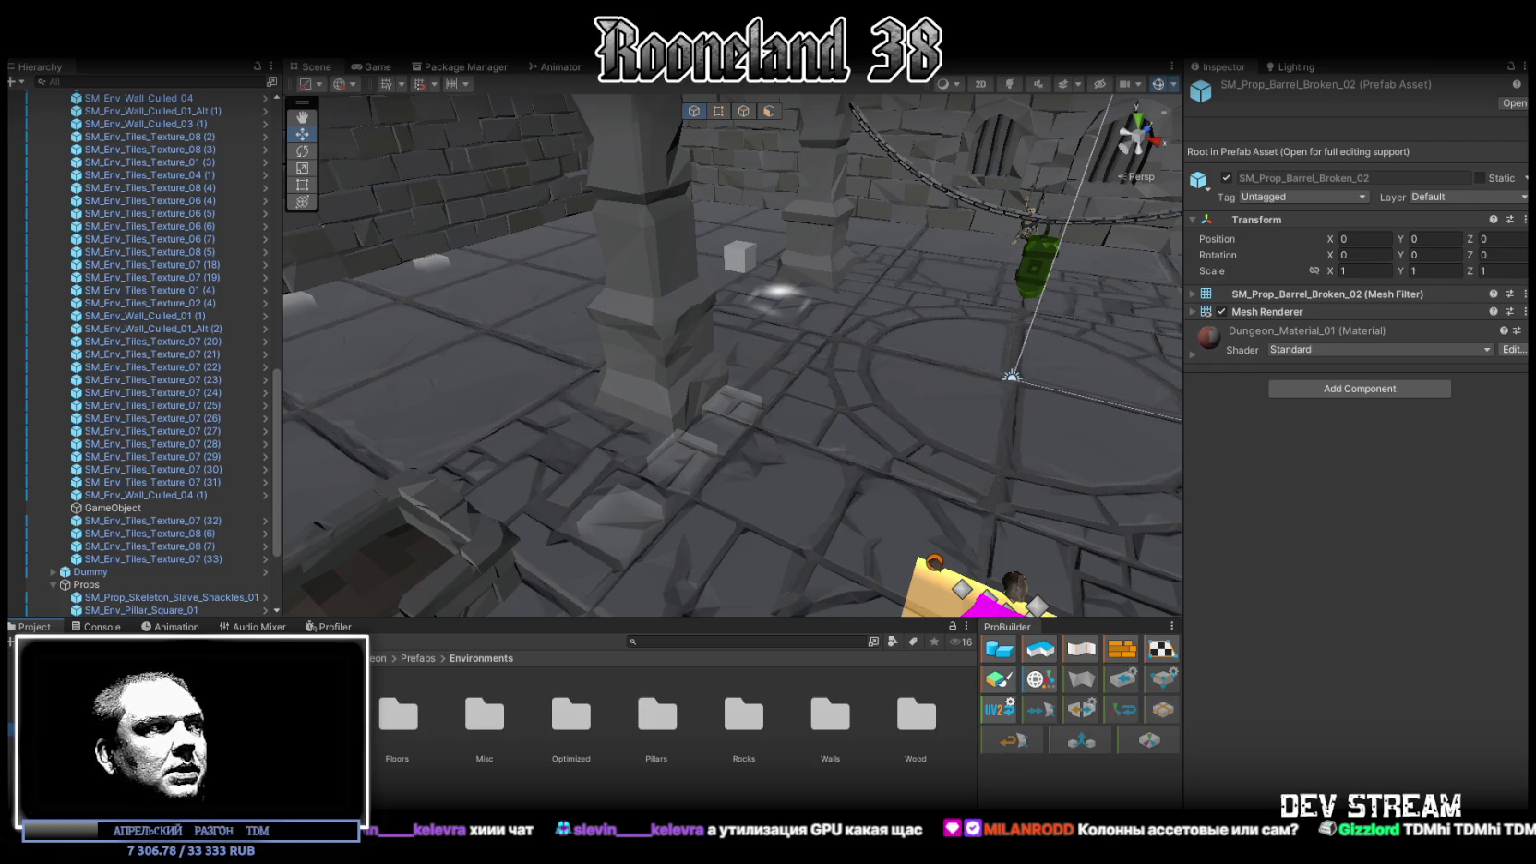
pyautogui.doubleClick(656, 715)
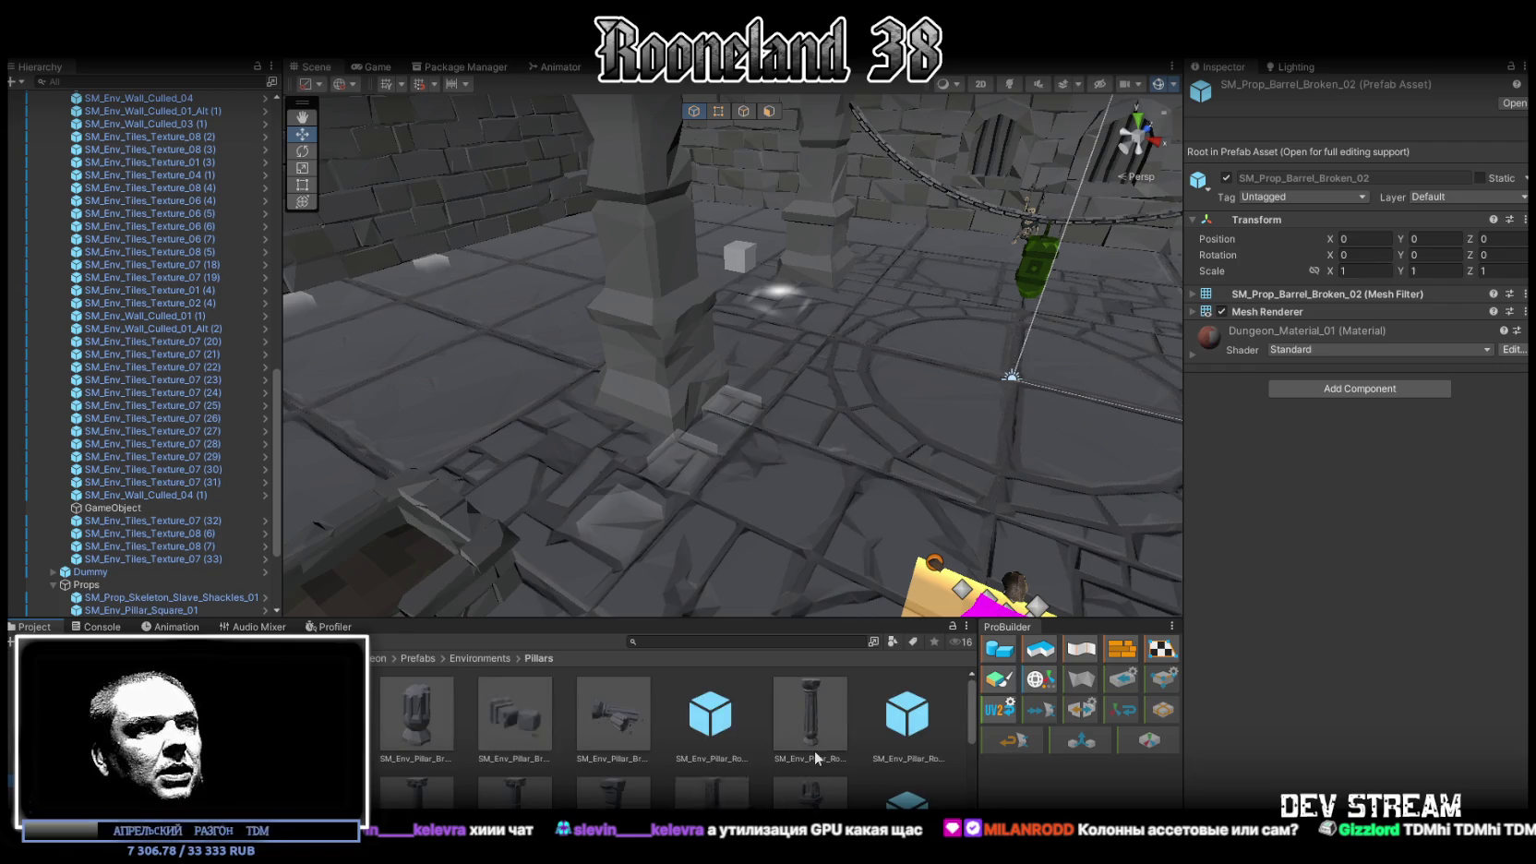
pyautogui.moveTo(809, 720); pyautogui.dragTo(868, 442)
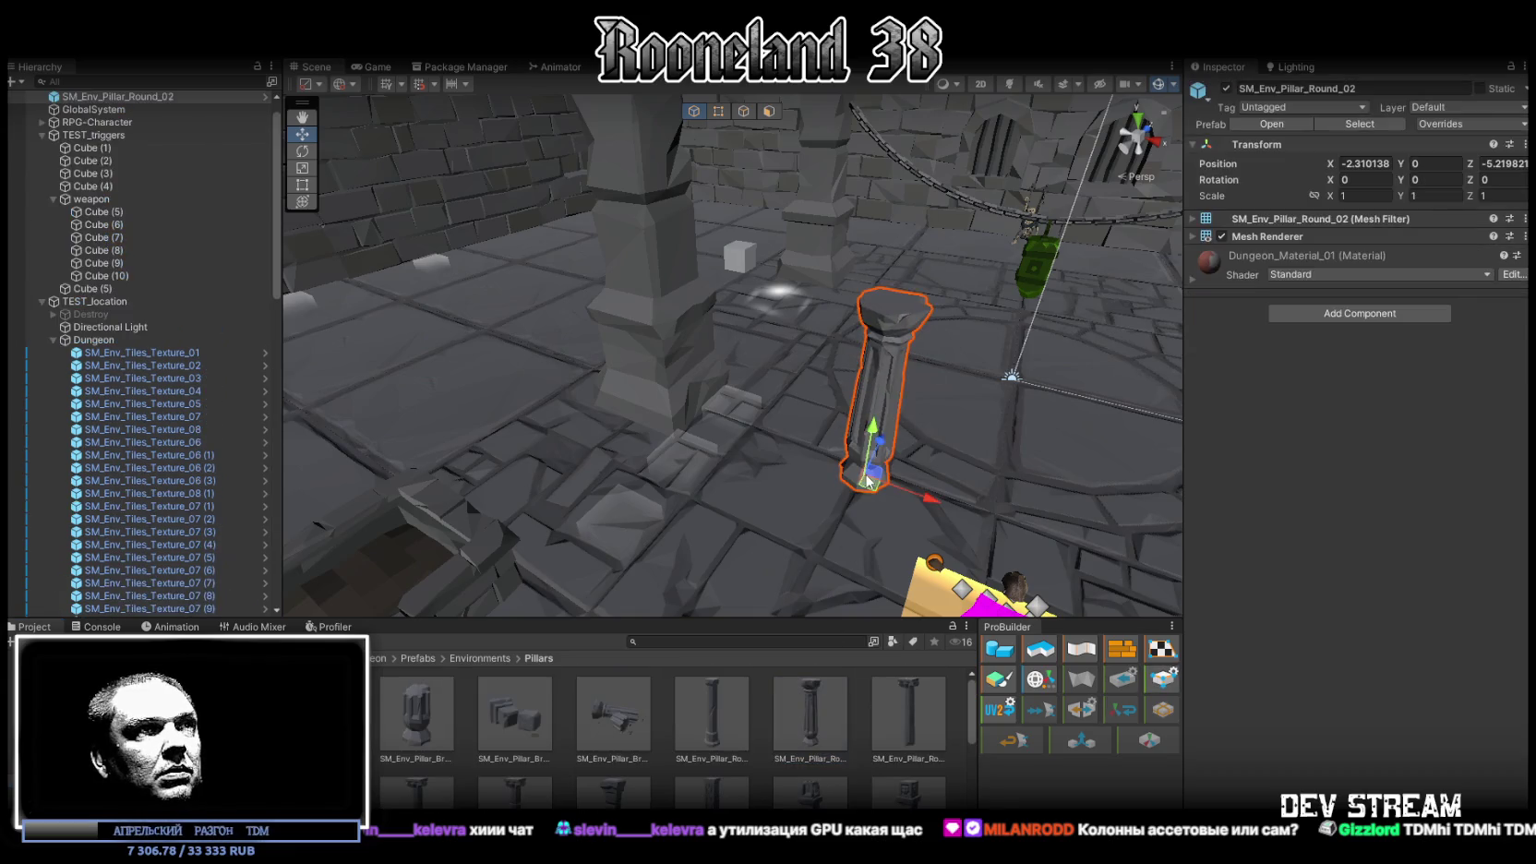
pyautogui.press('f')
pyautogui.scroll(-10, 1064, 528)
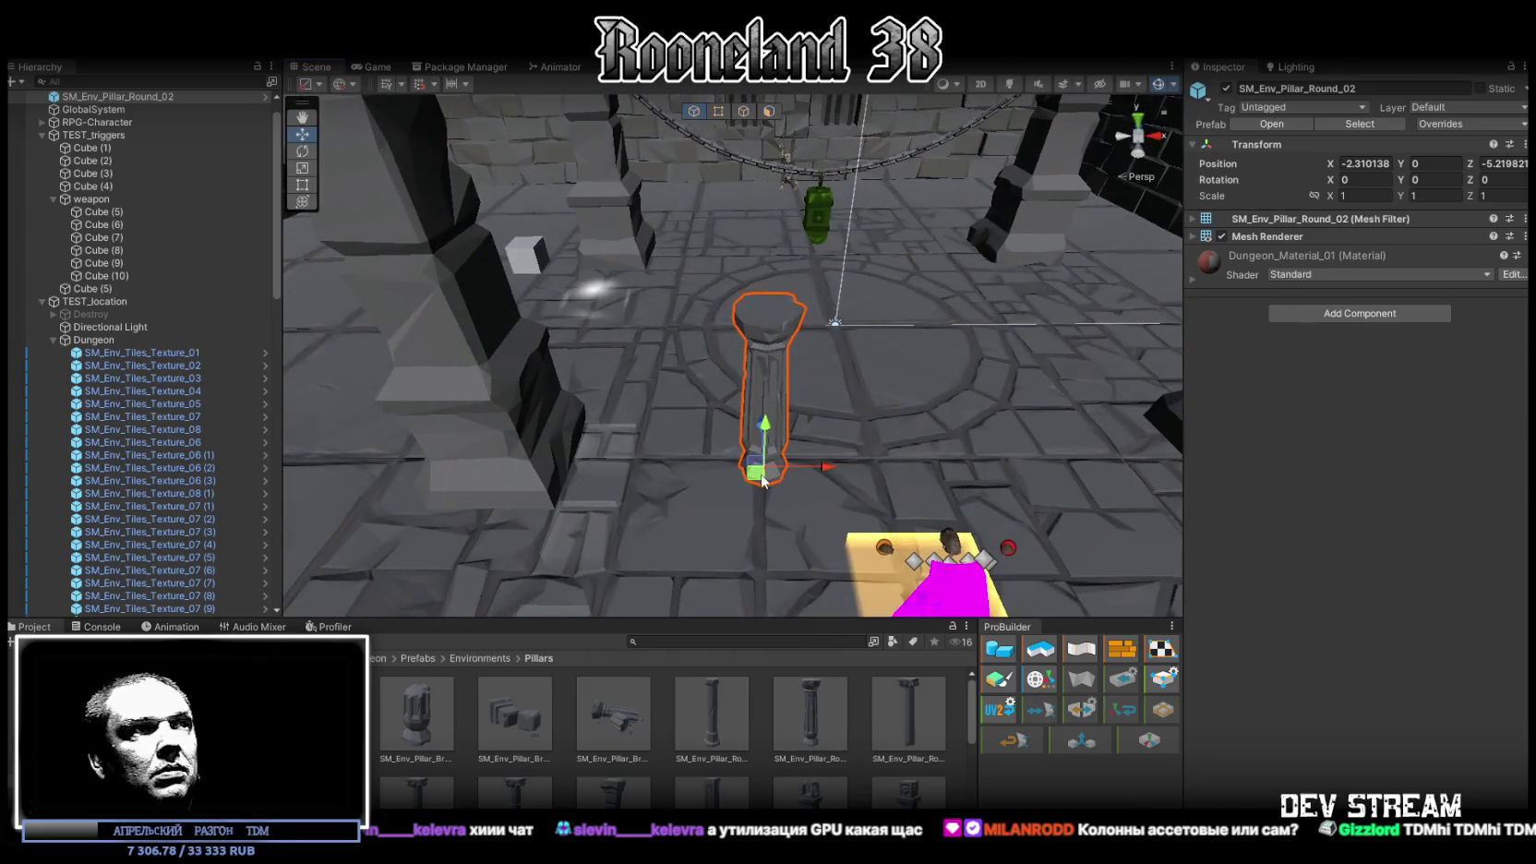
pyautogui.press('Delete')
# Place SM_Env_Pillar_Square_02 in the room centre and set its scale to 5
pyautogui.scroll(-1, 727, 774)
pyautogui.scroll(1, 727, 767)
pyautogui.moveTo(711, 729); pyautogui.dragTo(800, 477)
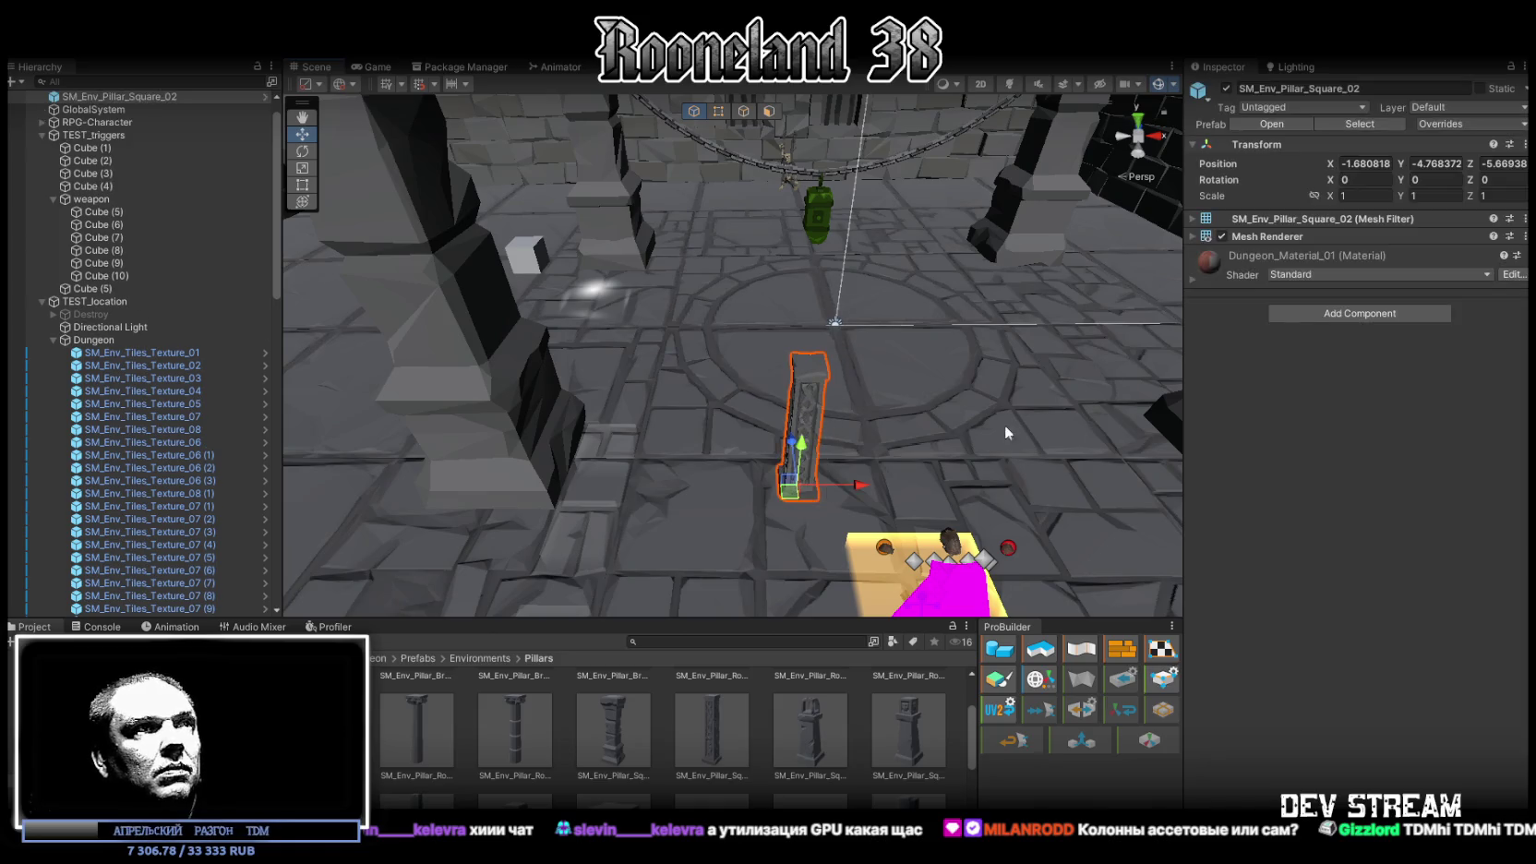
pyautogui.click(1366, 196)
pyautogui.write('5')
pyautogui.press('Return')
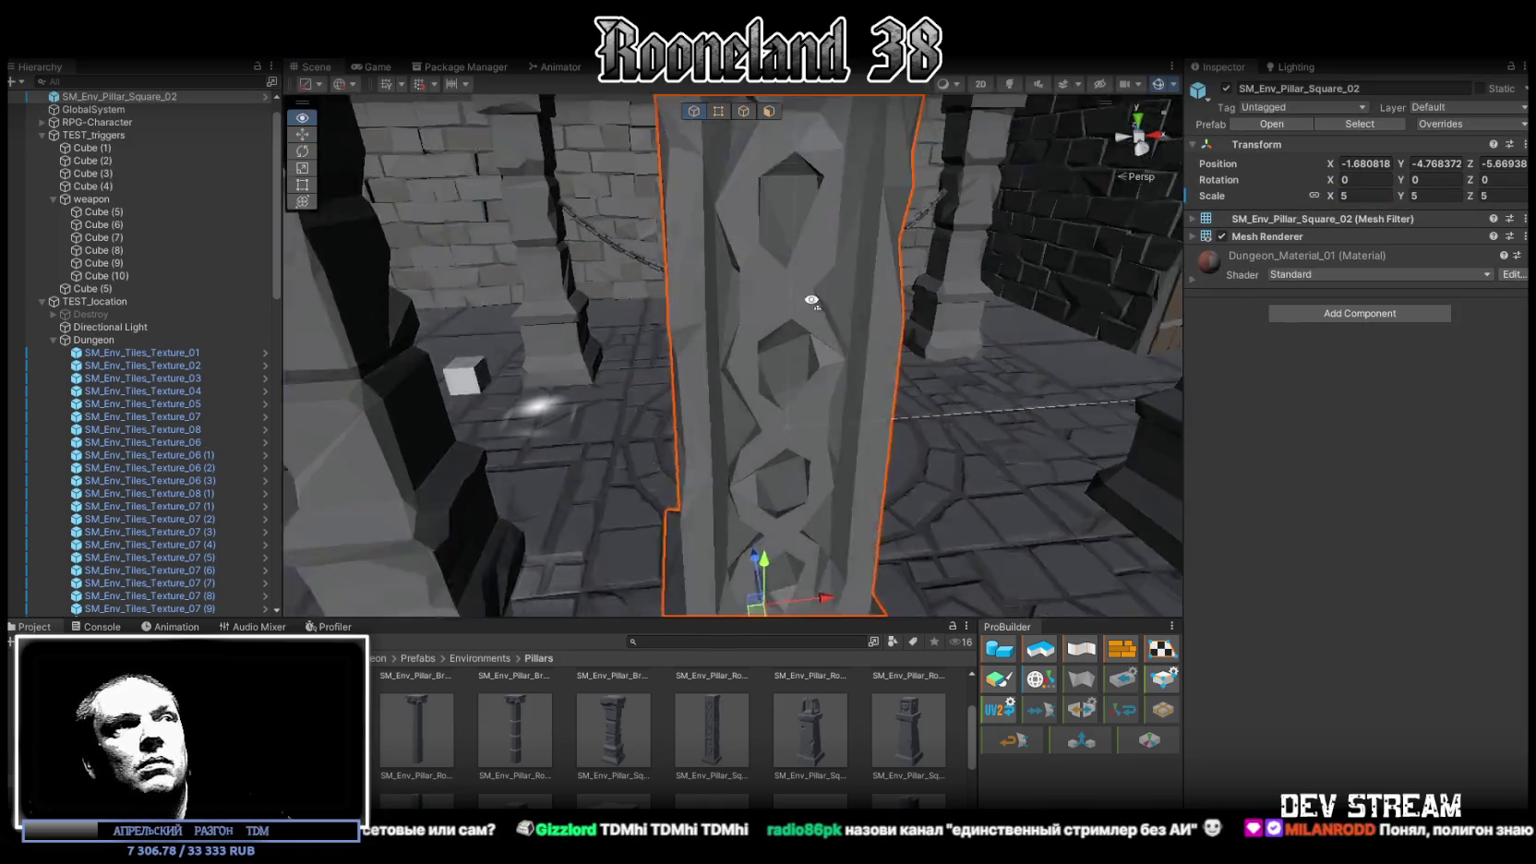
# Change the square pillar's scale to 4, inspect it, then delete it
pyautogui.scroll(-5, 807, 280)
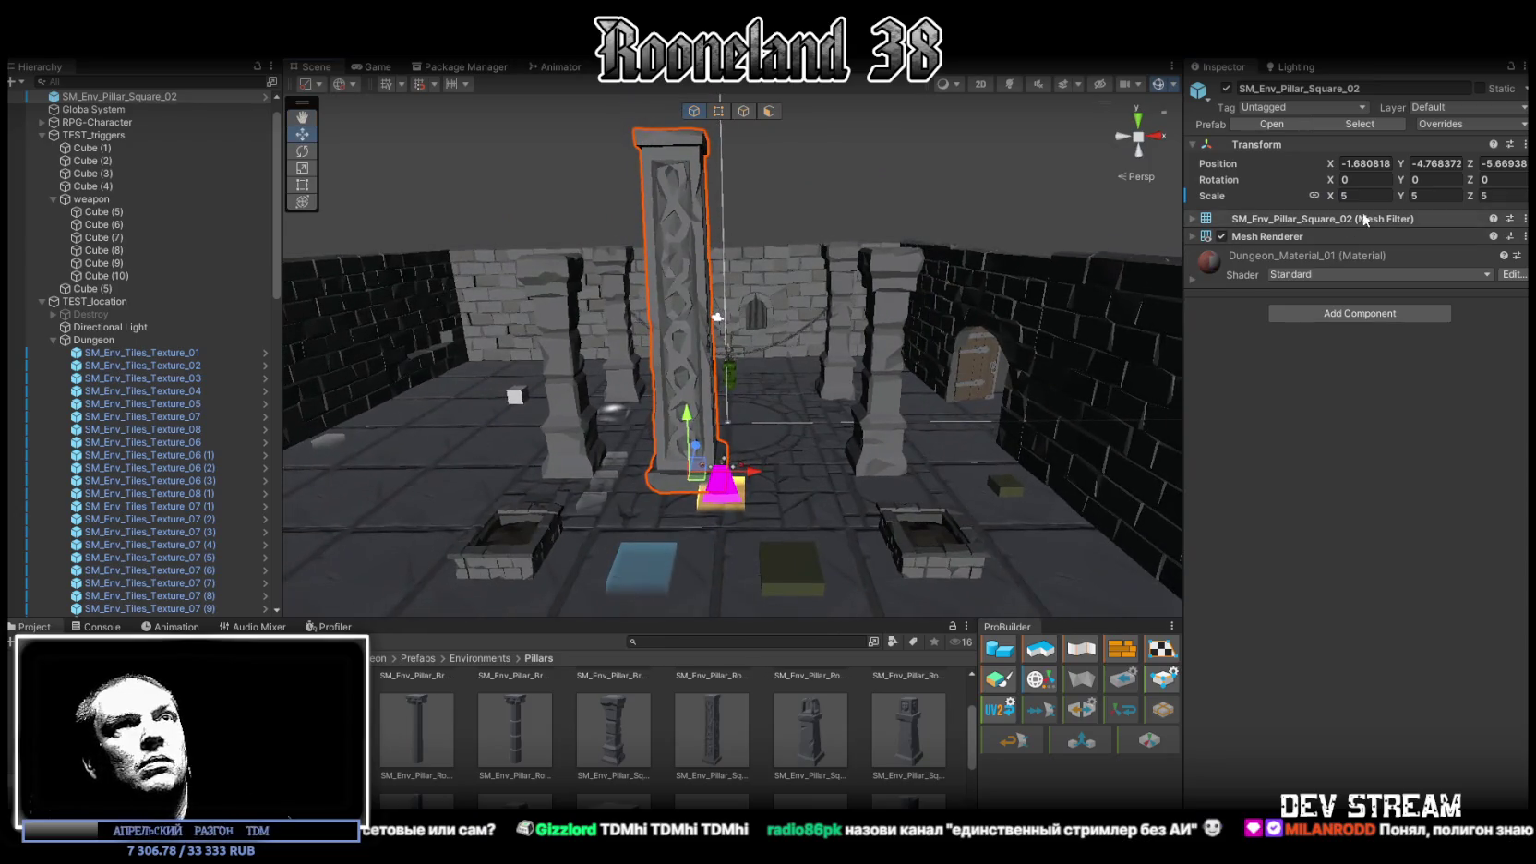
pyautogui.click(1365, 196)
pyautogui.write('4')
pyautogui.press('Return')
pyautogui.moveTo(831, 295)
pyautogui.mouseDown()
pyautogui.moveTo(877, 300)
pyautogui.moveTo(781, 431)
pyautogui.moveTo(967, 429)
pyautogui.moveTo(744, 420)
pyautogui.mouseUp()
pyautogui.press('Delete')
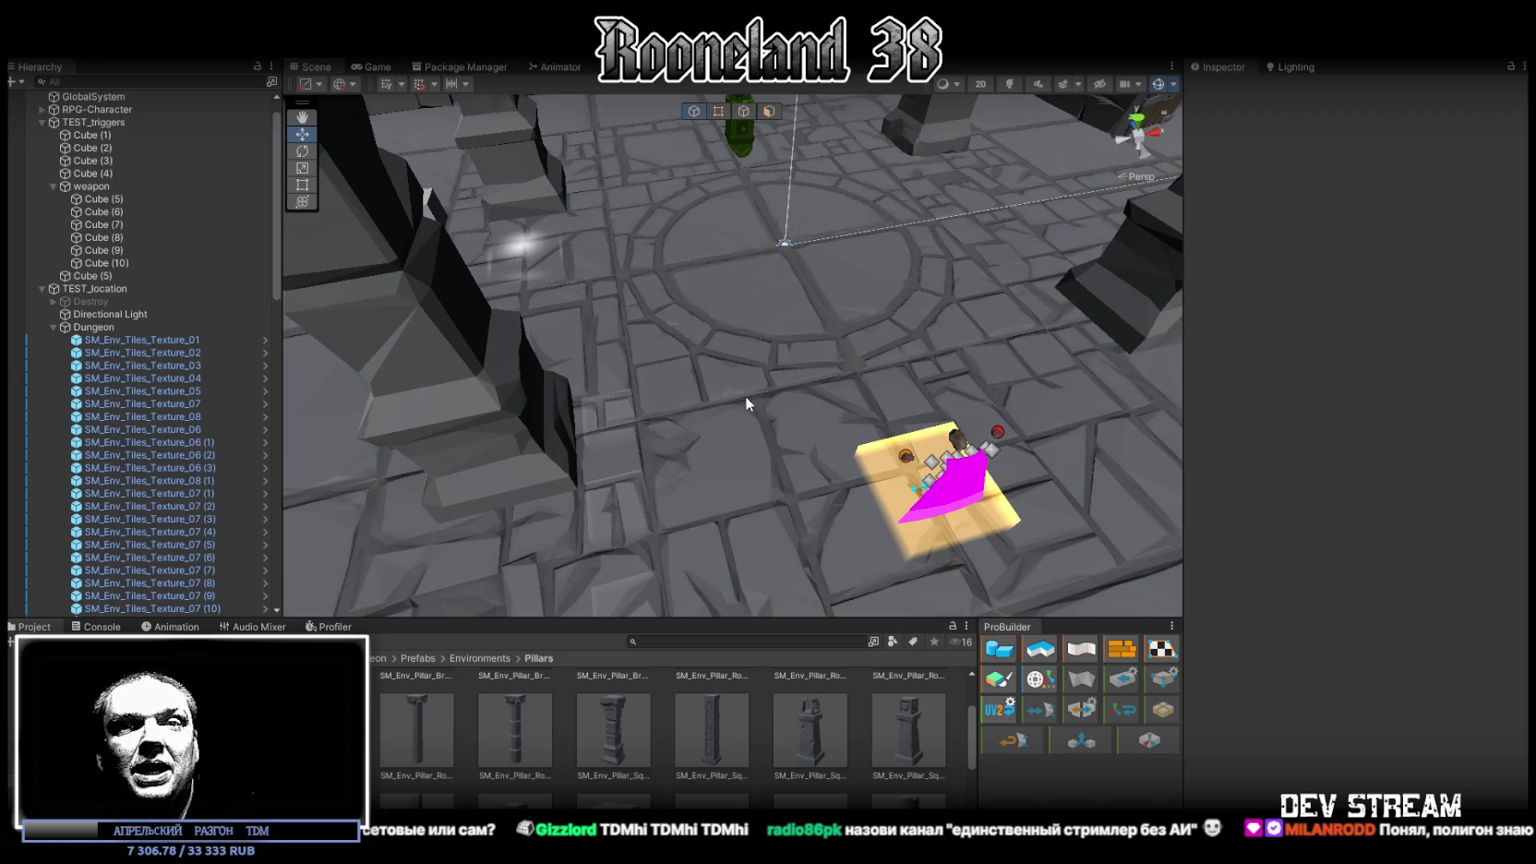
# Fly the view down to the trigger cubes and select Cube (2), the RPG_Chest trigger with Gold 10–50
pyautogui.moveTo(839, 407); pyautogui.dragTo(814, 379)
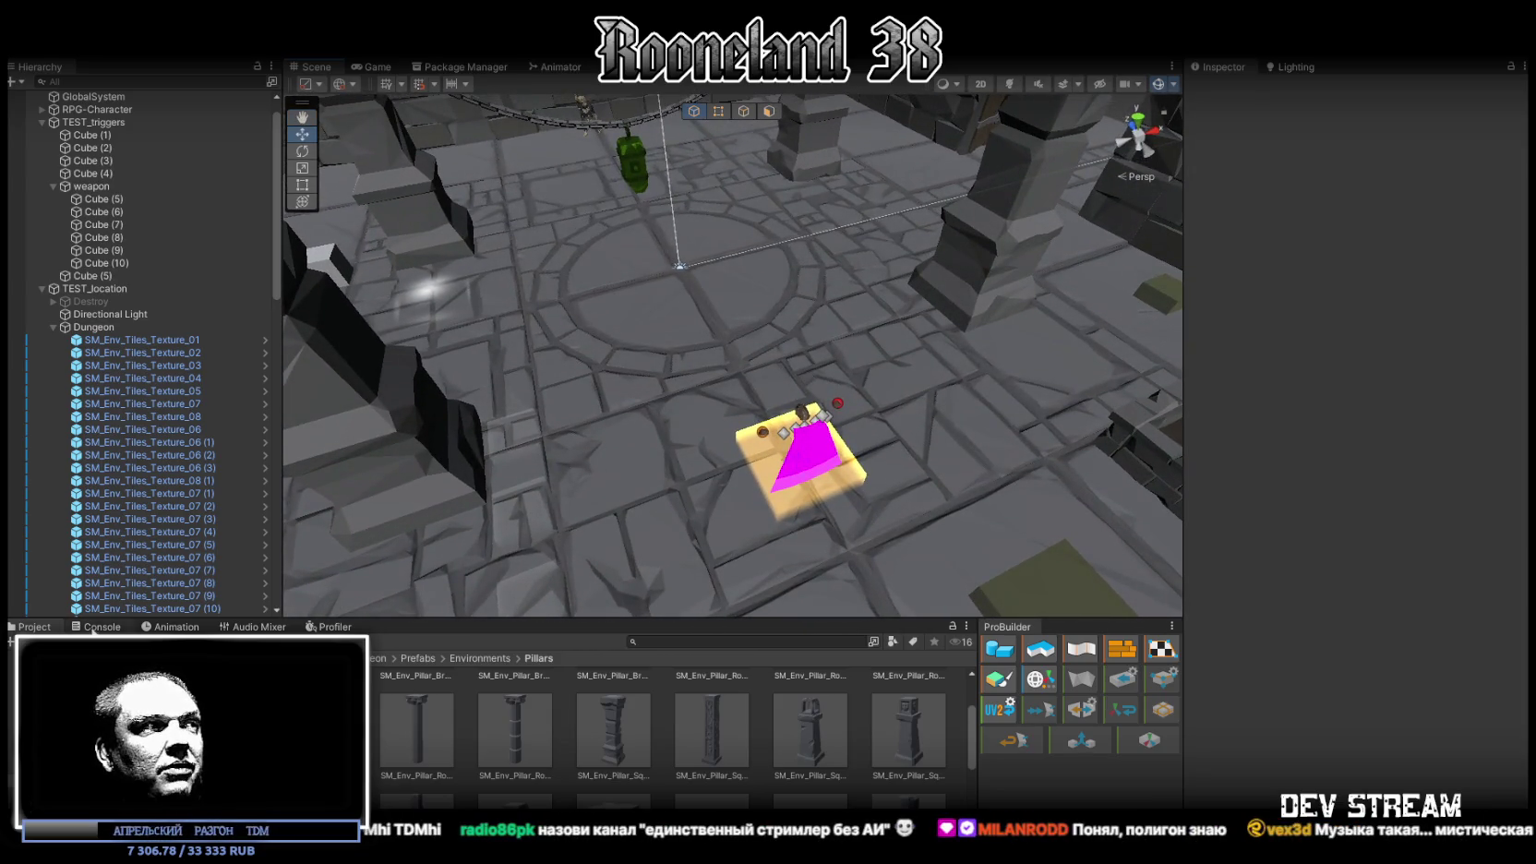
pyautogui.press('w')
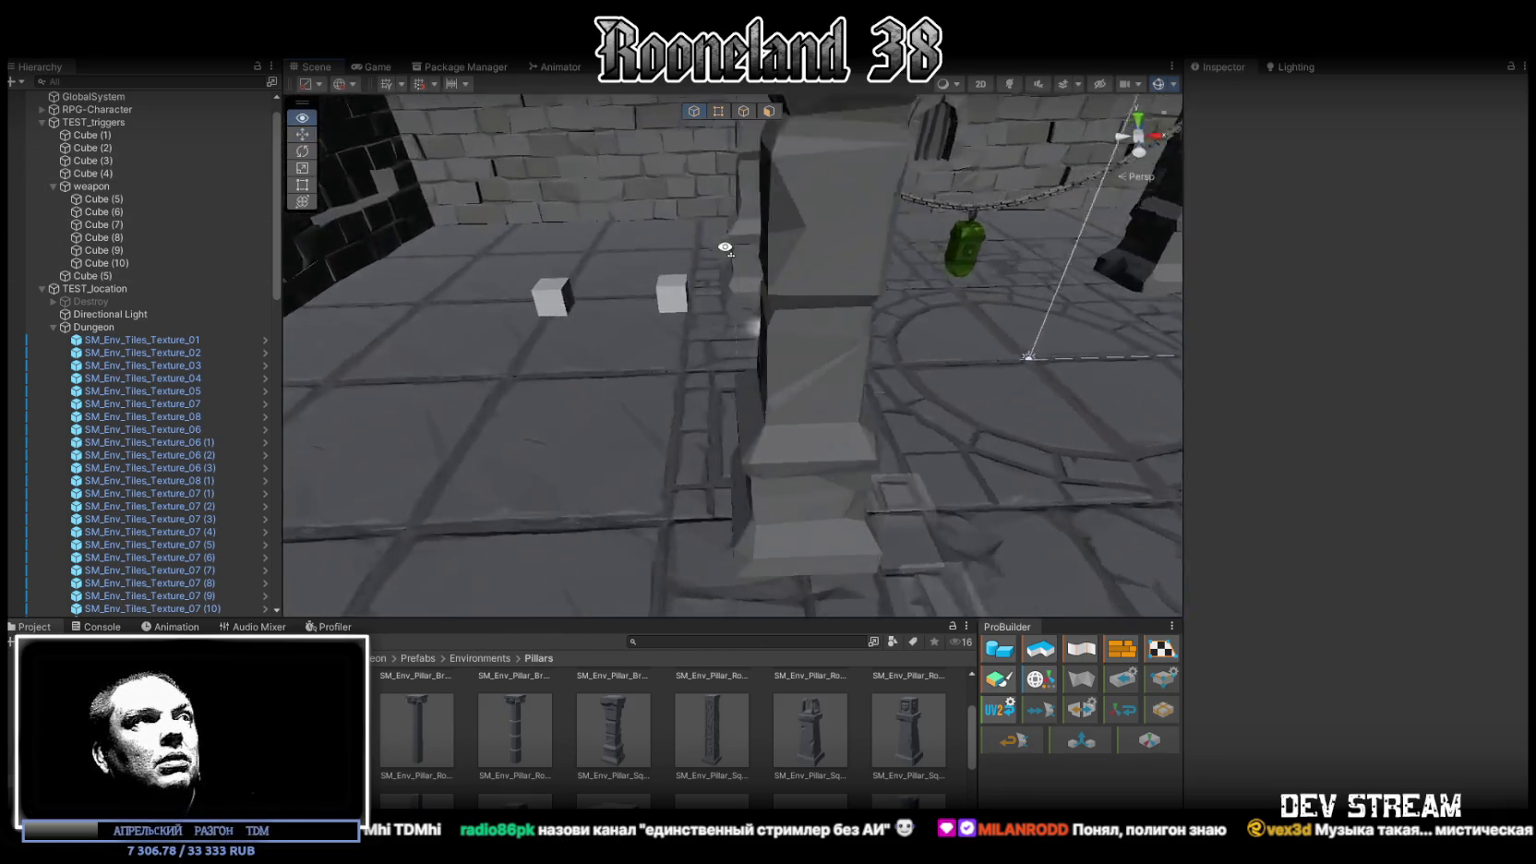
pyautogui.click(735, 318)
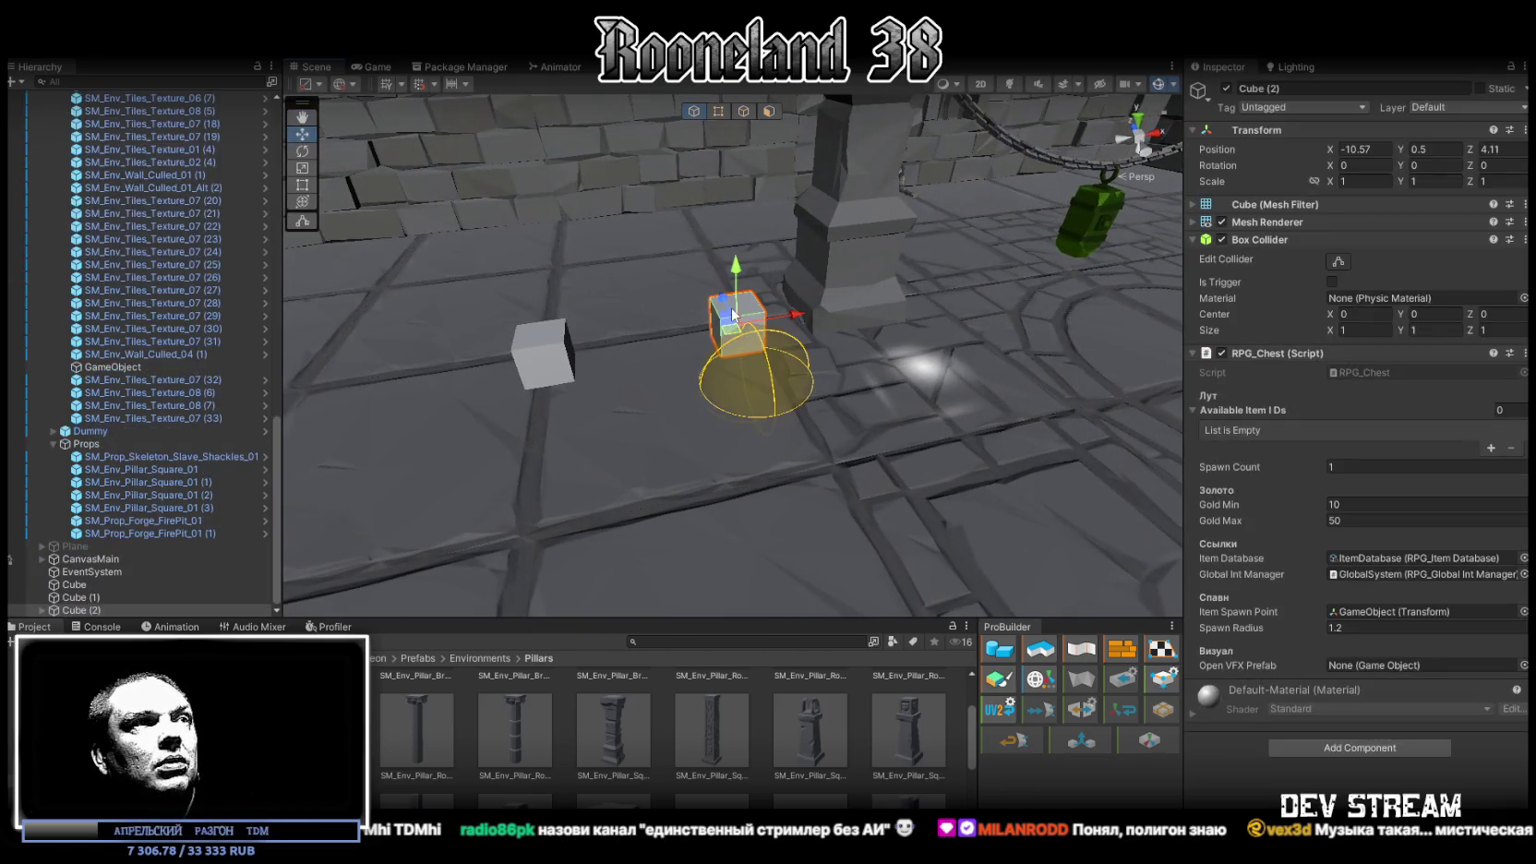
# Frame the chest trigger Cube (2) and inspect Cube (10)'s Mesh Renderer settings
pyautogui.click(547, 360)
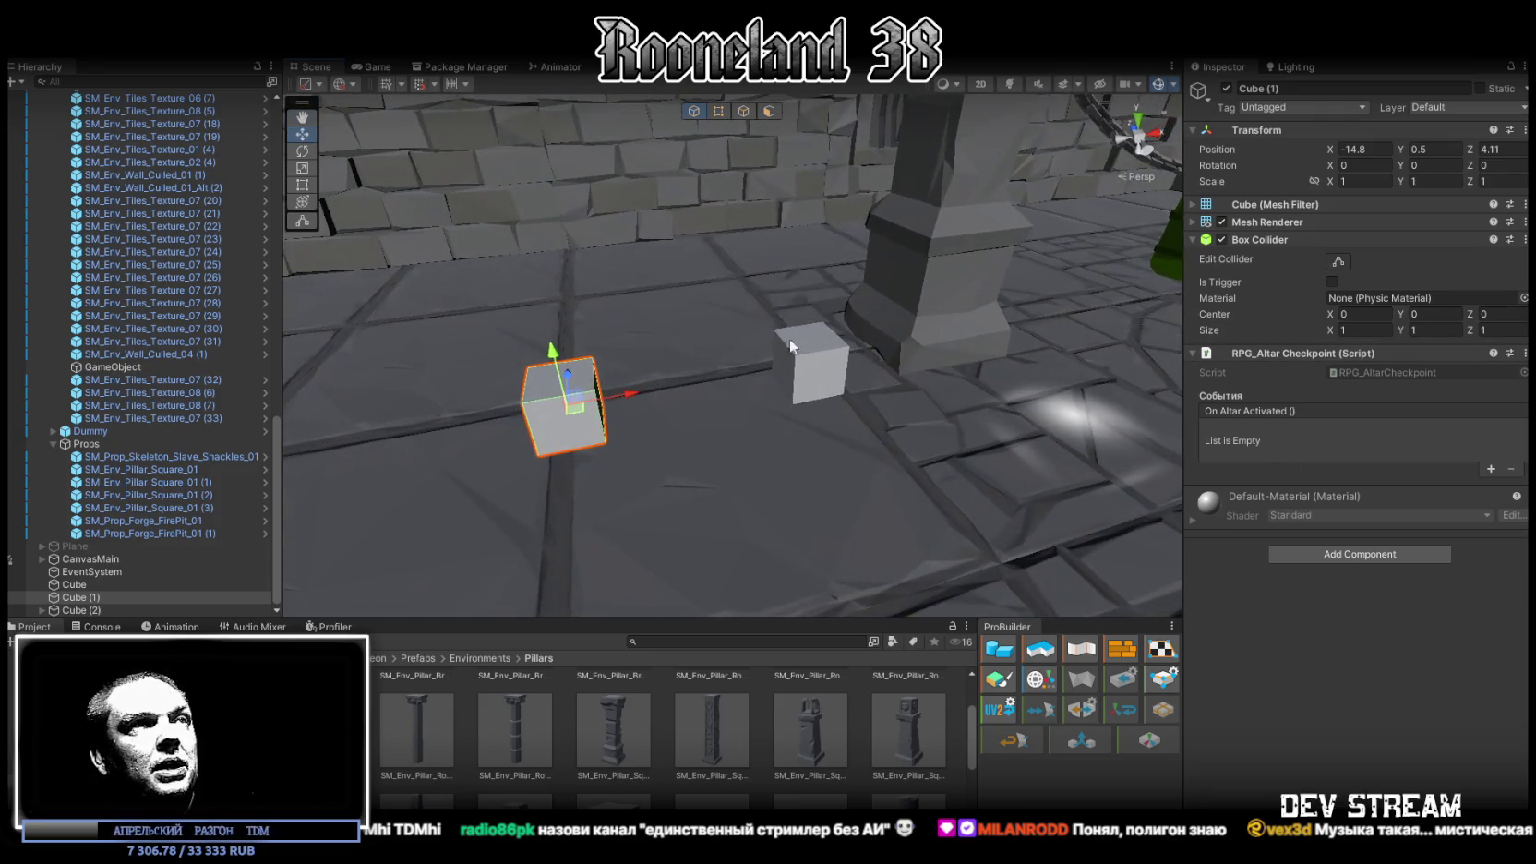
pyautogui.click(824, 352)
pyautogui.press('f')
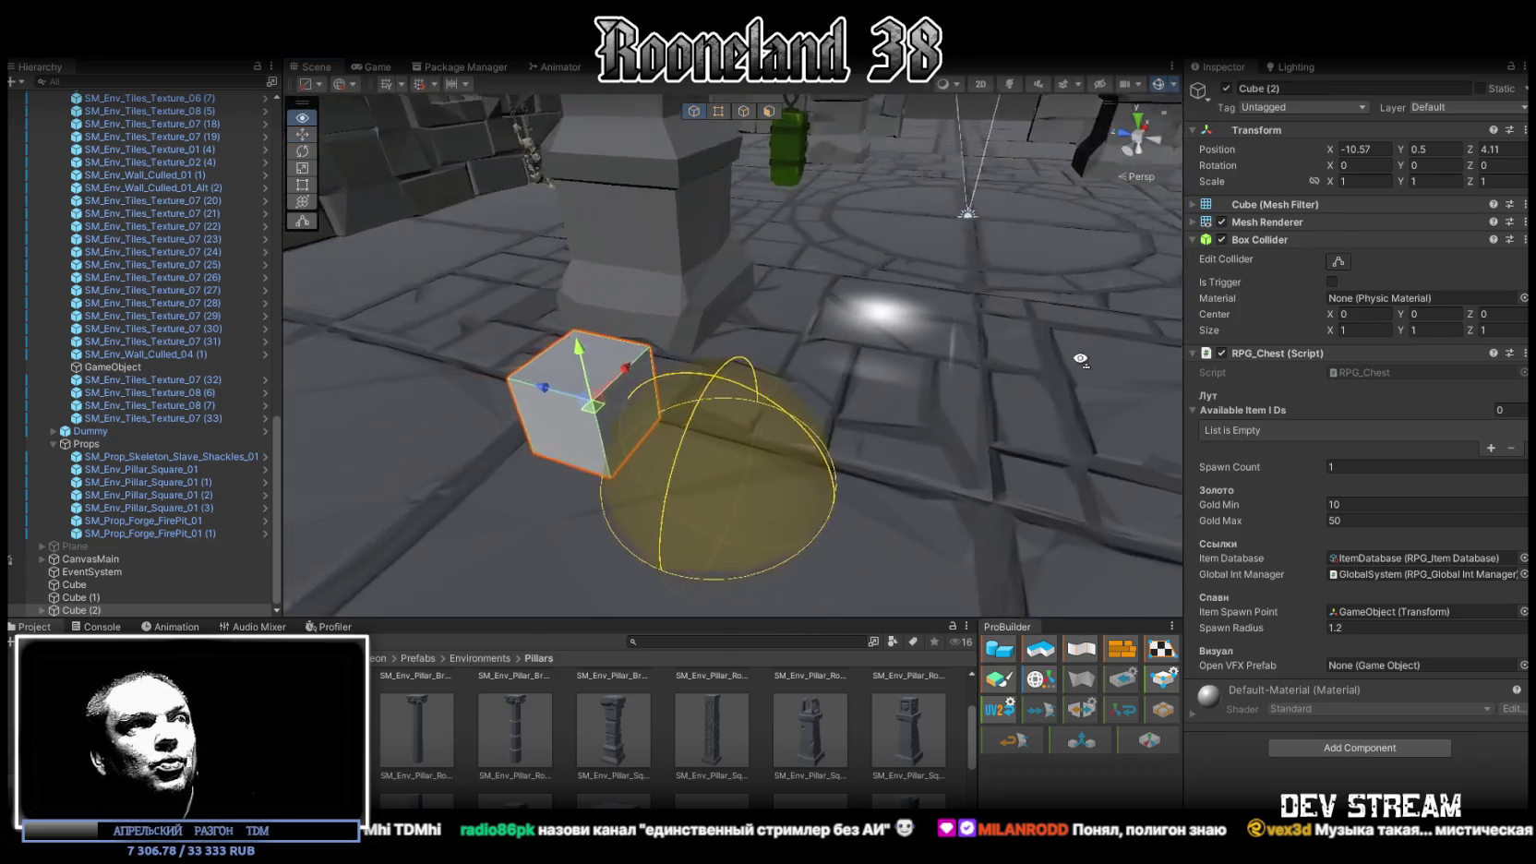
pyautogui.moveTo(831, 406)
pyautogui.mouseDown()
pyautogui.moveTo(614, 404)
pyautogui.moveTo(851, 364)
pyautogui.moveTo(804, 390)
pyautogui.mouseUp()
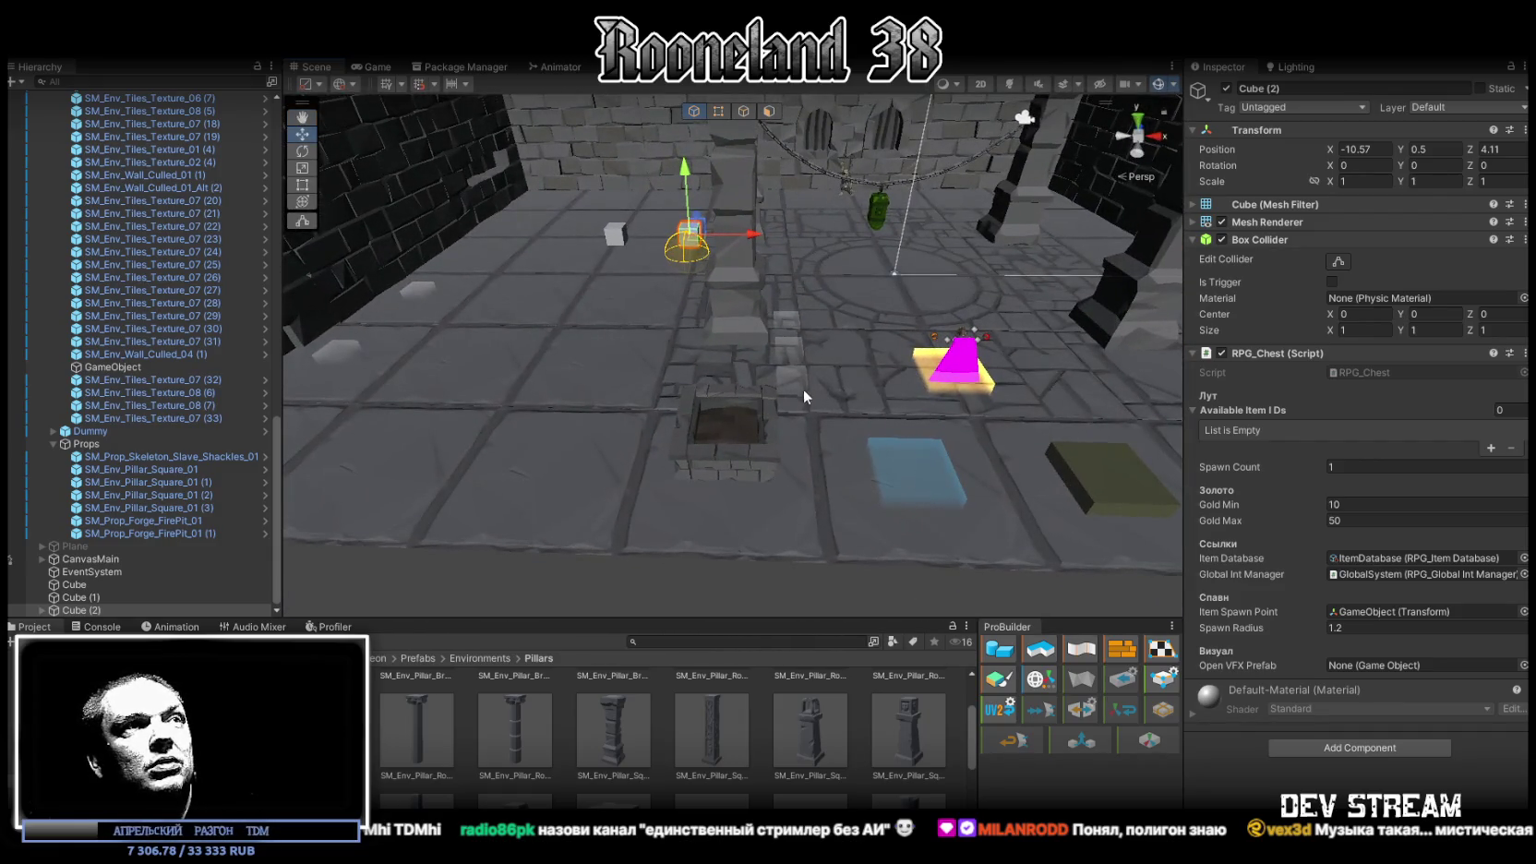
pyautogui.click(803, 388)
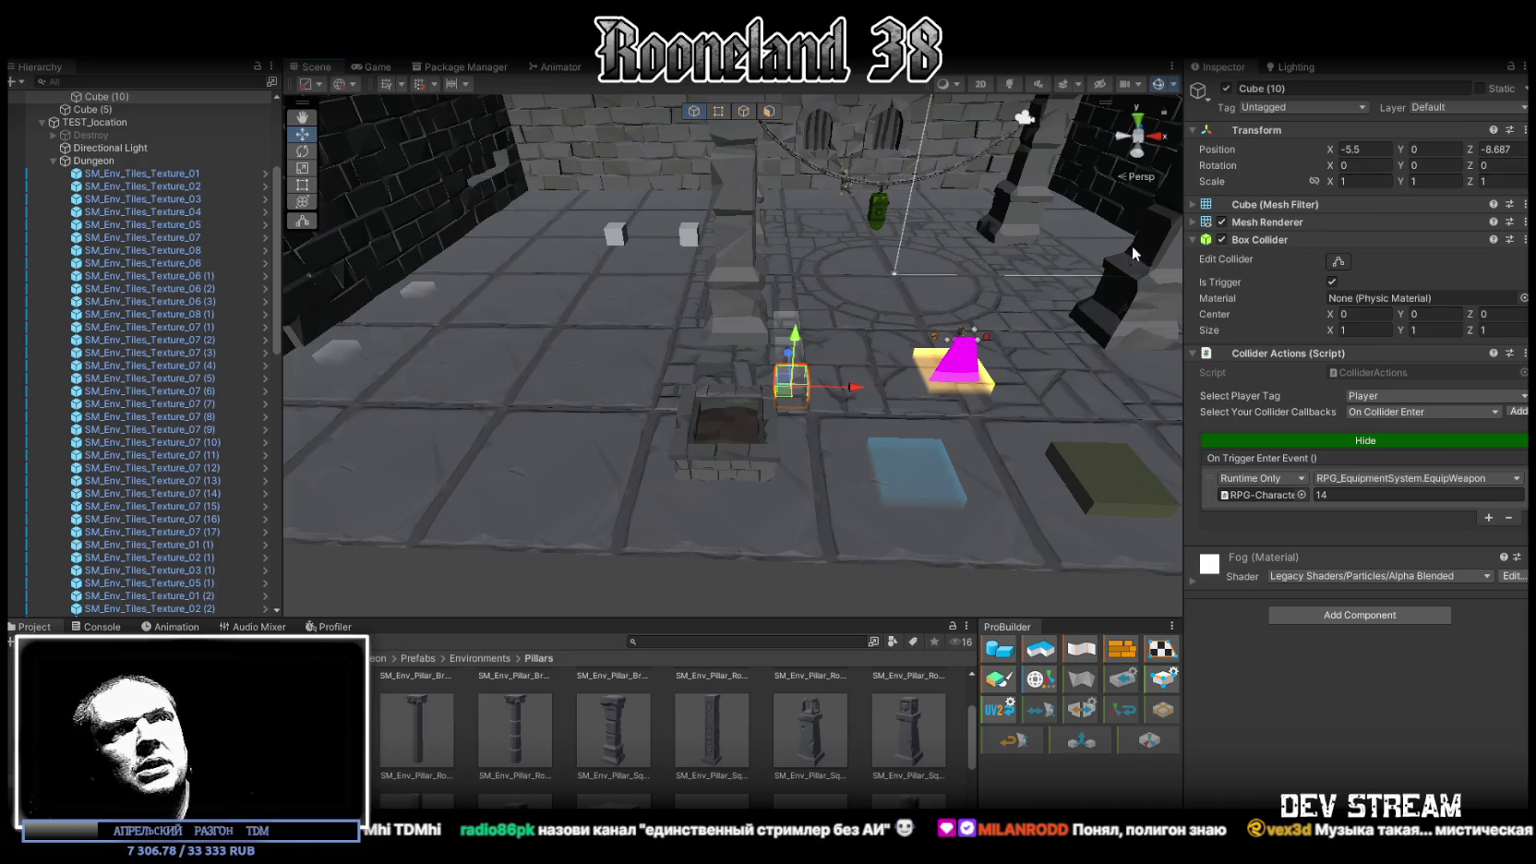
pyautogui.click(1192, 221)
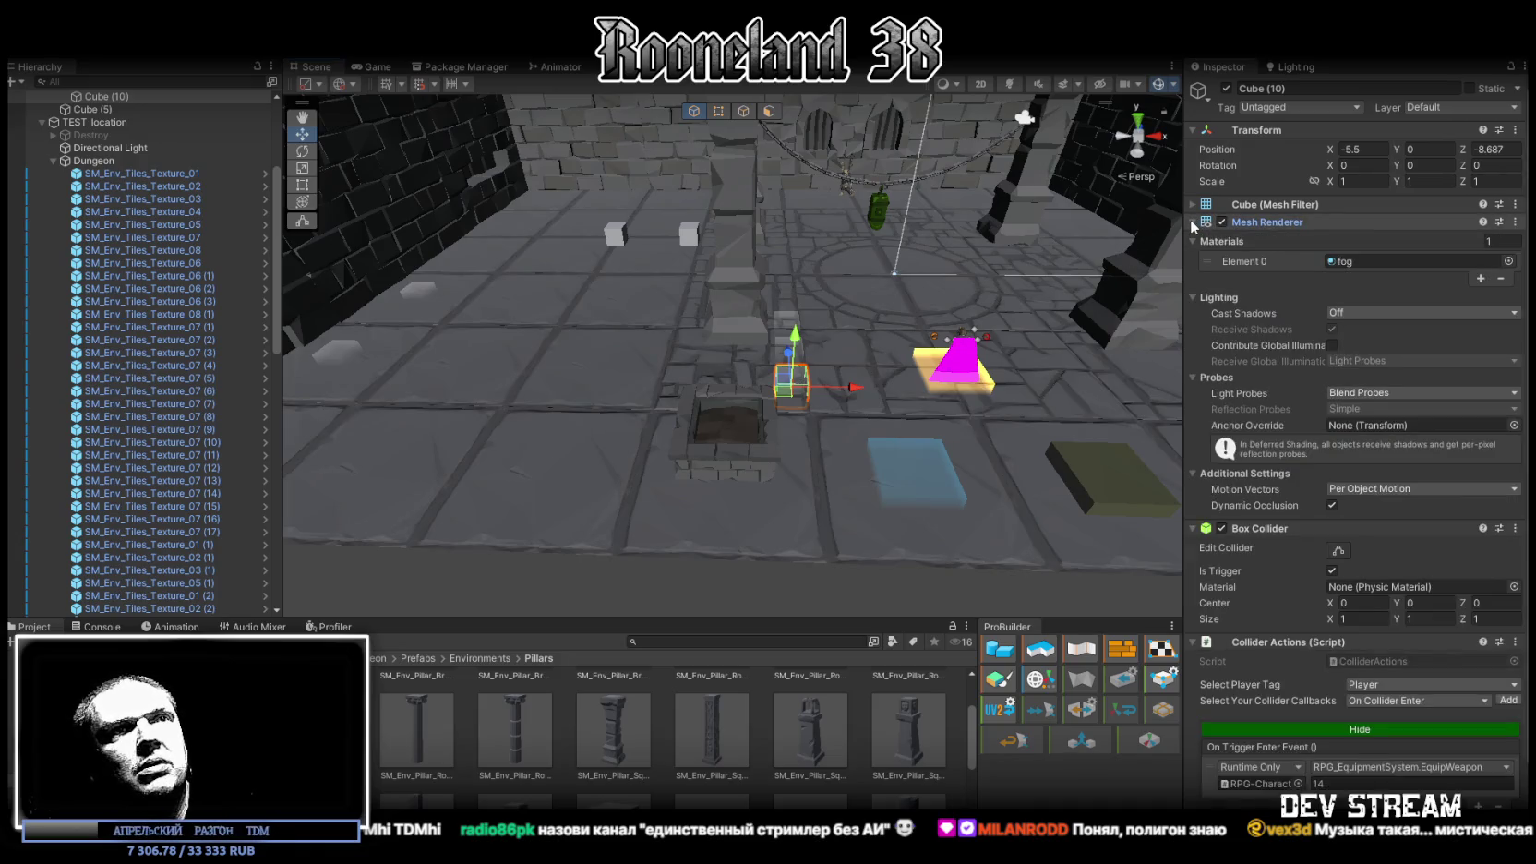
# Frame the armor-equipping trigger cube in a wider view of the room, then bring up the YouTube album video
pyautogui.click(936, 465)
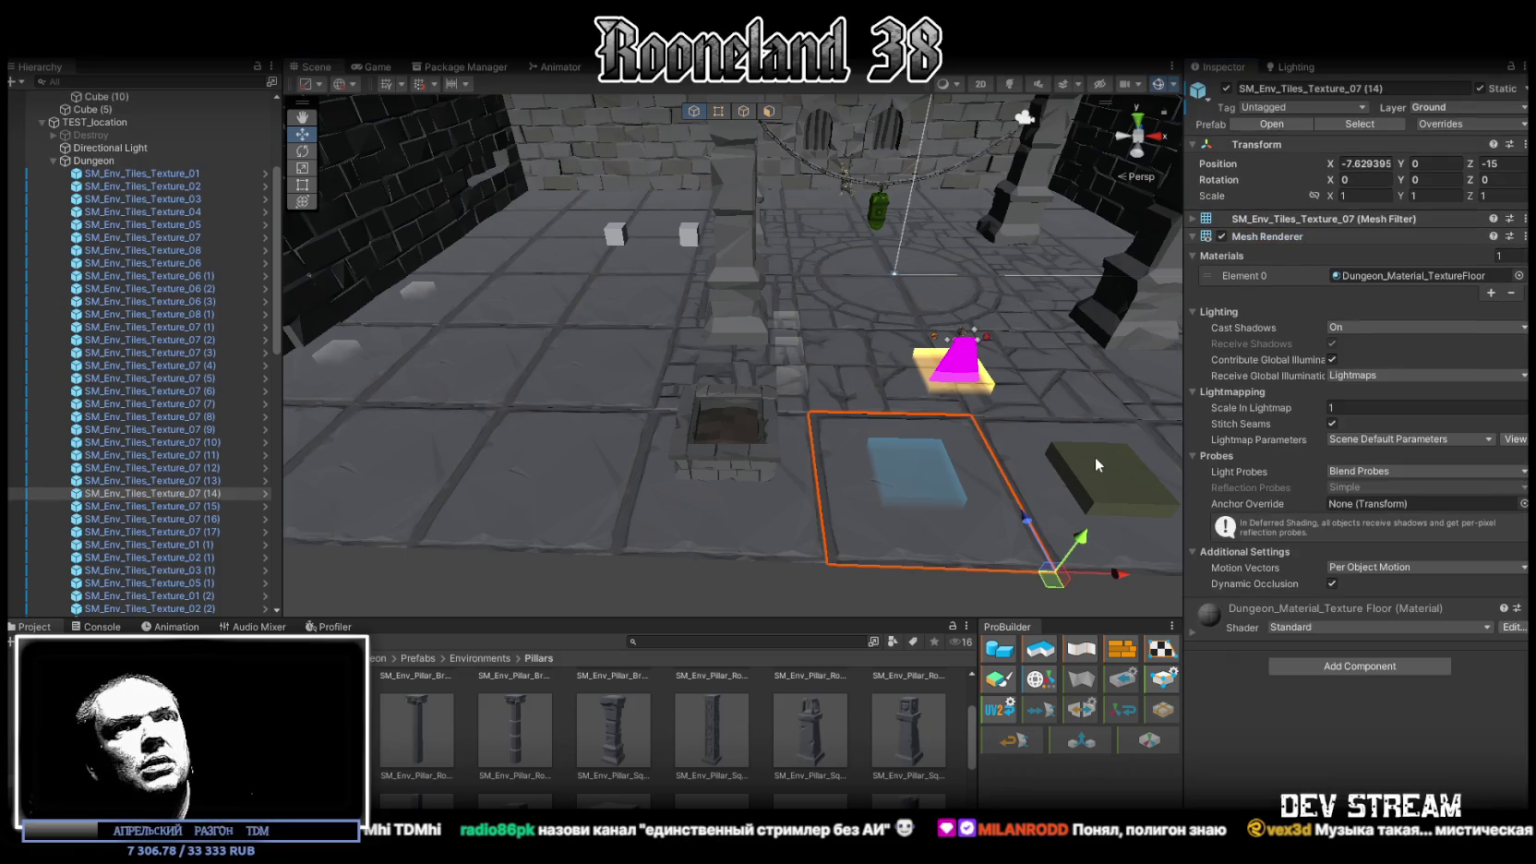
pyautogui.click(1124, 479)
pyautogui.moveTo(1124, 479); pyautogui.dragTo(978, 307)
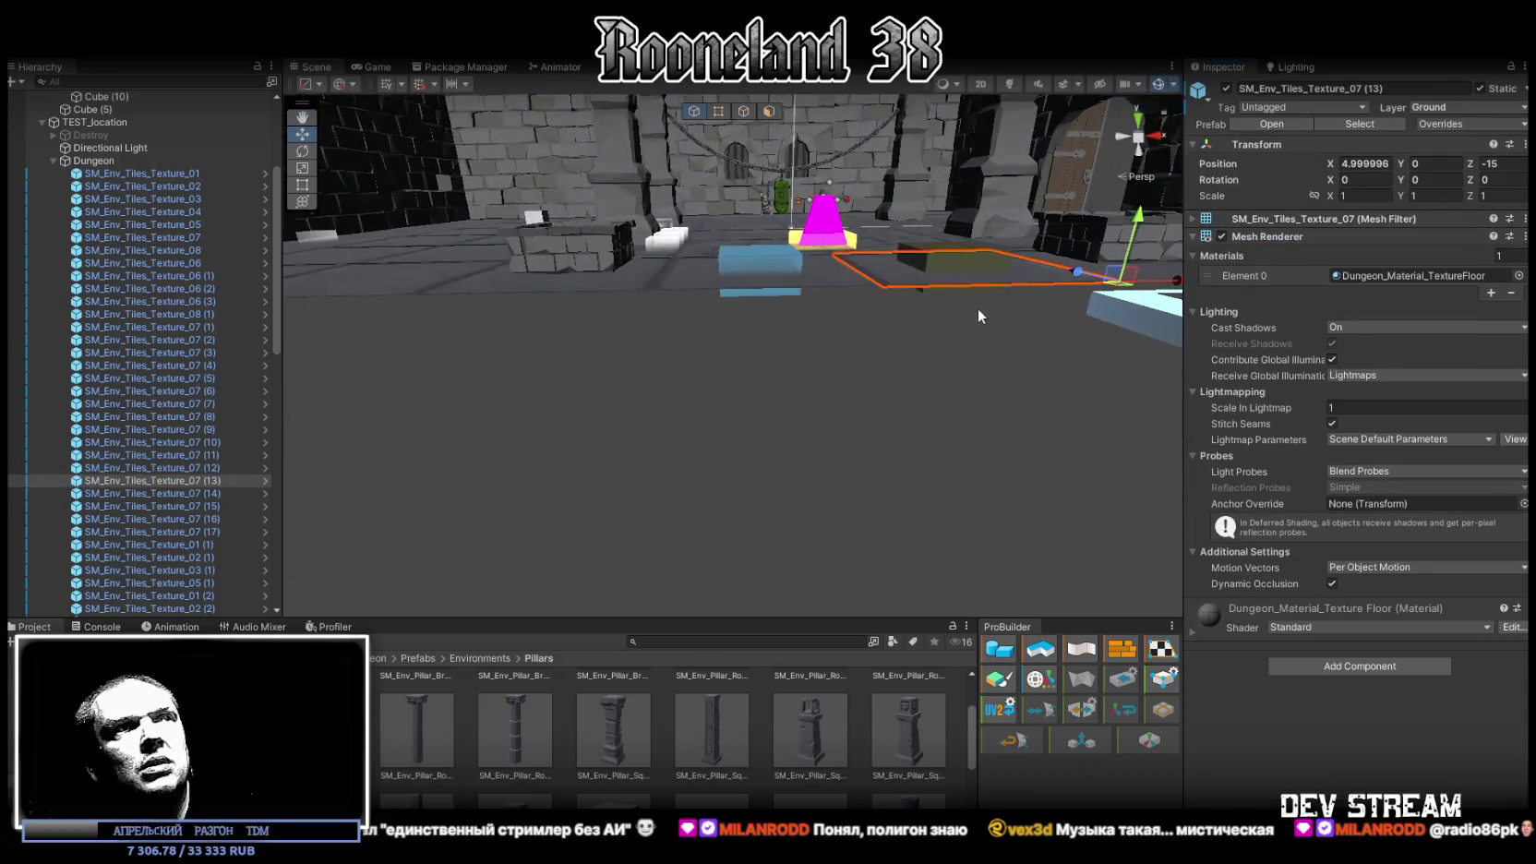
pyautogui.click(928, 293)
pyautogui.press('f')
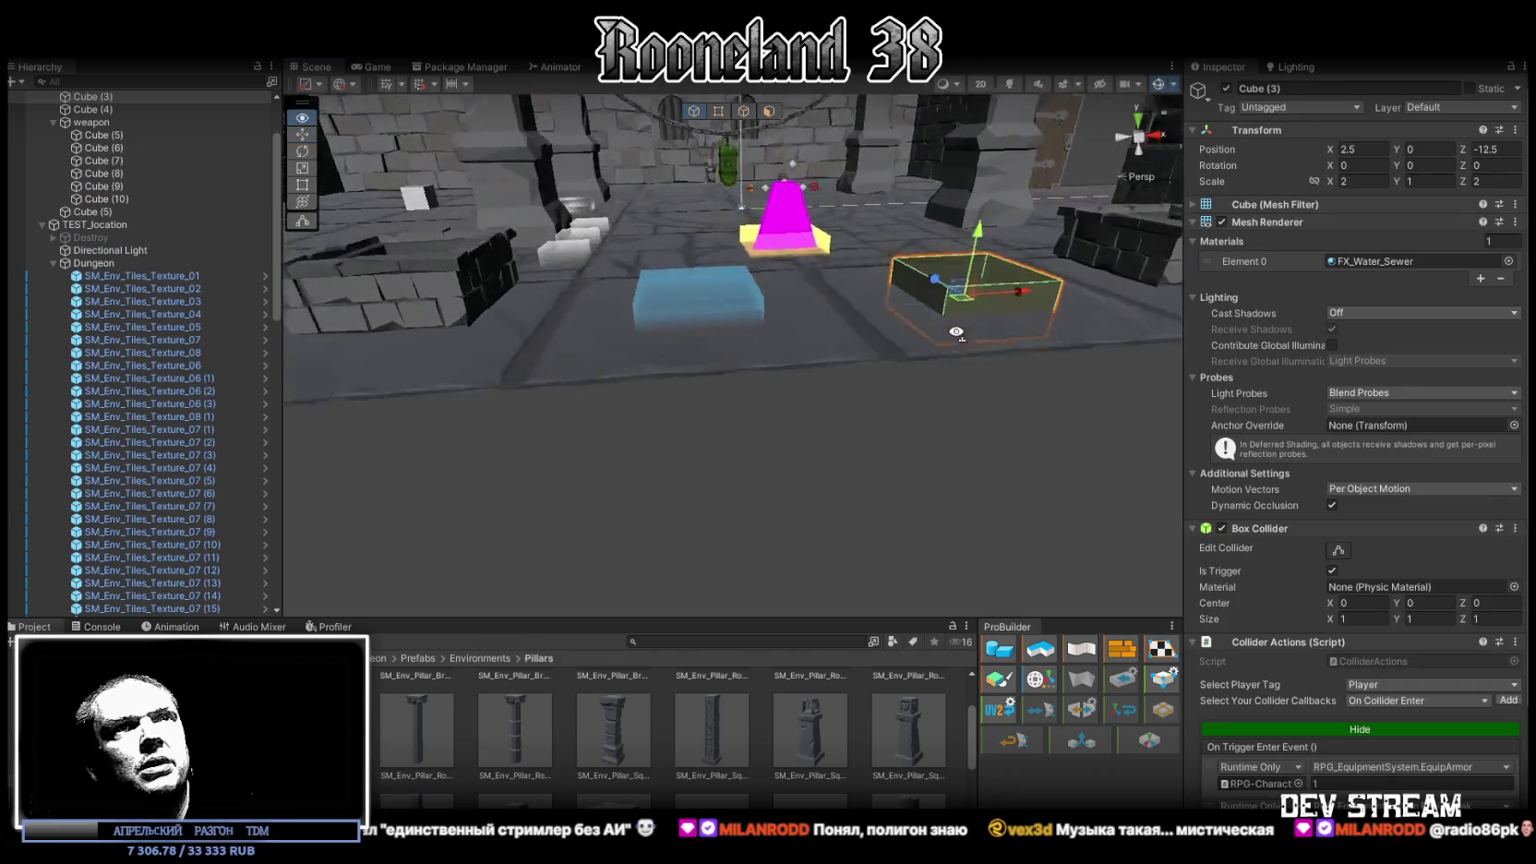
pyautogui.moveTo(1015, 319); pyautogui.dragTo(1008, 369)
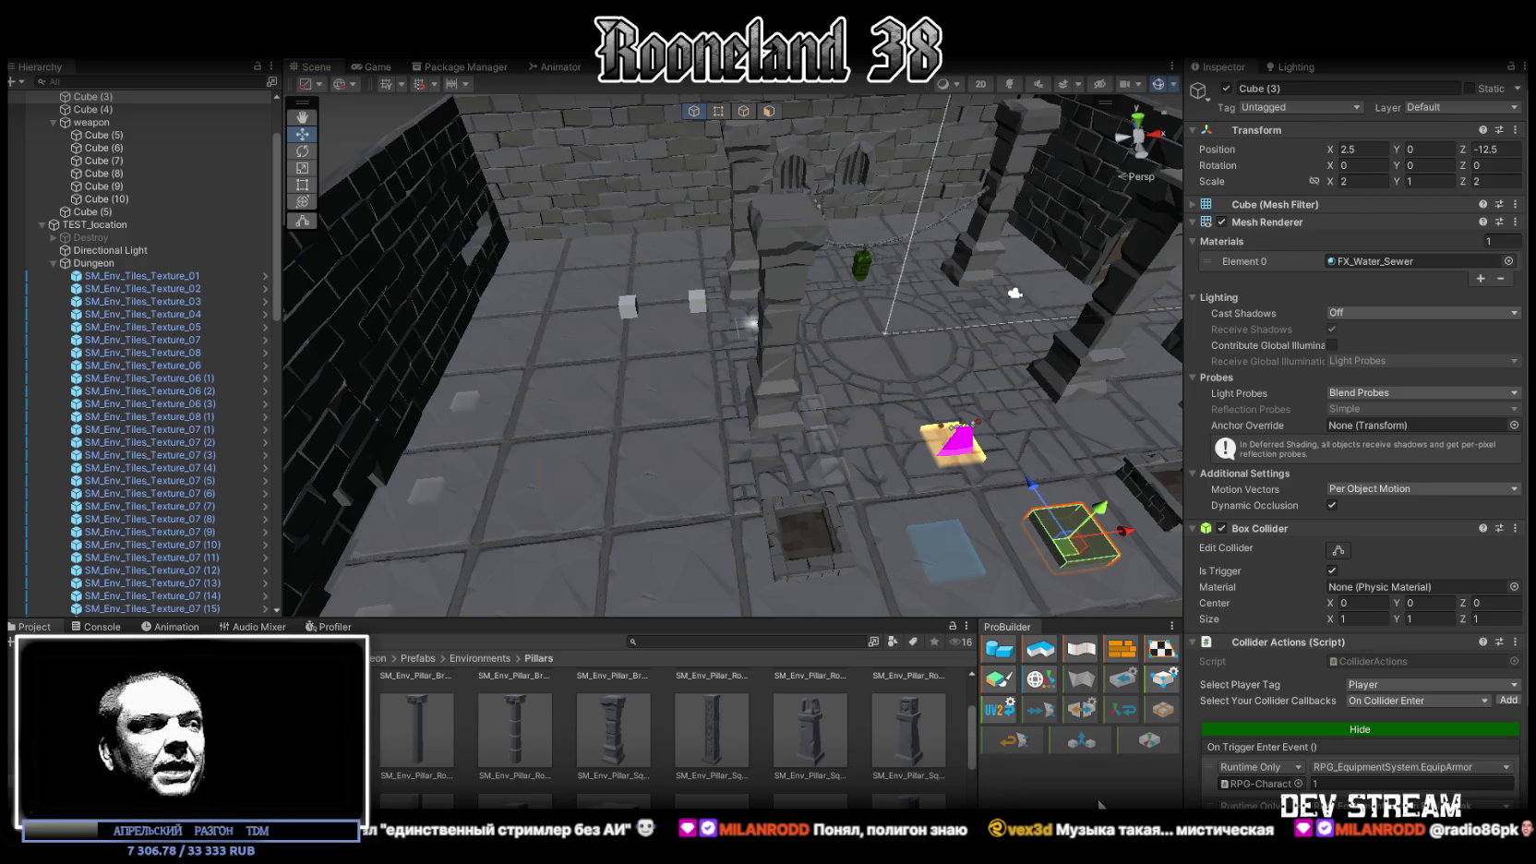
pyautogui.hotkey('alt', 'Tab')
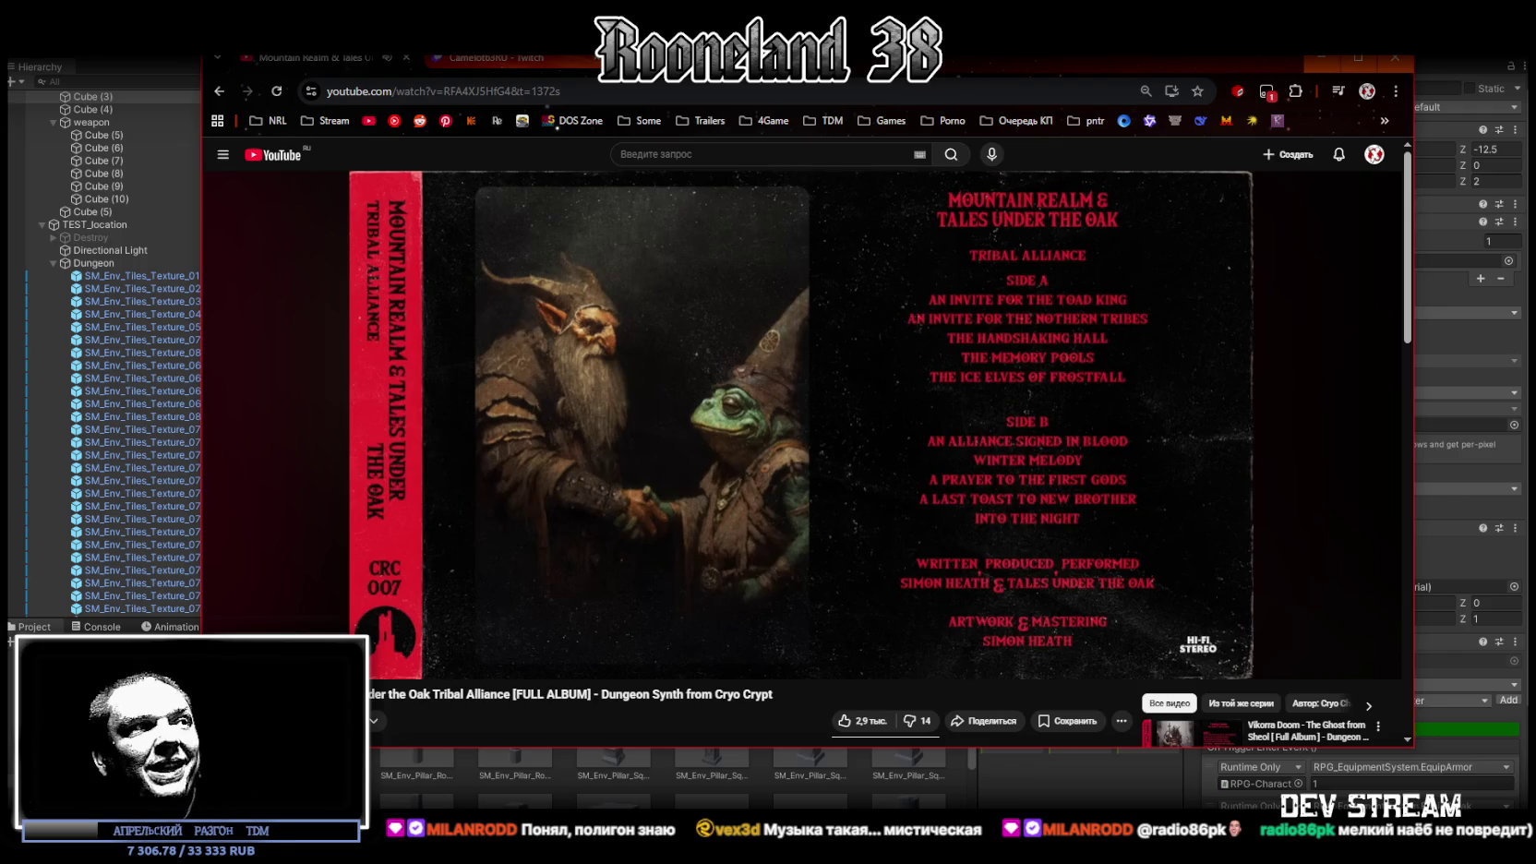
# Highlight the Dungeon Synth album video's title and its web address
pyautogui.moveTo(369, 695); pyautogui.dragTo(517, 700)
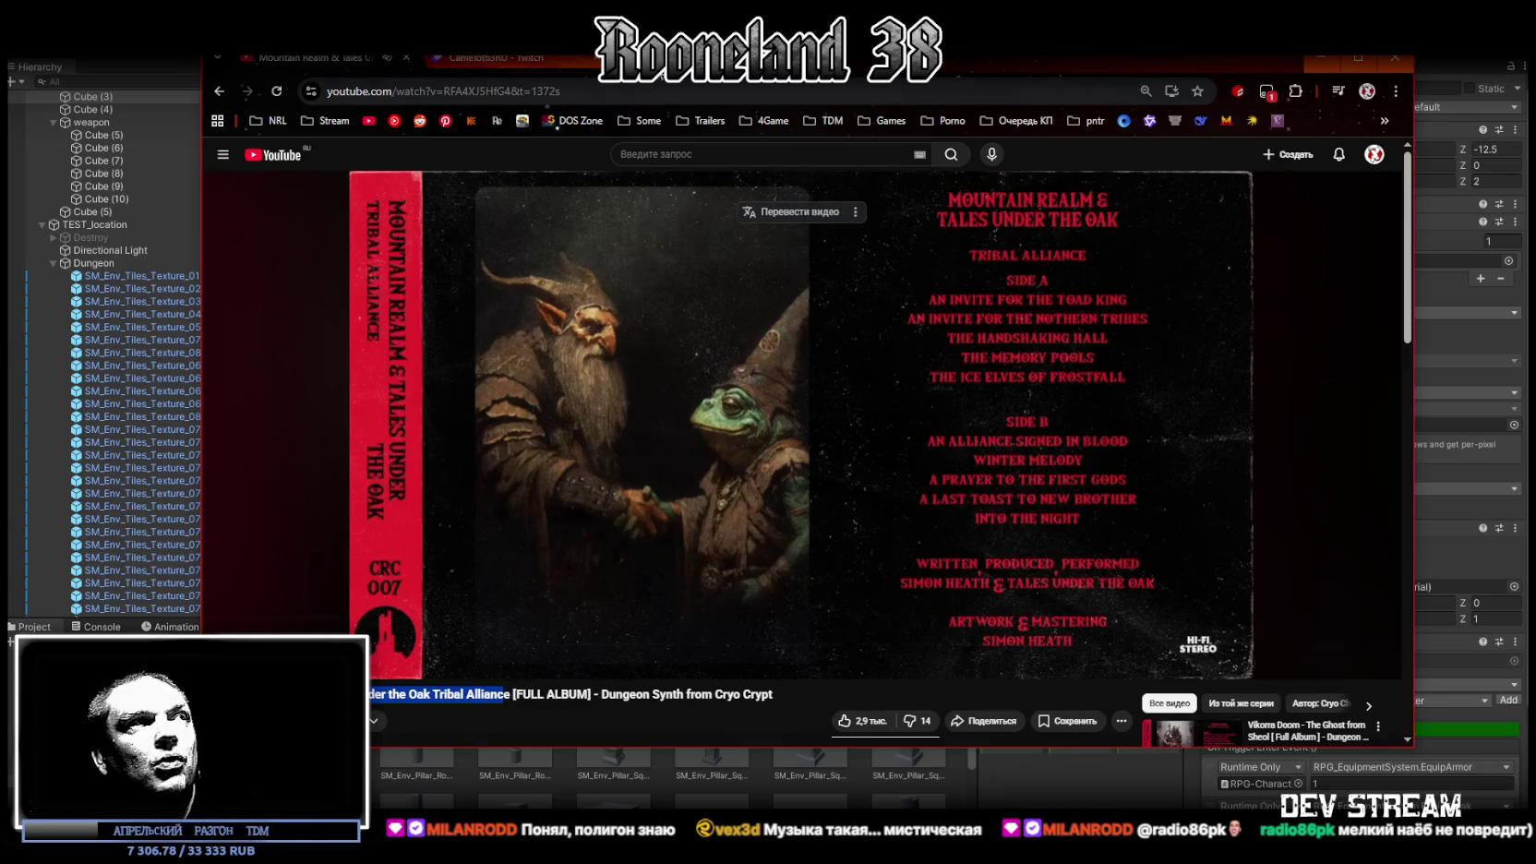
pyautogui.moveTo(511, 90); pyautogui.dragTo(298, 107)
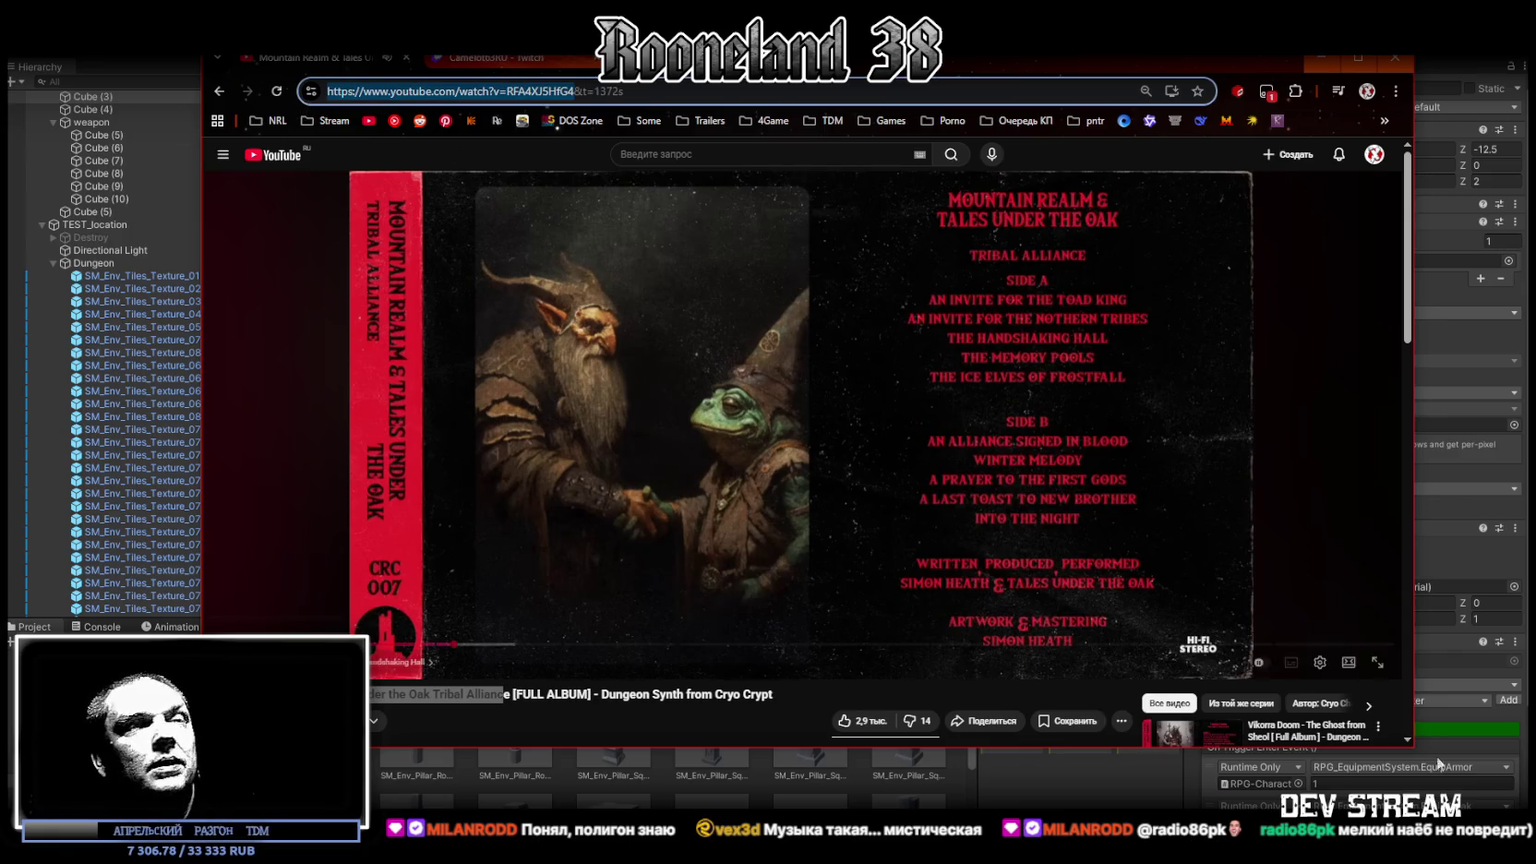
pyautogui.click(397, 664)
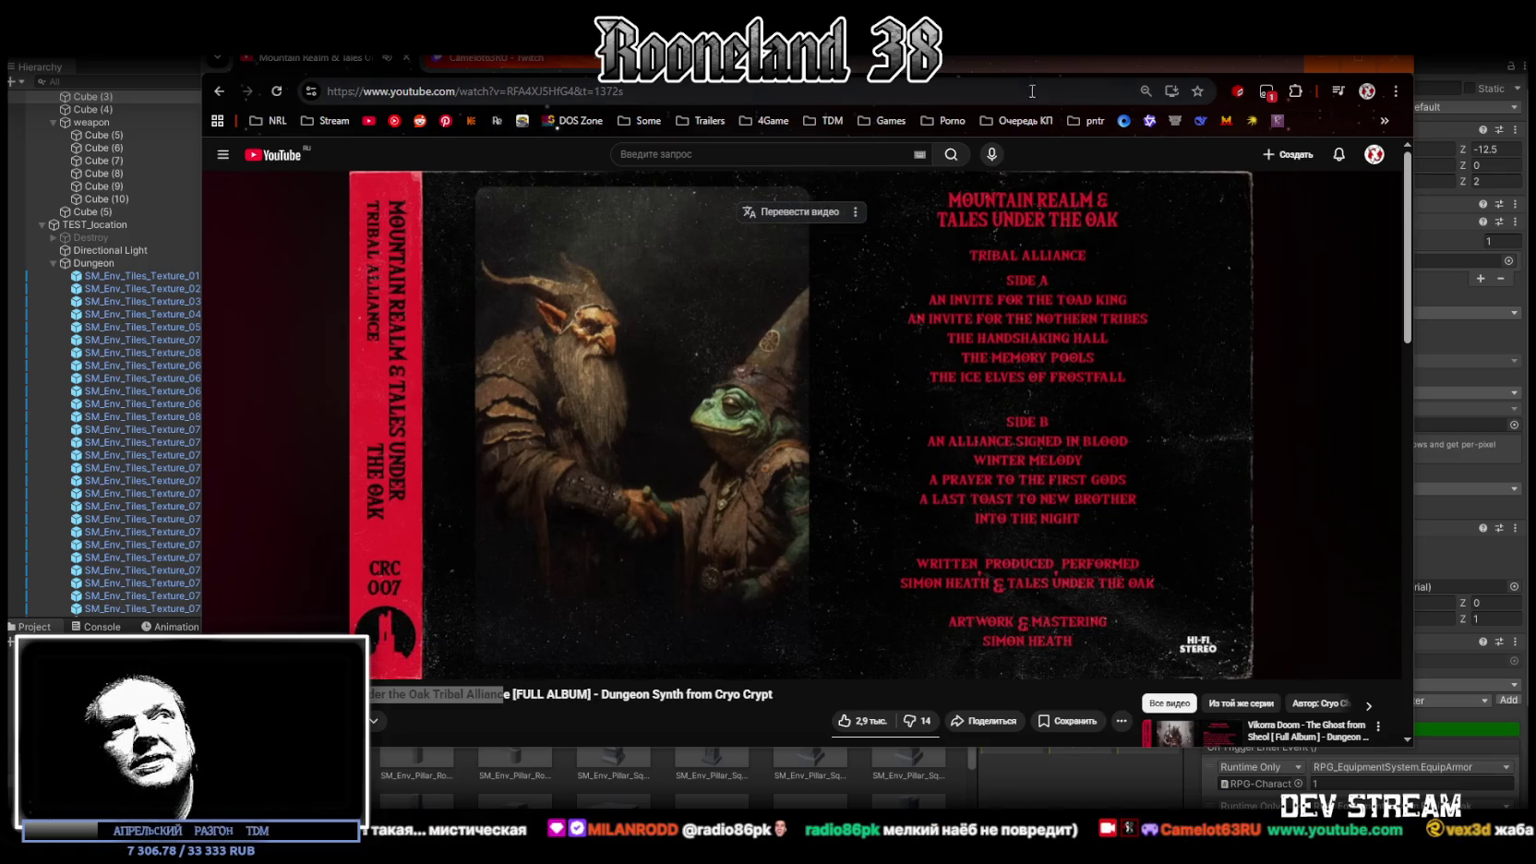
# Minimize and restore the browser, nudge it into place, then hide it to return to Unity
pyautogui.press('super+Down')
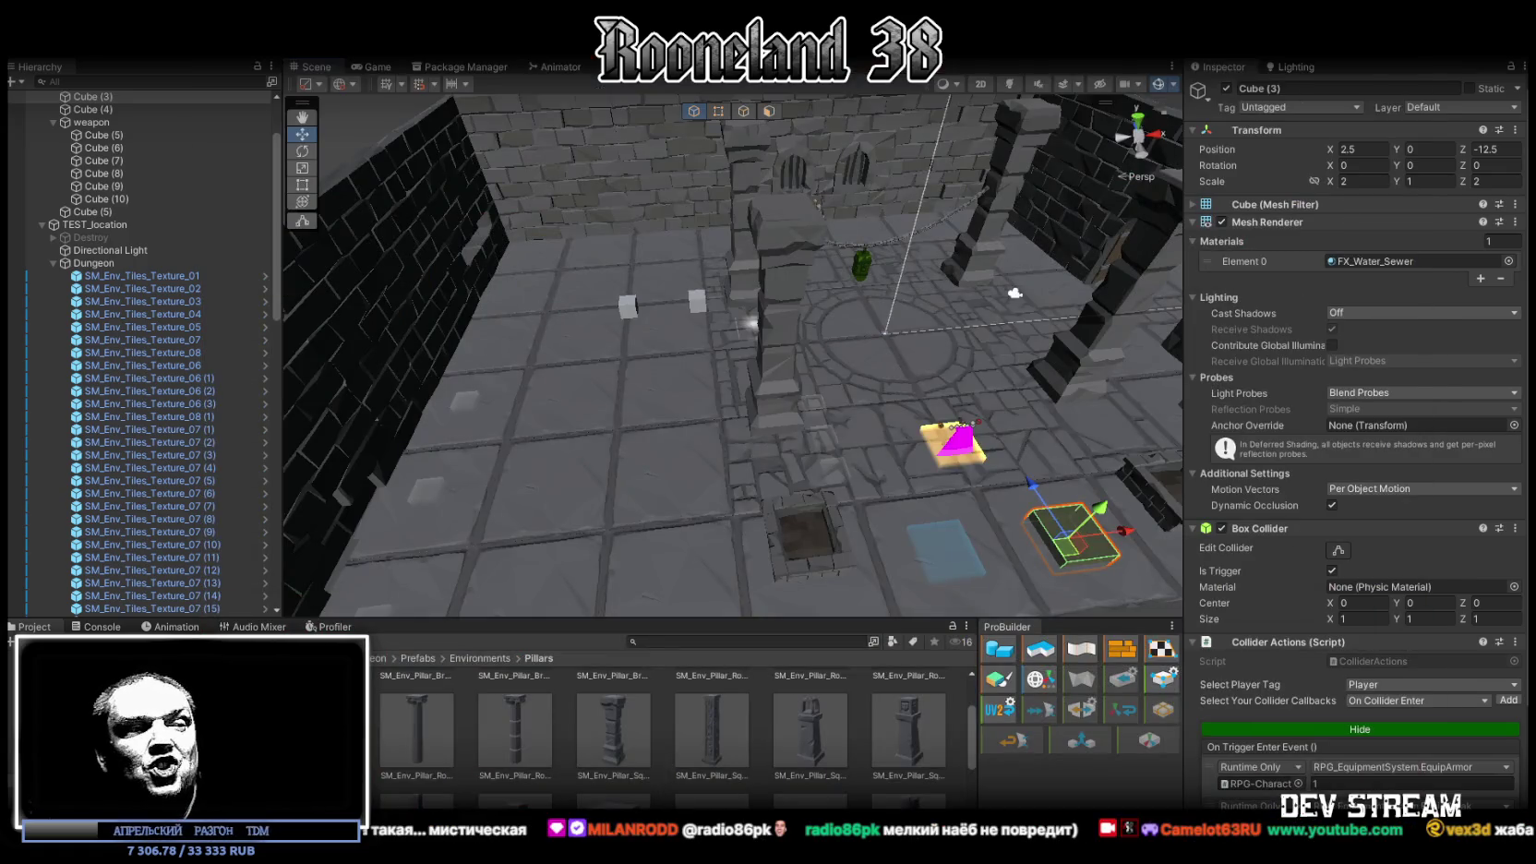
pyautogui.hotkey('alt', 'Tab')
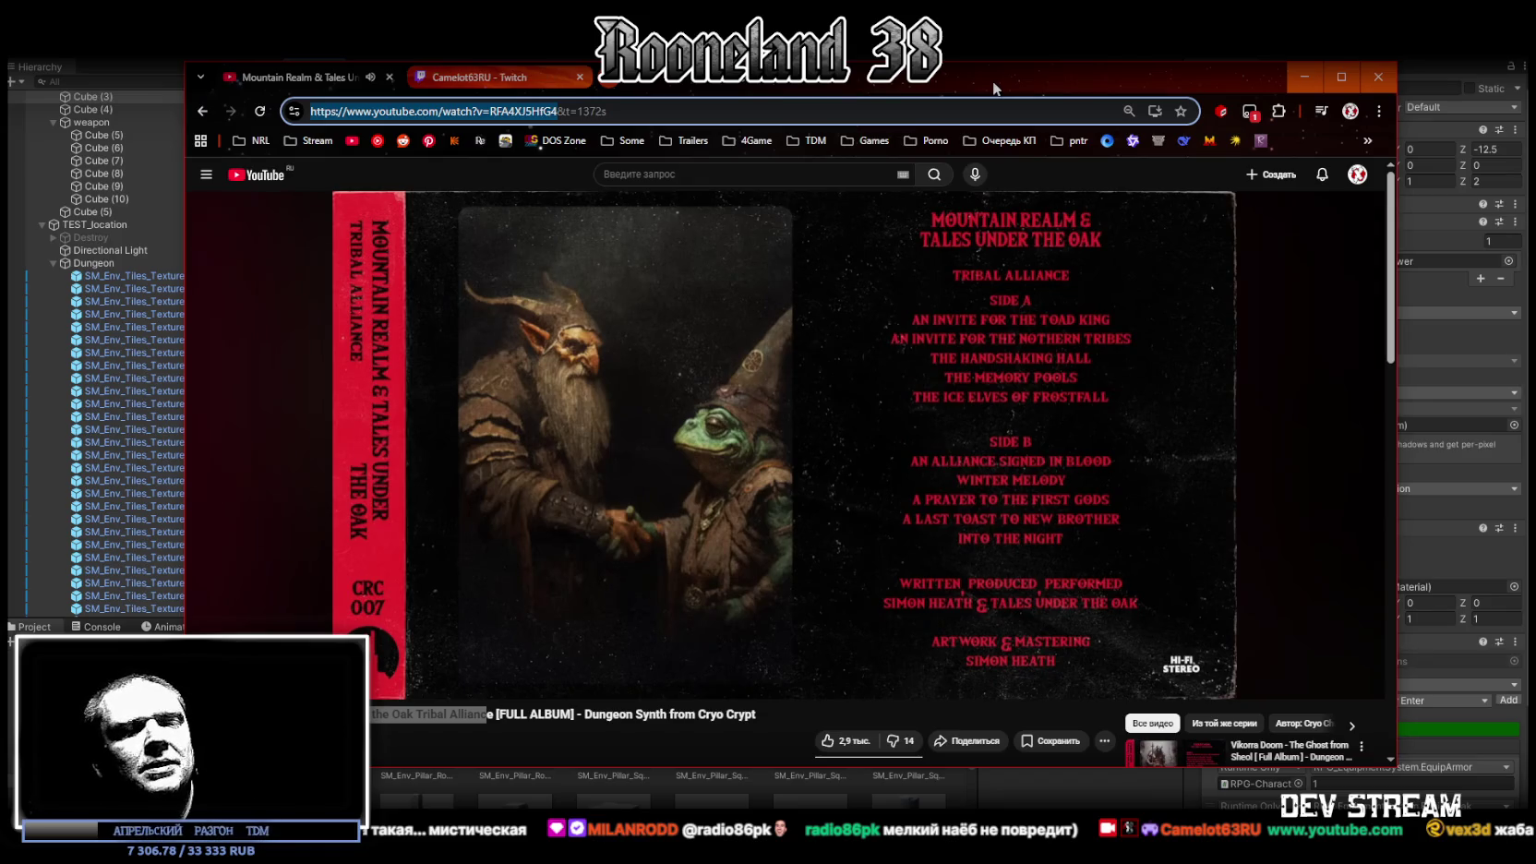
pyautogui.moveTo(992, 81); pyautogui.dragTo(1002, 75)
pyautogui.hotkey('alt', 'Tab')
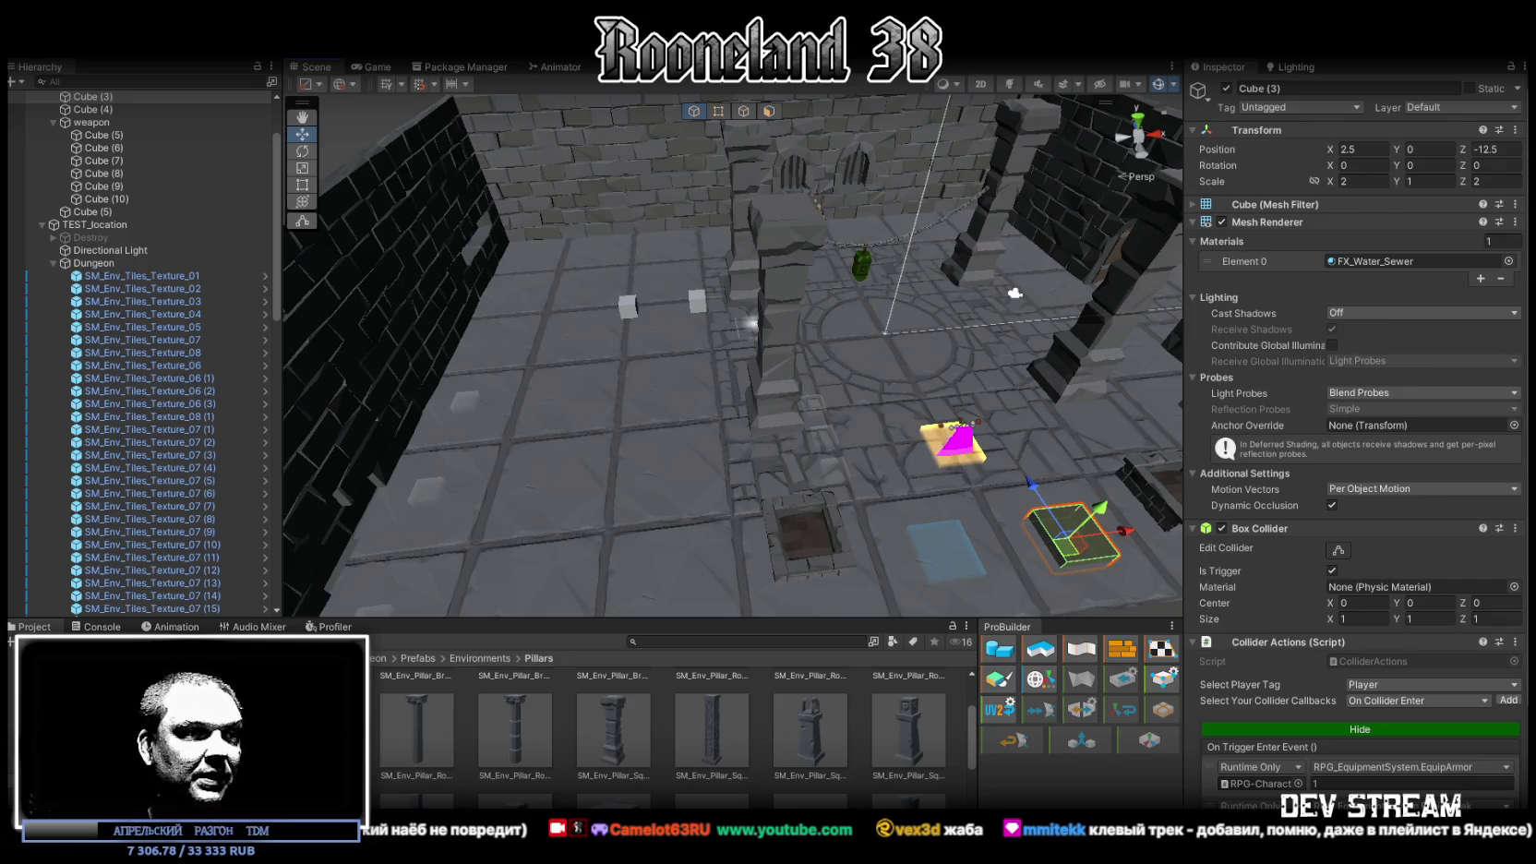
# Bring the Броня_УВшки armor textures folder window up over the Unity scene
pyautogui.moveTo(864, 858)
pyautogui.mouseDown()
pyautogui.moveTo(863, 191)
pyautogui.moveTo(883, 105)
pyautogui.mouseUp()
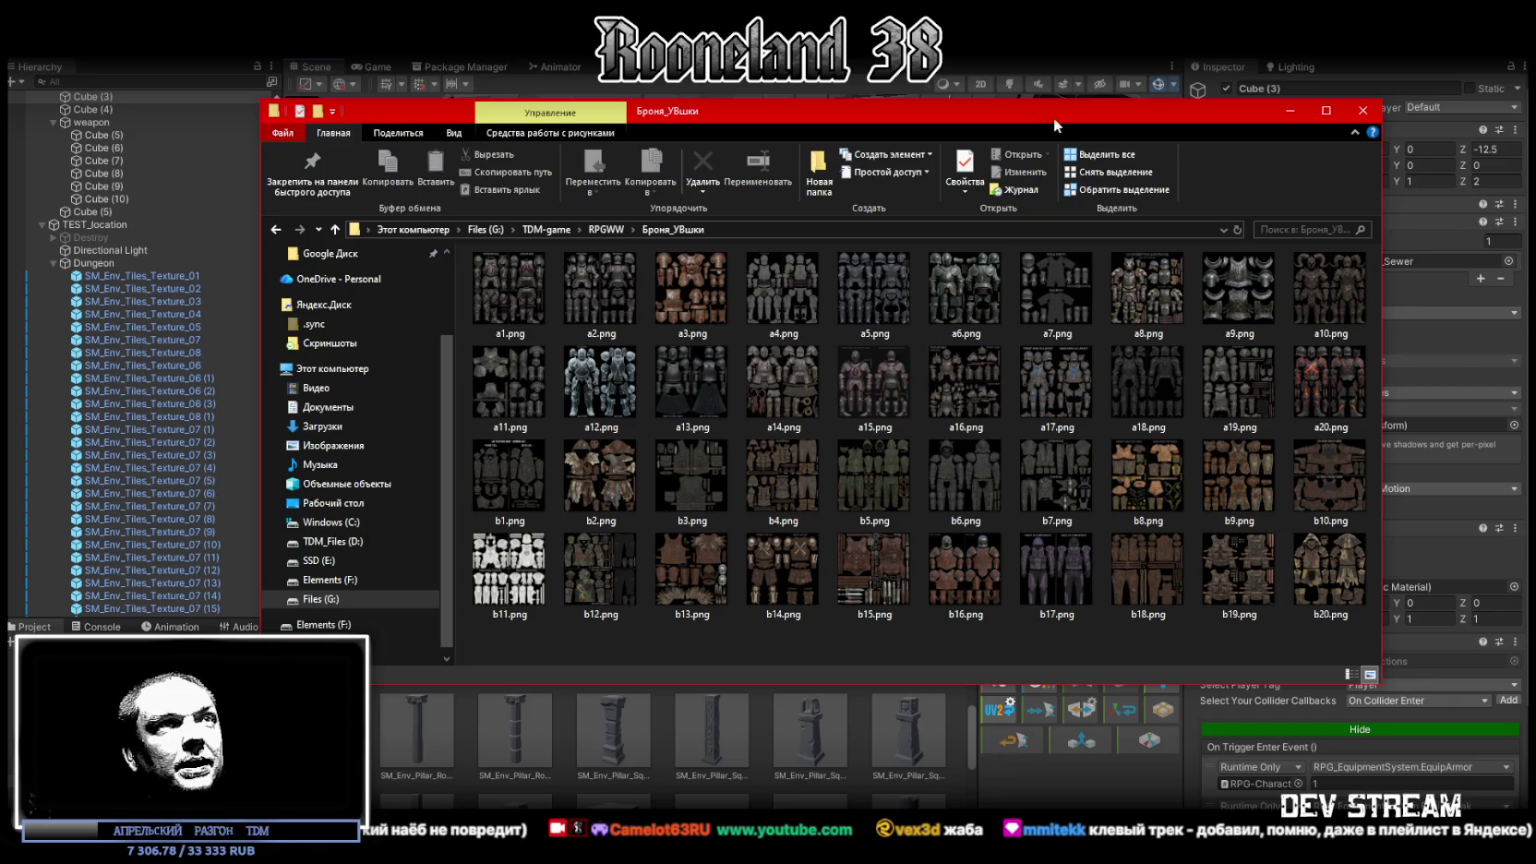
# Look over the armor and weapons texture folders, move them out of sight, and bring up the Map folder
pyautogui.moveTo(993, 109)
pyautogui.mouseDown()
pyautogui.moveTo(941, 119)
pyautogui.moveTo(808, 81)
pyautogui.moveTo(909, 160)
pyautogui.moveTo(913, 858)
pyautogui.mouseUp()
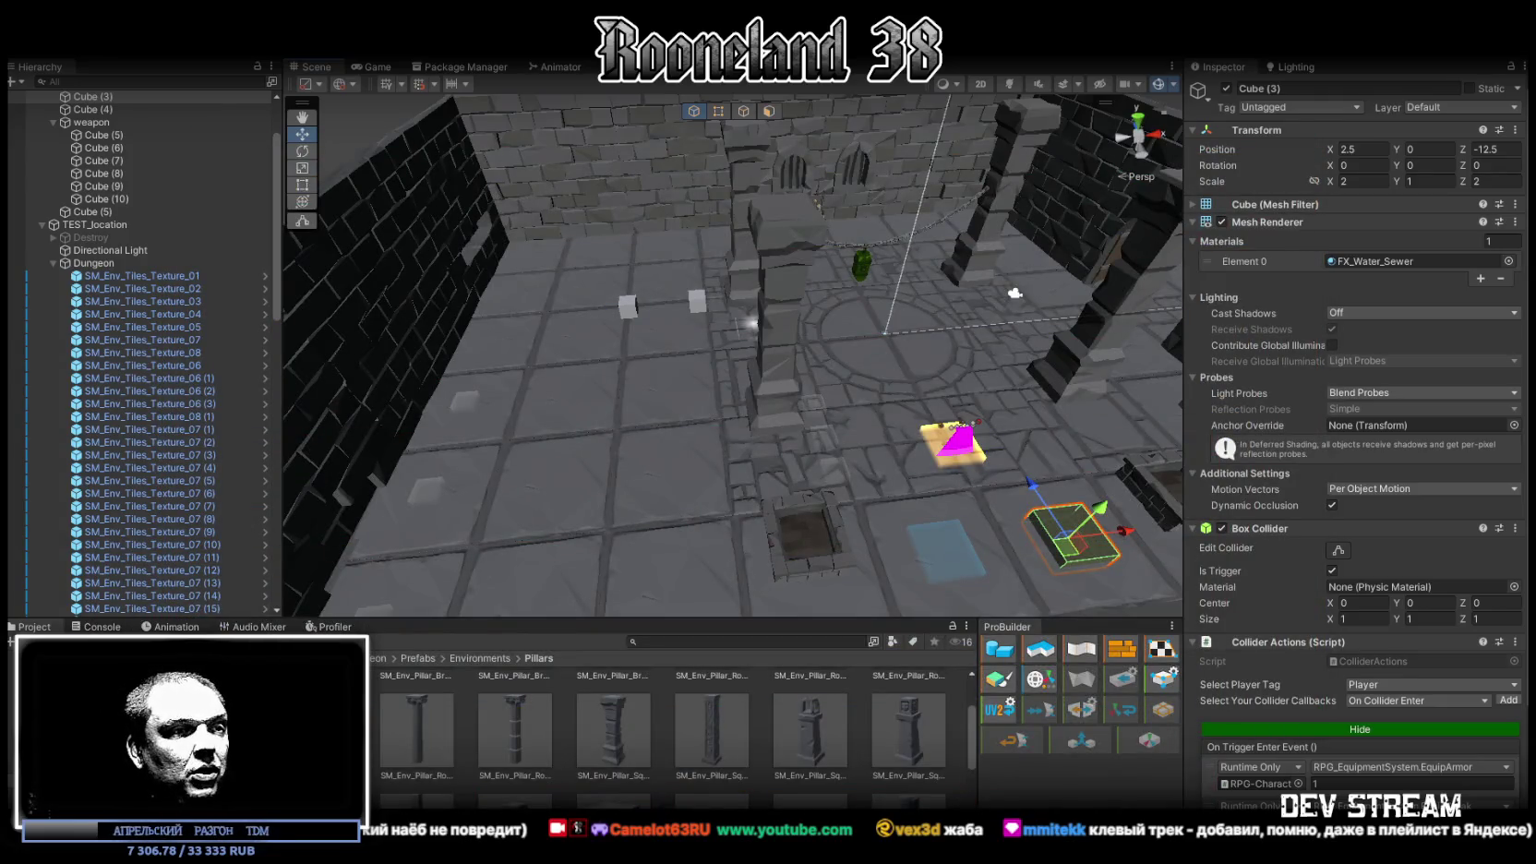
pyautogui.moveTo(914, 858)
pyautogui.mouseDown()
pyautogui.moveTo(803, 183)
pyautogui.moveTo(864, 91)
pyautogui.moveTo(894, 74)
pyautogui.mouseUp()
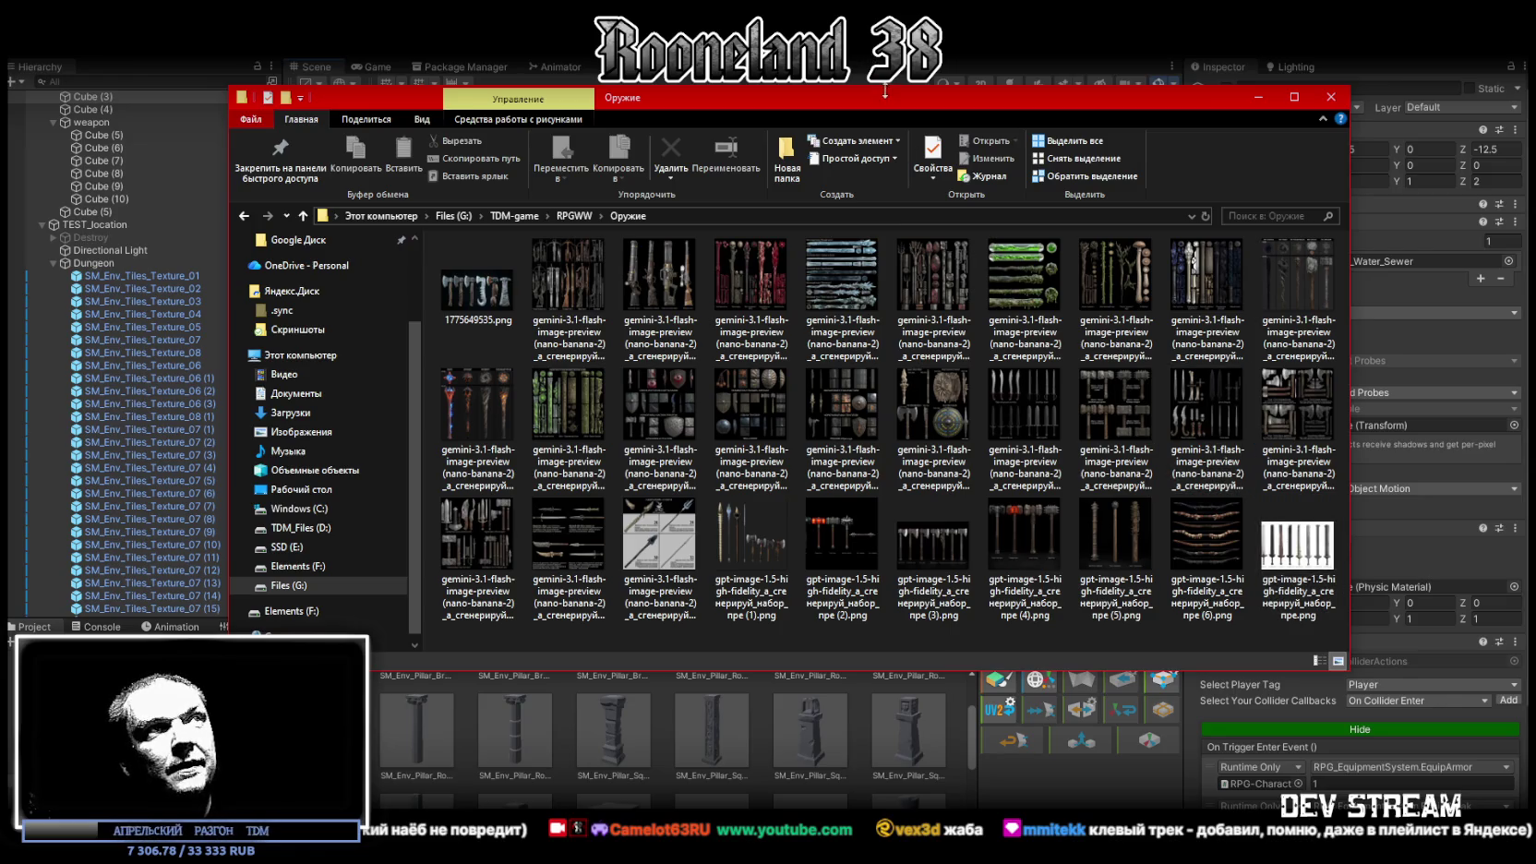
pyautogui.moveTo(883, 95); pyautogui.dragTo(1535, 95)
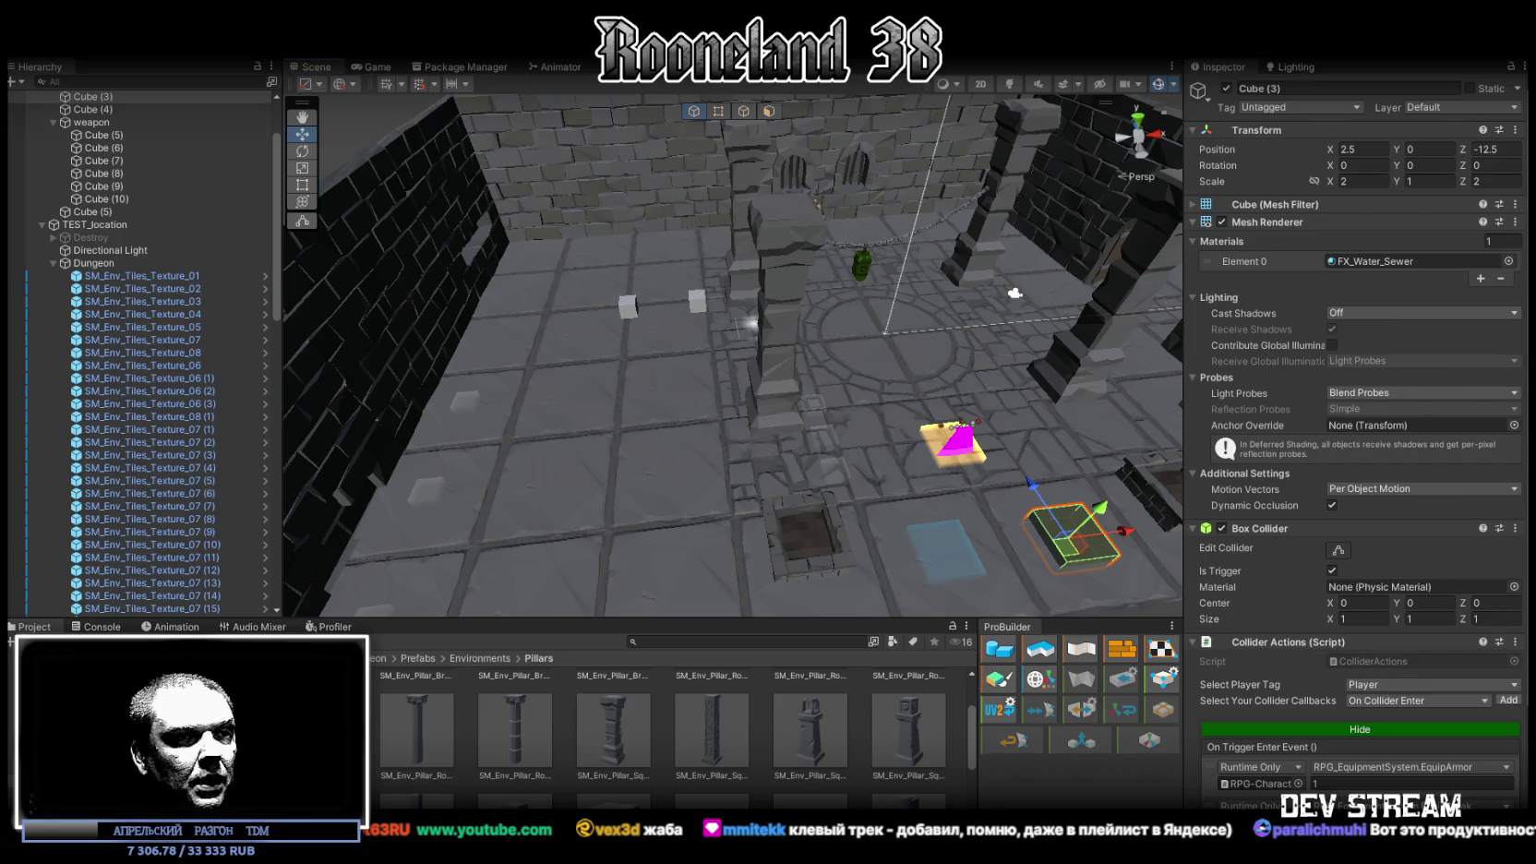
pyautogui.hotkey('alt', 'Tab')
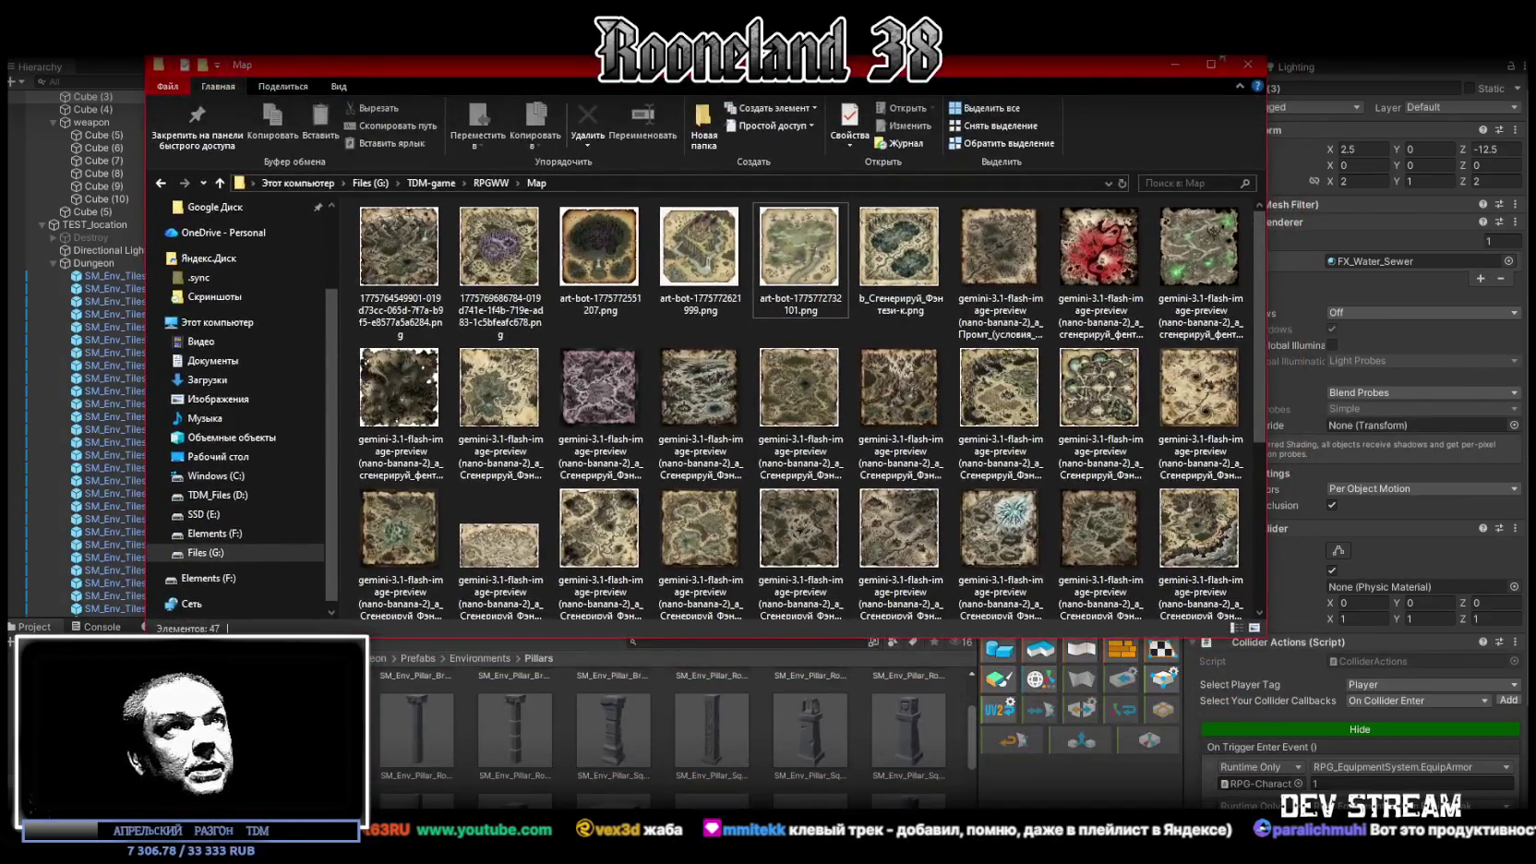
# Maximize the Map folder and open a bottom-row map image in the photo viewer
pyautogui.click(1210, 65)
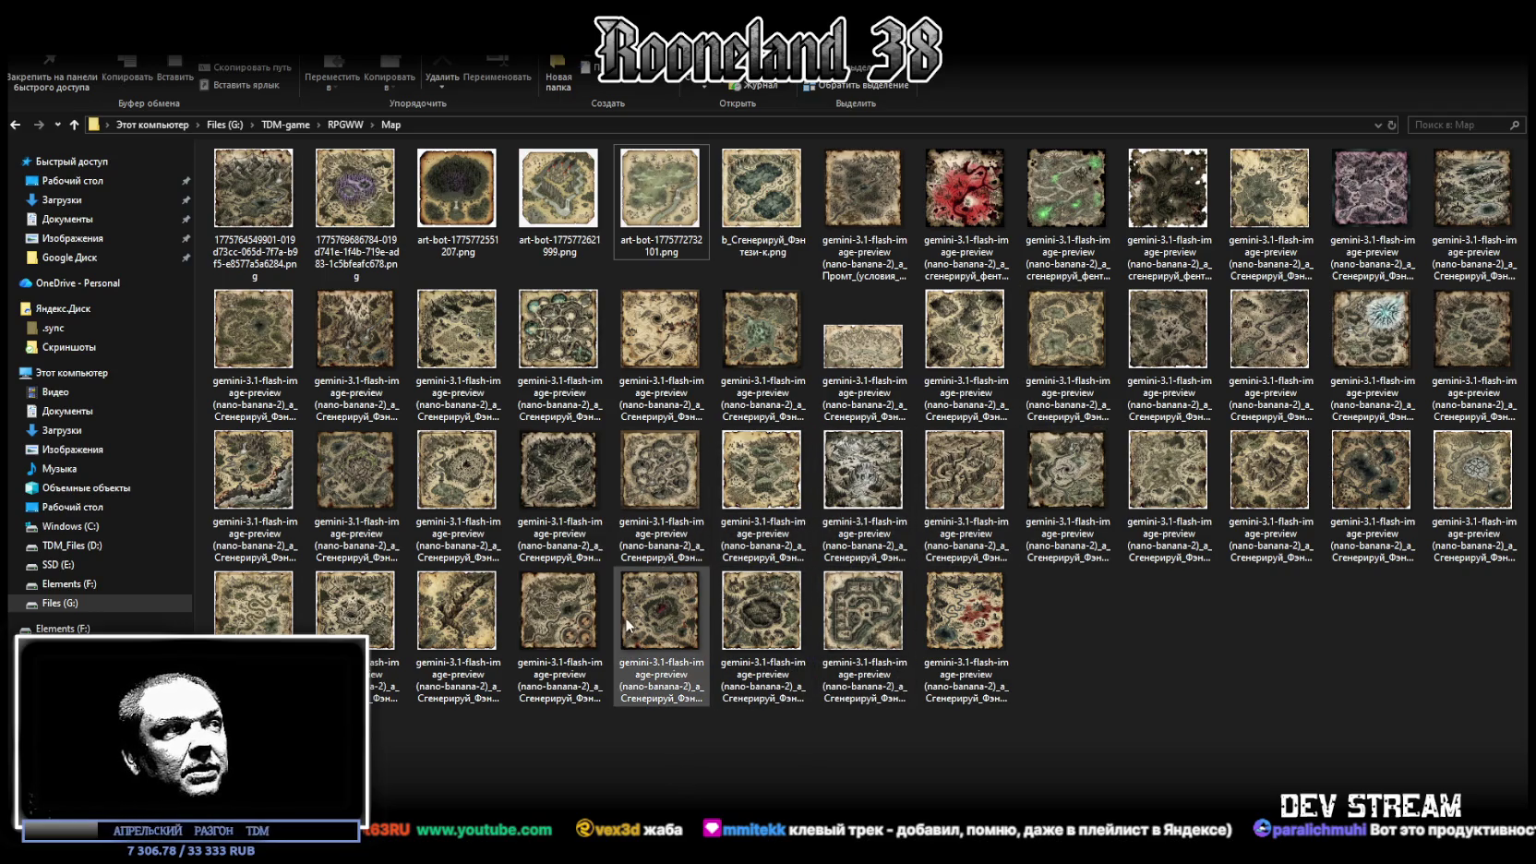
pyautogui.click(454, 606)
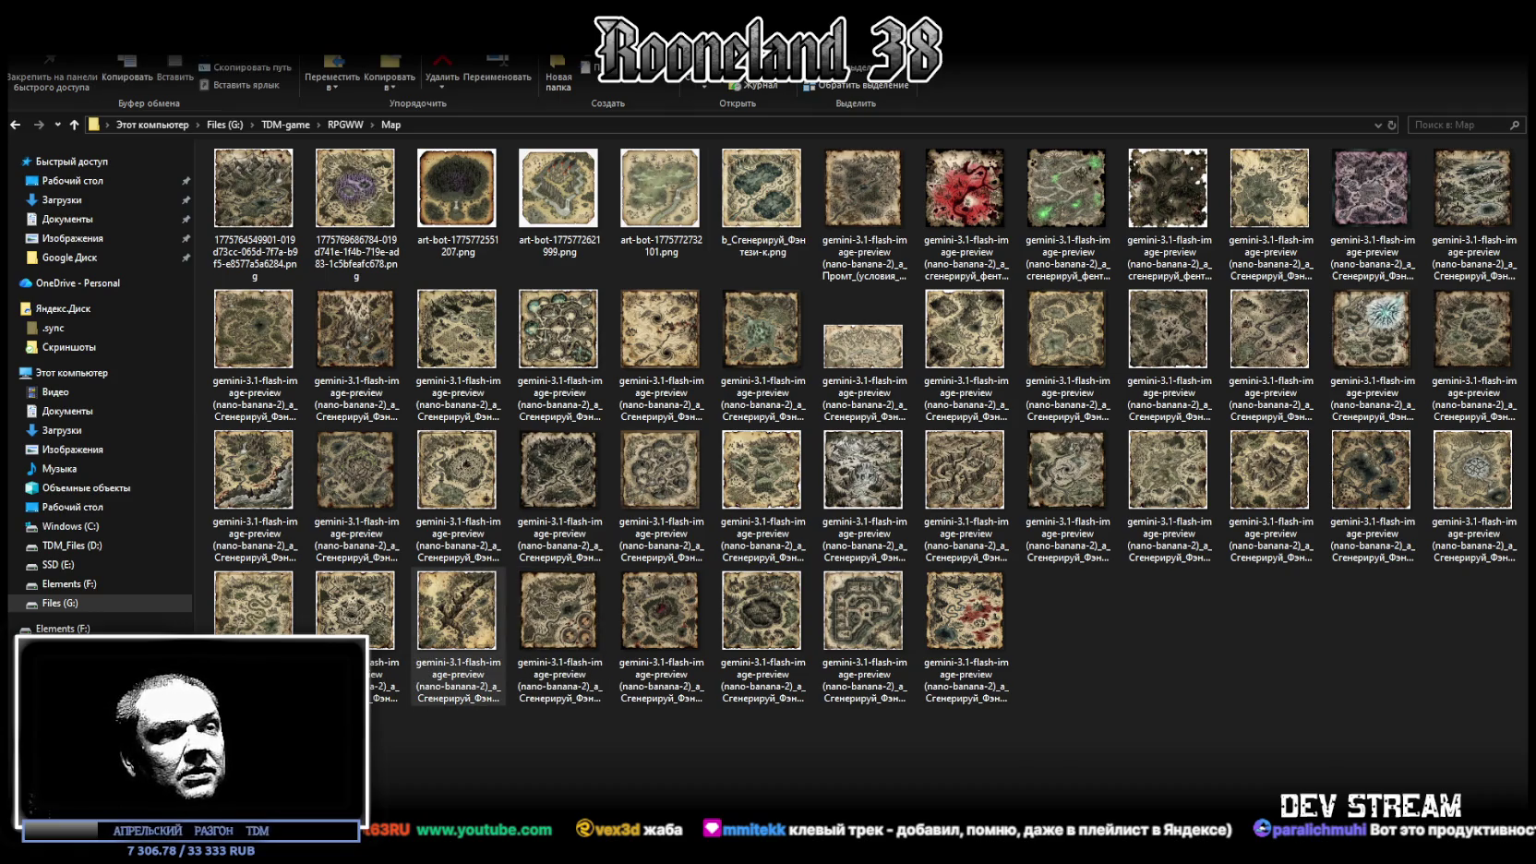
pyautogui.press('Return')
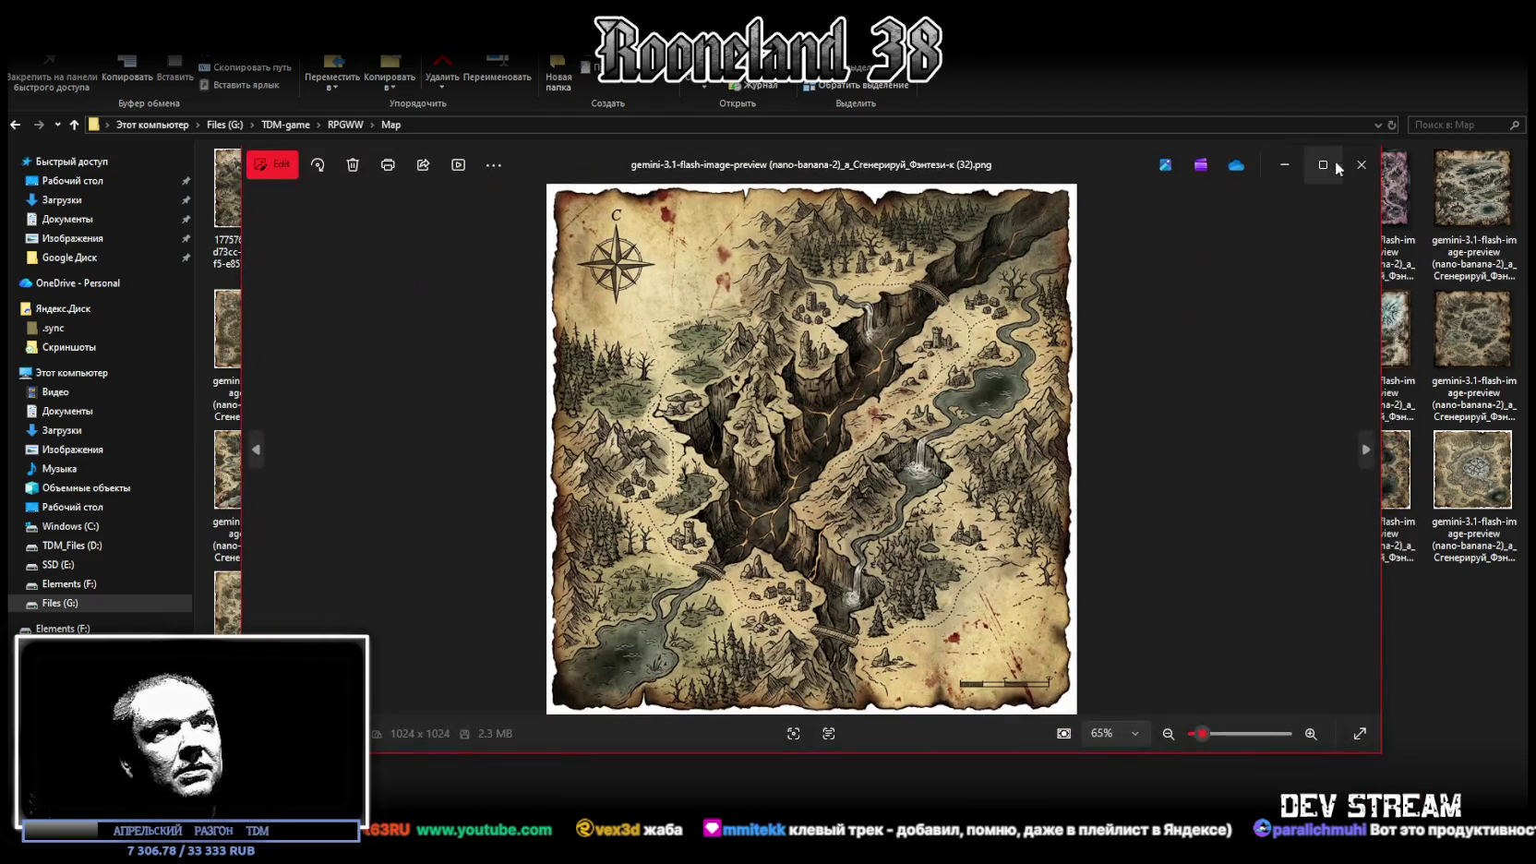
# View the parchment map full screen, then leave full screen and switch windows
pyautogui.click(1335, 165)
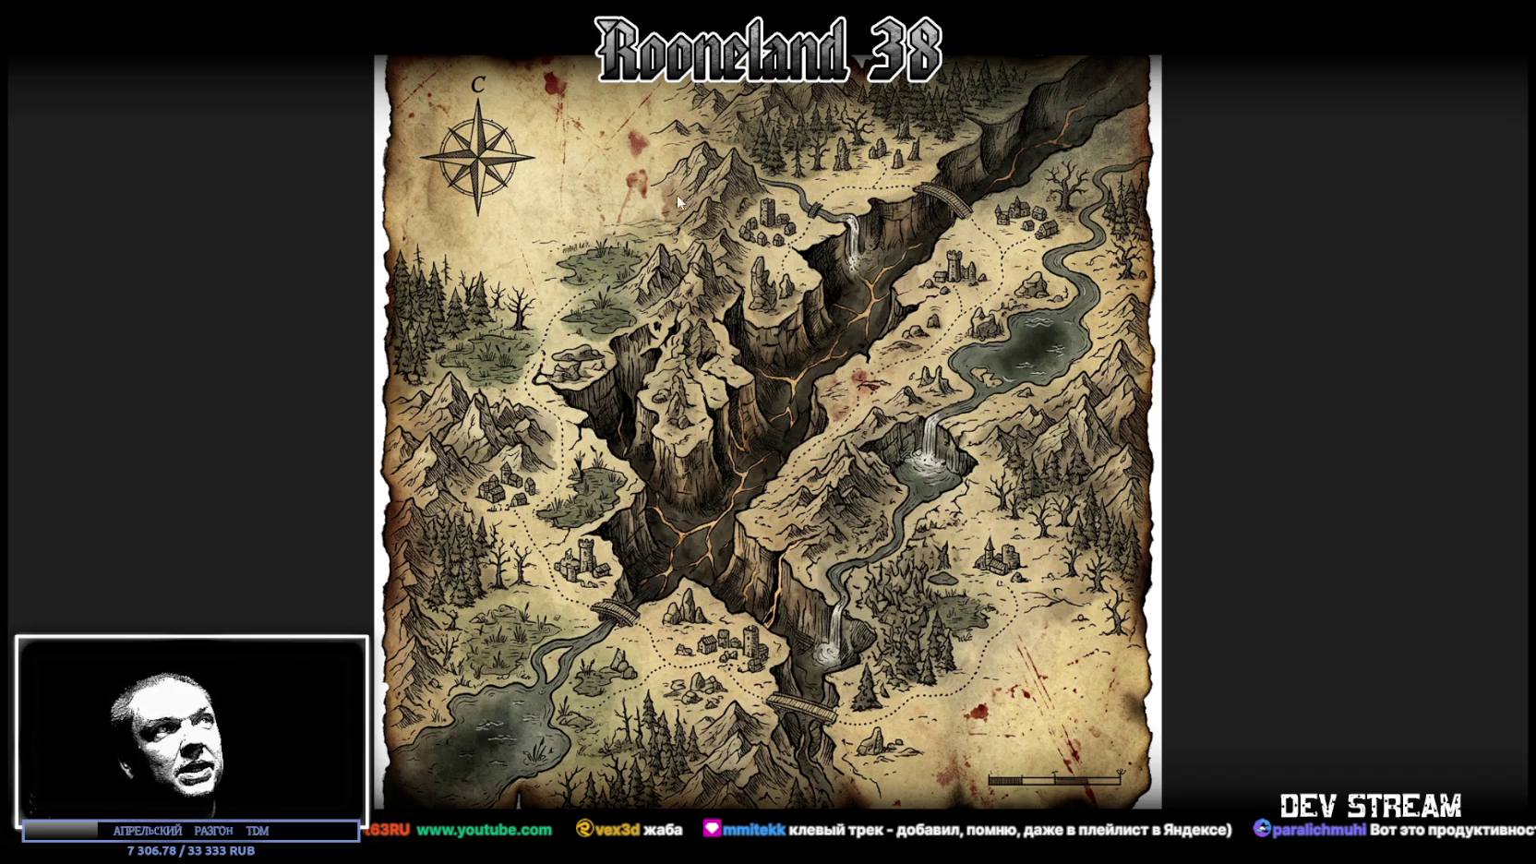
pyautogui.press('Escape')
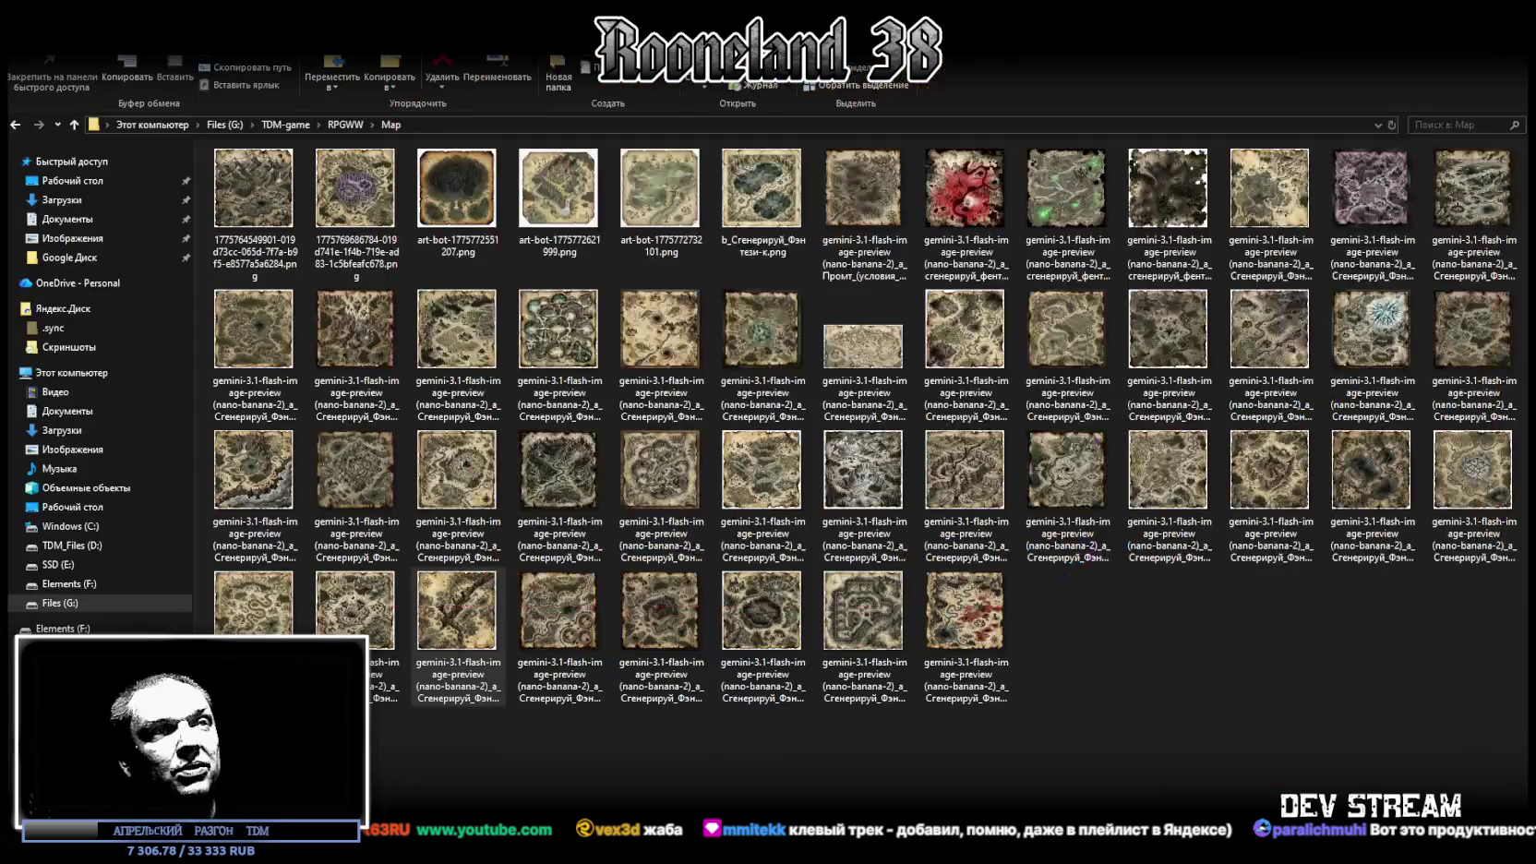
pyautogui.hotkey('alt', 'Tab')
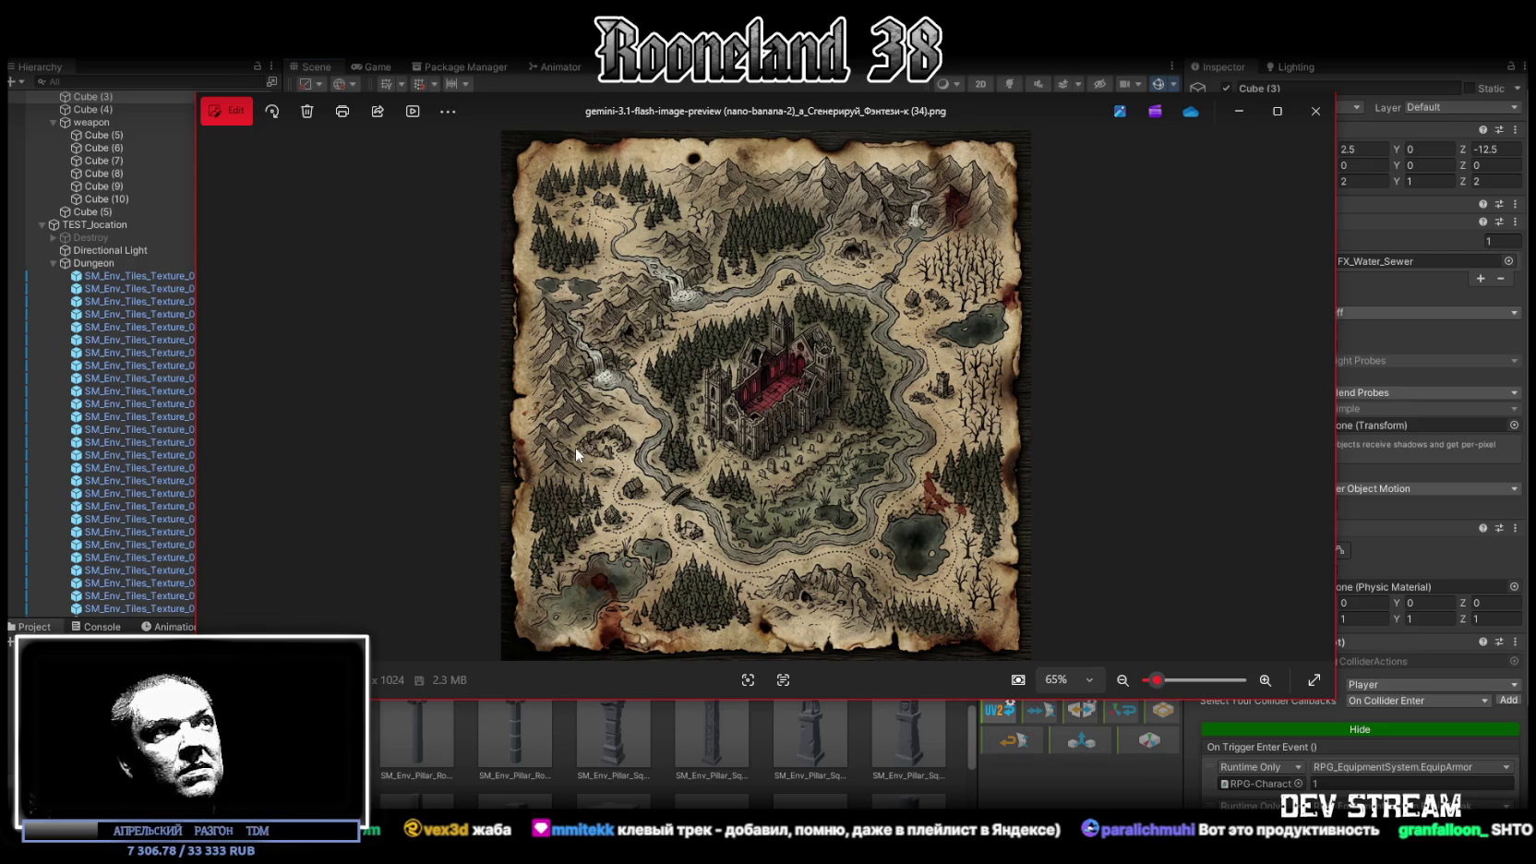
# Zoom in on the ruined cathedral map and back out, then close the viewer to return to Unity
pyautogui.scroll(5, 786, 405)
pyautogui.scroll(1, 791, 403)
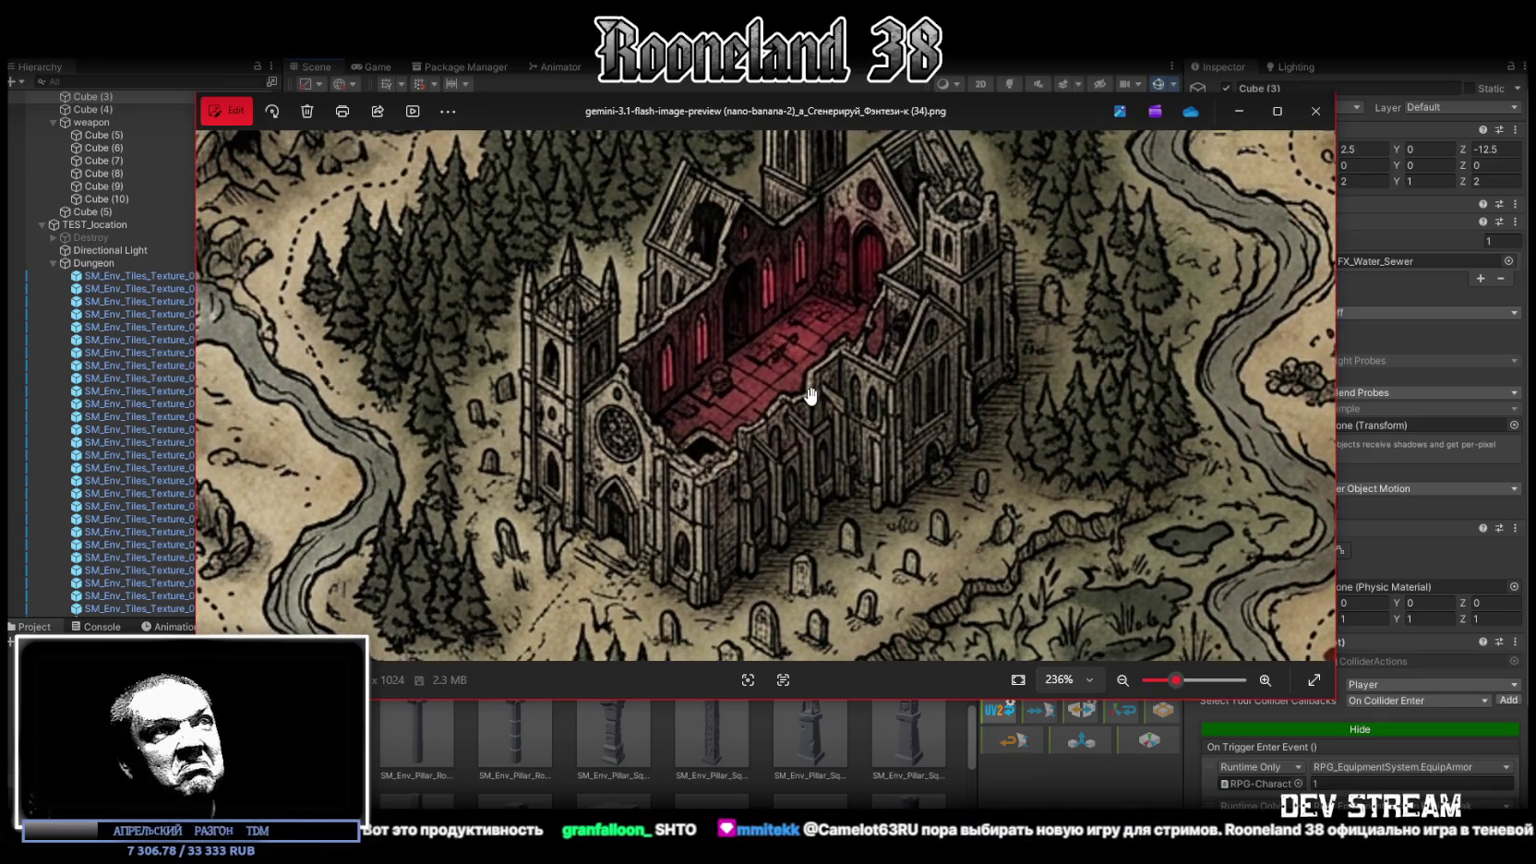
pyautogui.scroll(-3, 811, 395)
pyautogui.scroll(1, 842, 350)
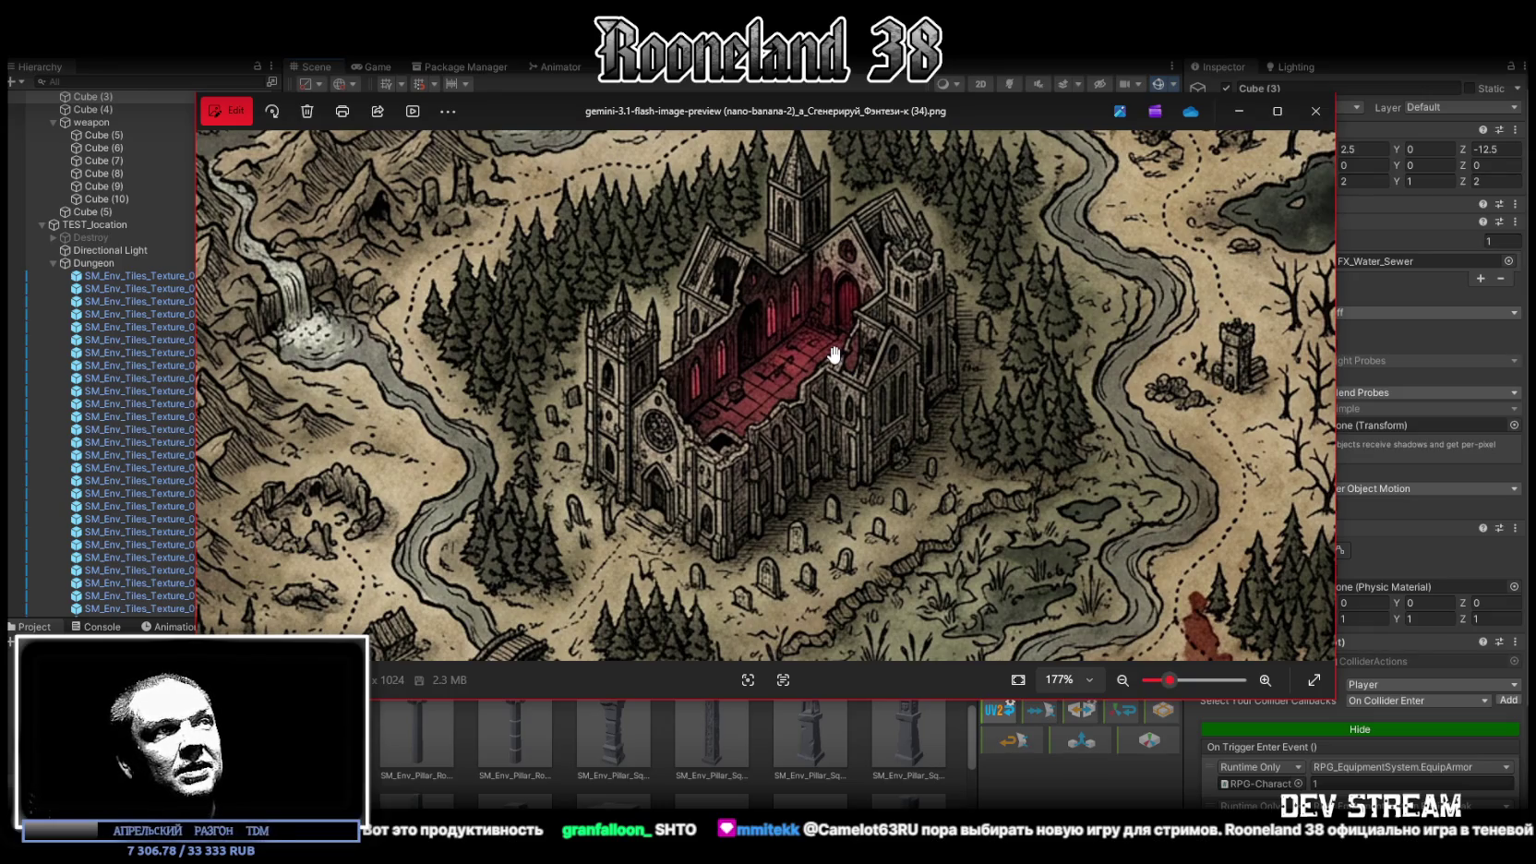
pyautogui.scroll(-5, 834, 353)
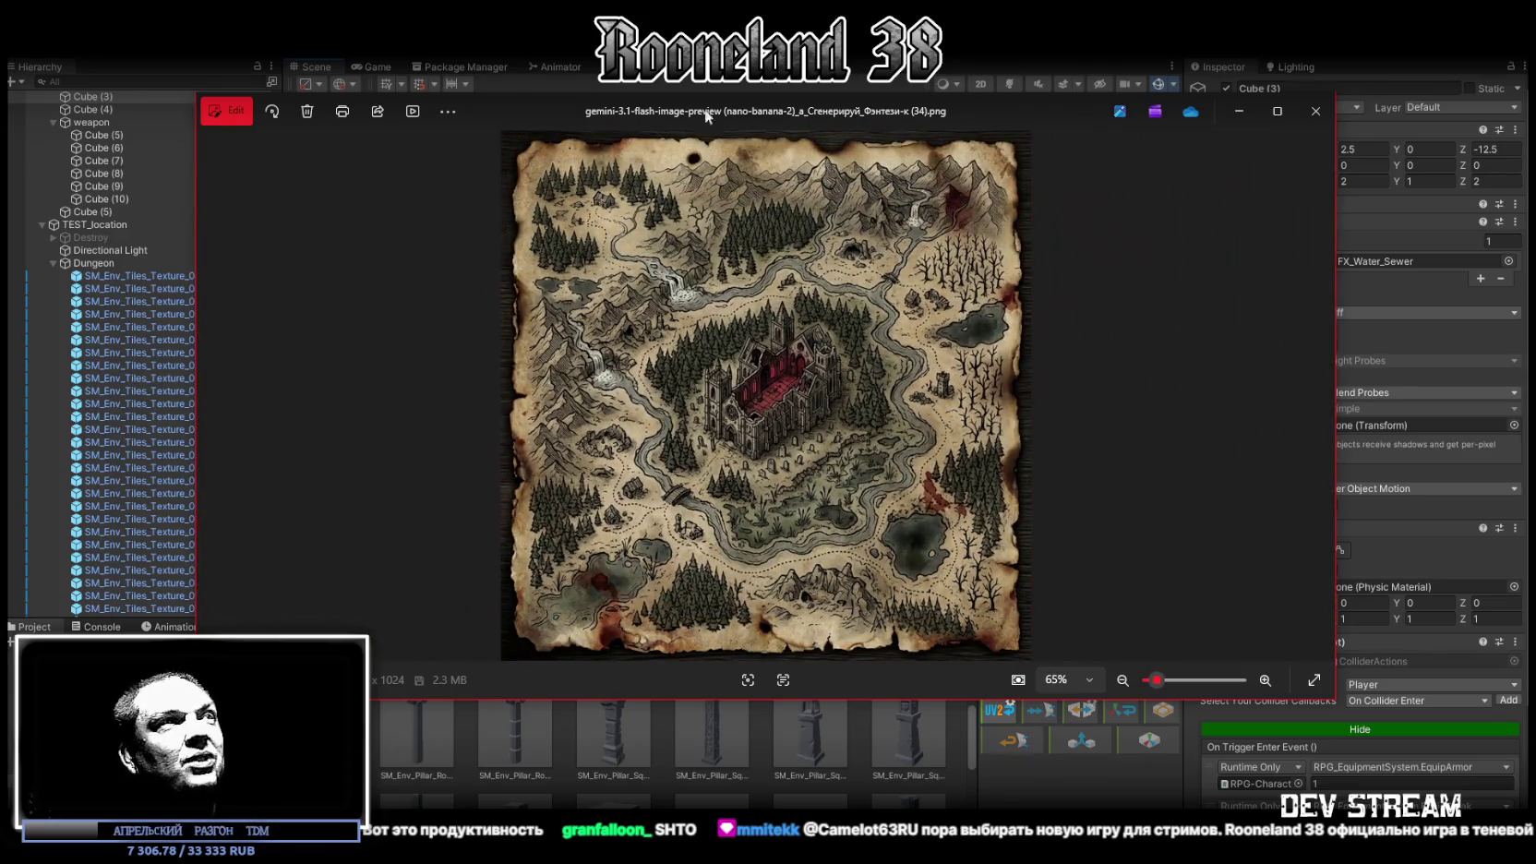
pyautogui.hotkey('alt', 'Tab')
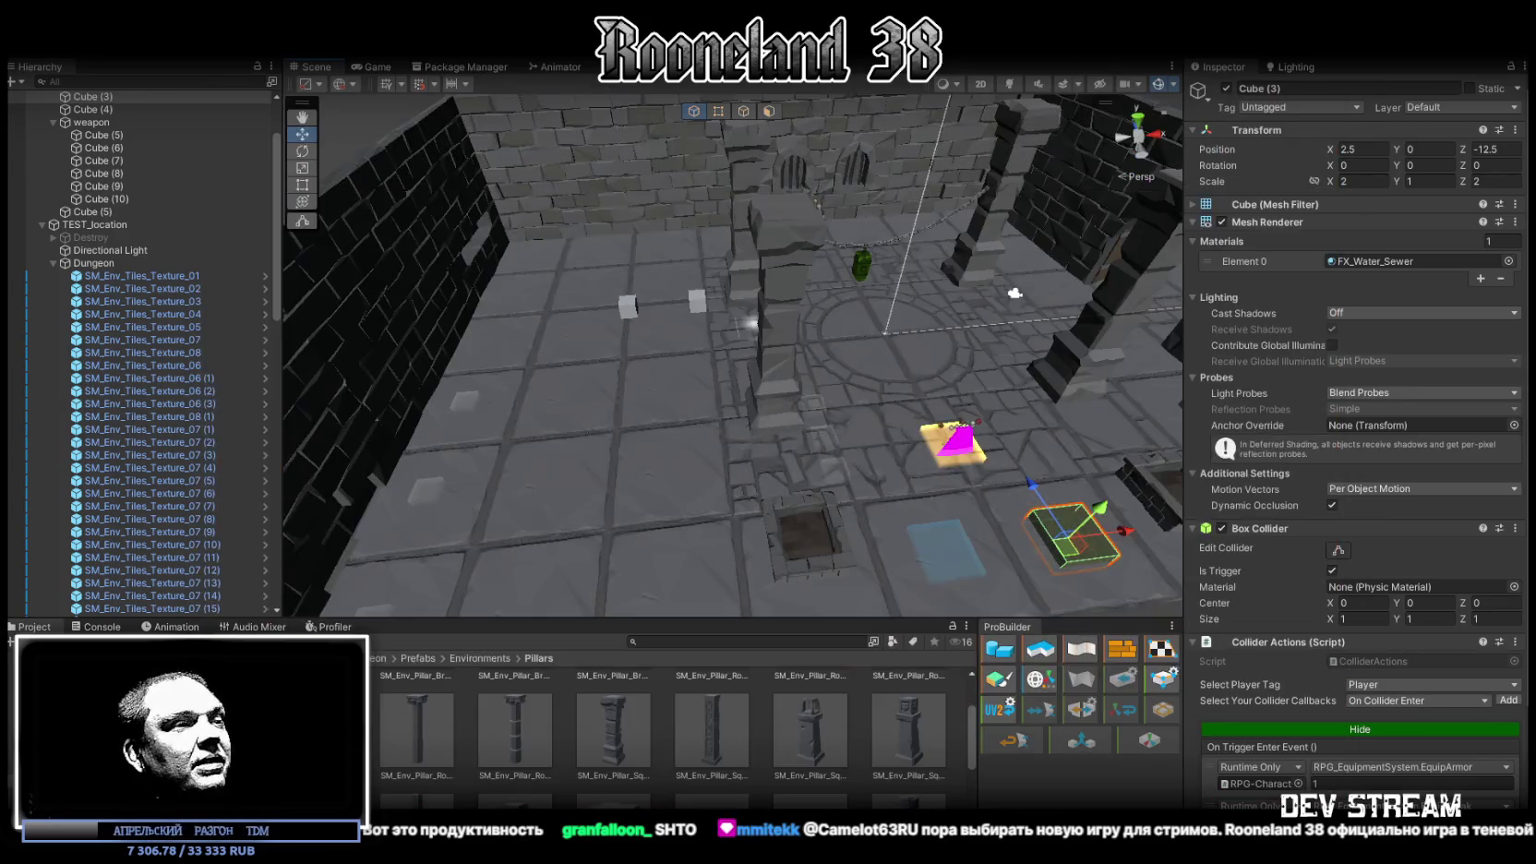
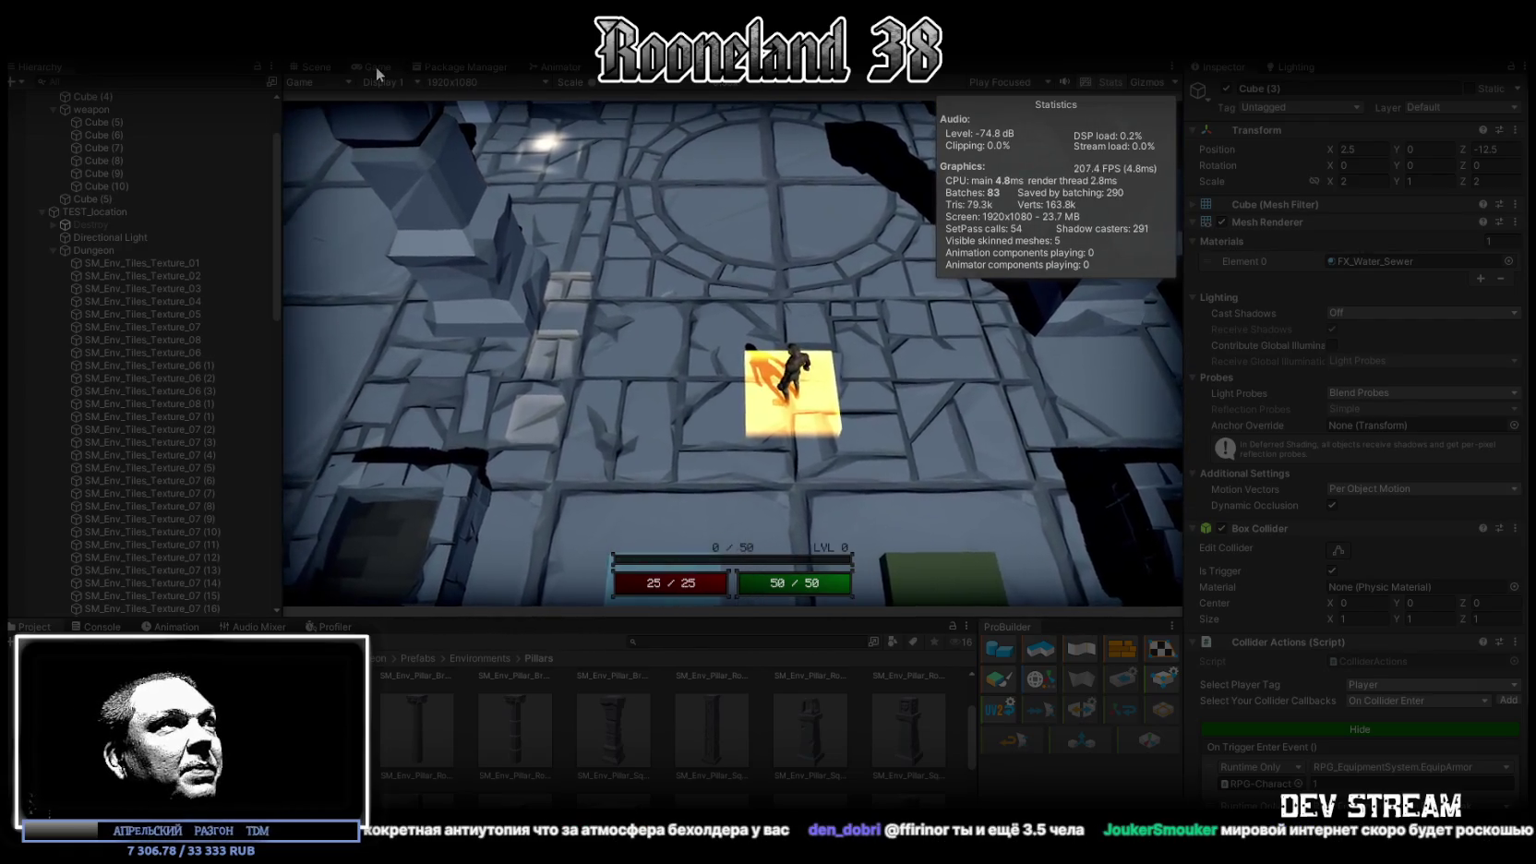
# Maximize the Game view, walk the armoured character left and up the dungeon floor, then stop play mode
pyautogui.doubleClick(376, 66)
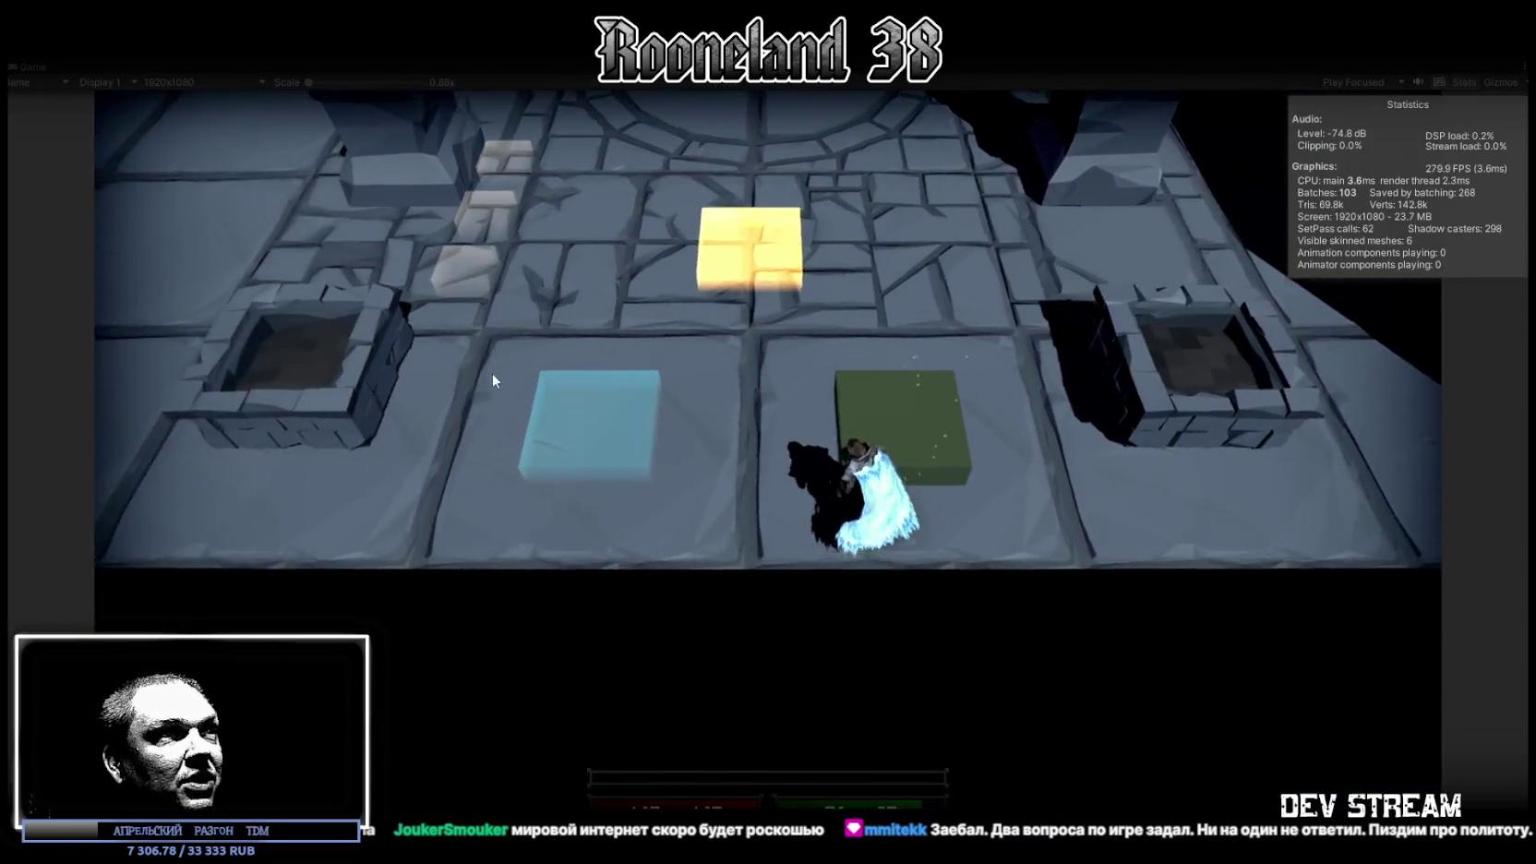
pyautogui.press('a')
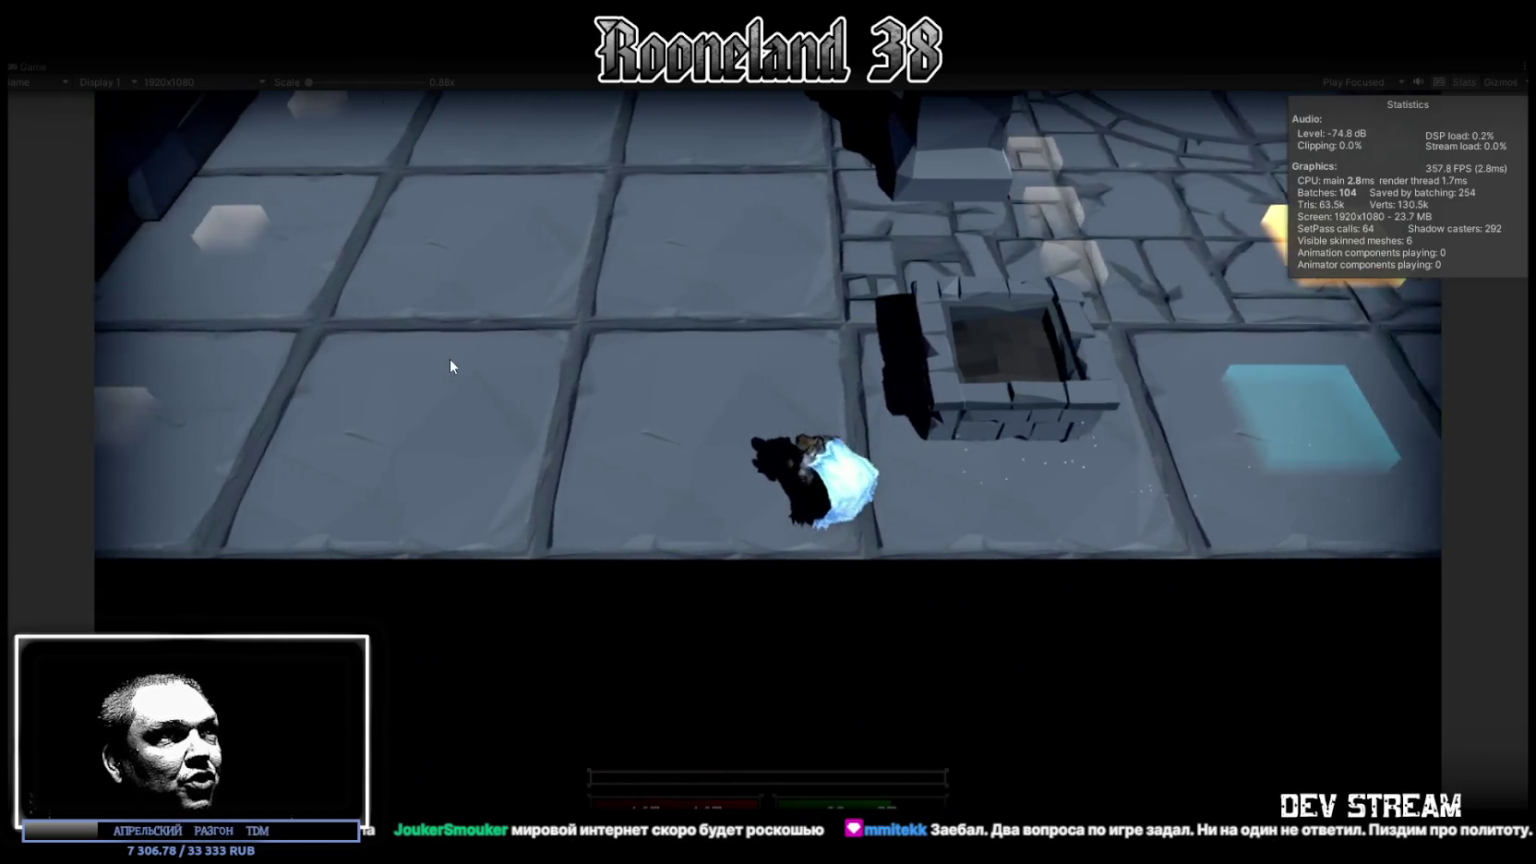
pyautogui.press('a')
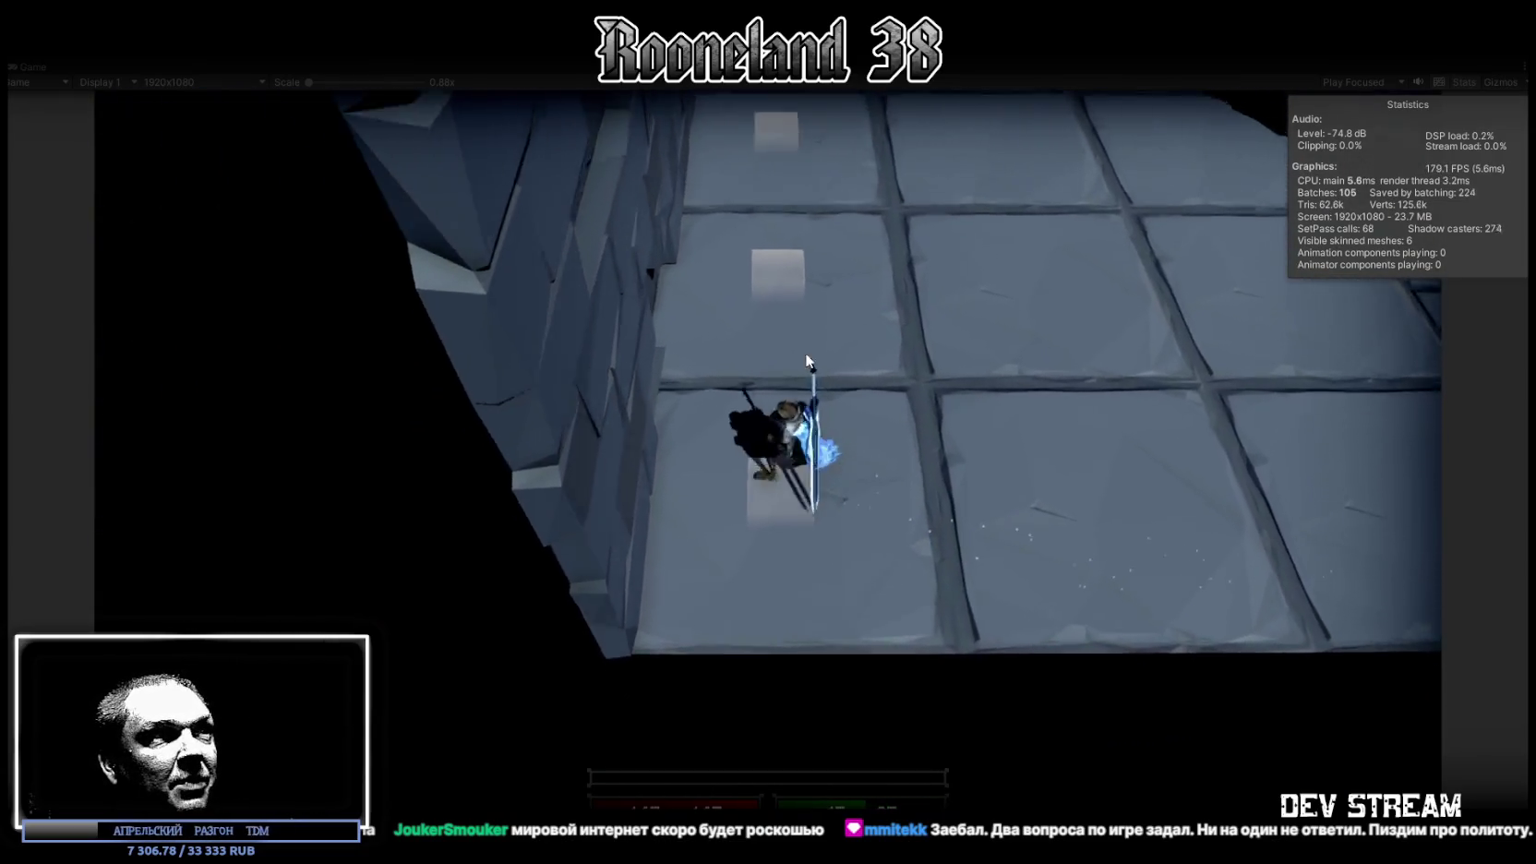
pyautogui.press('w')
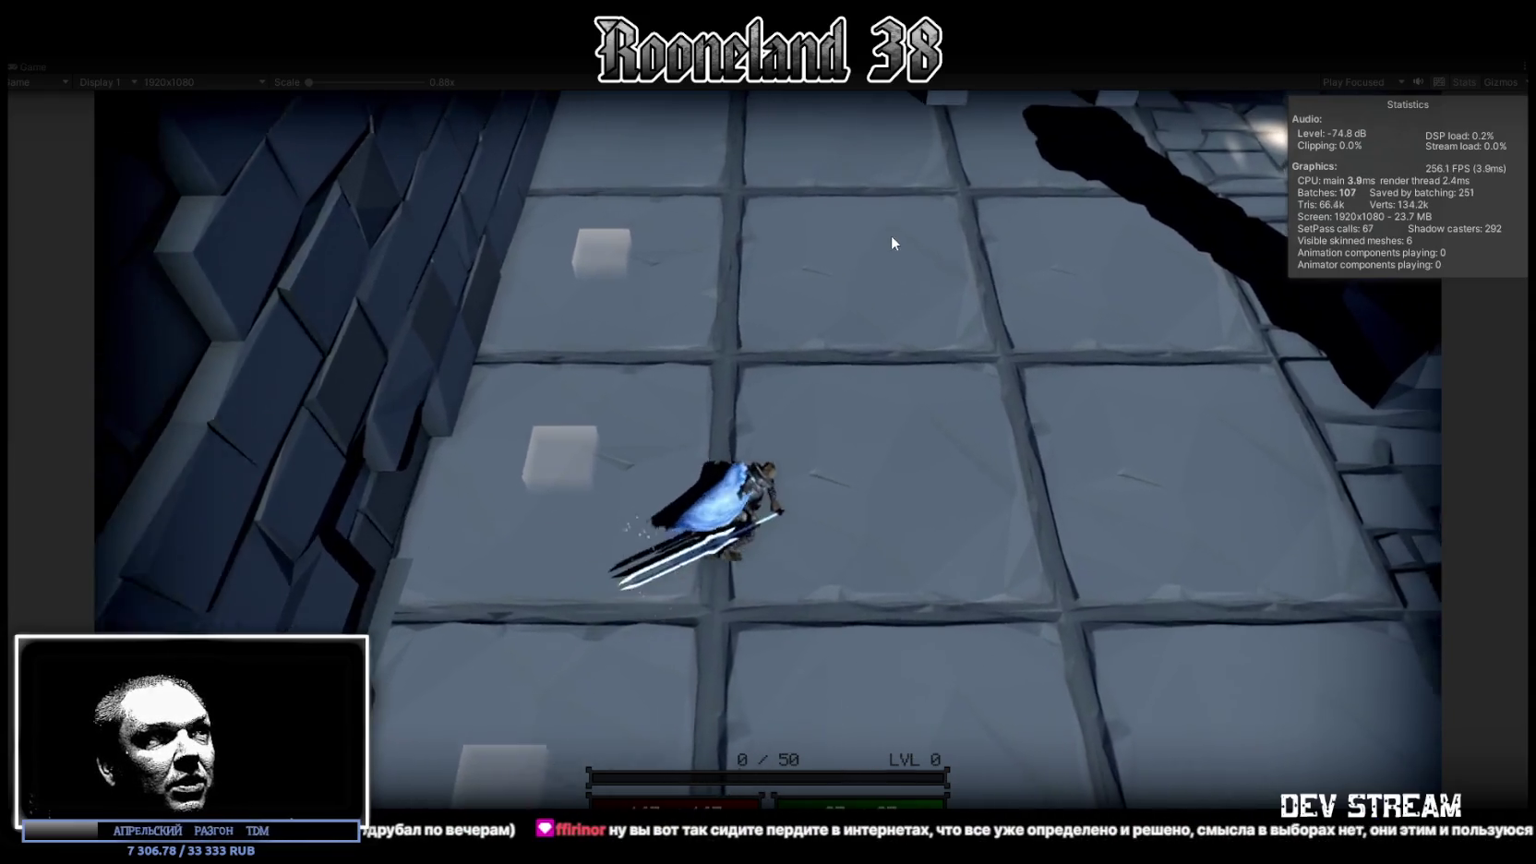
pyautogui.press('w')
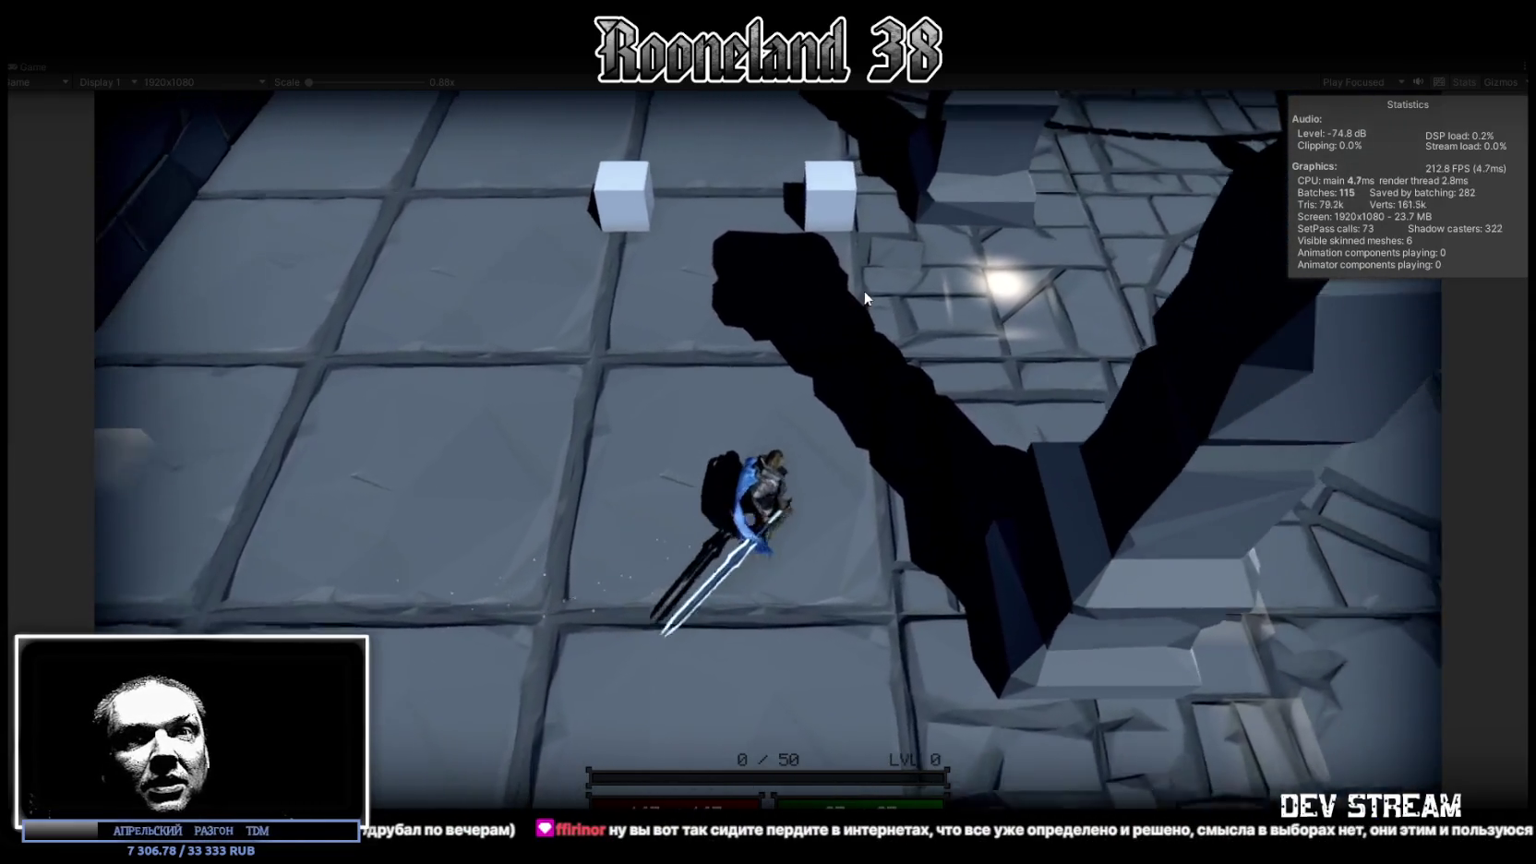
pyautogui.press('w')
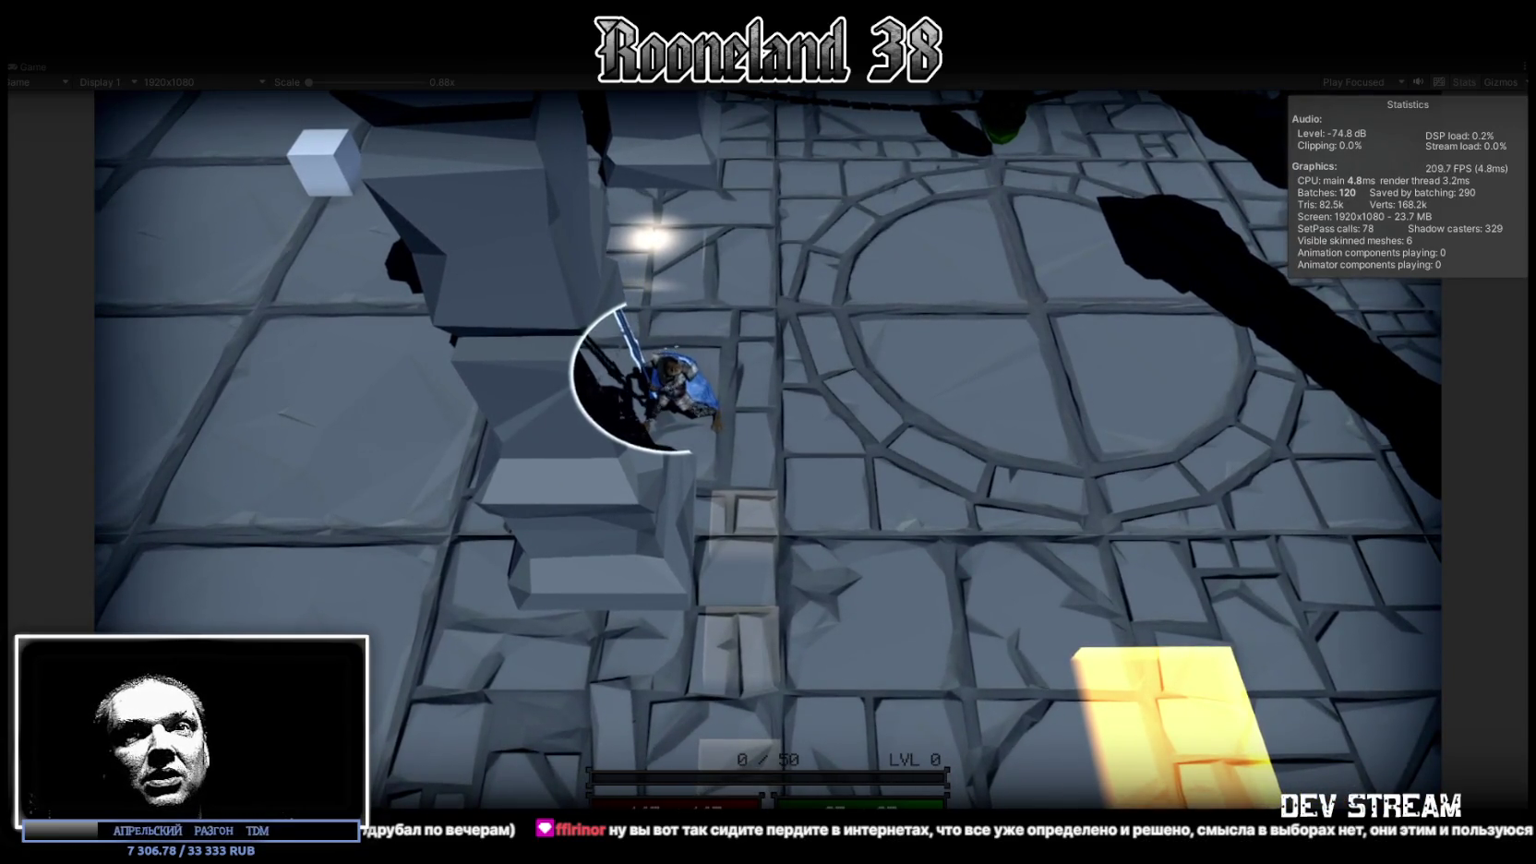
pyautogui.press('w')
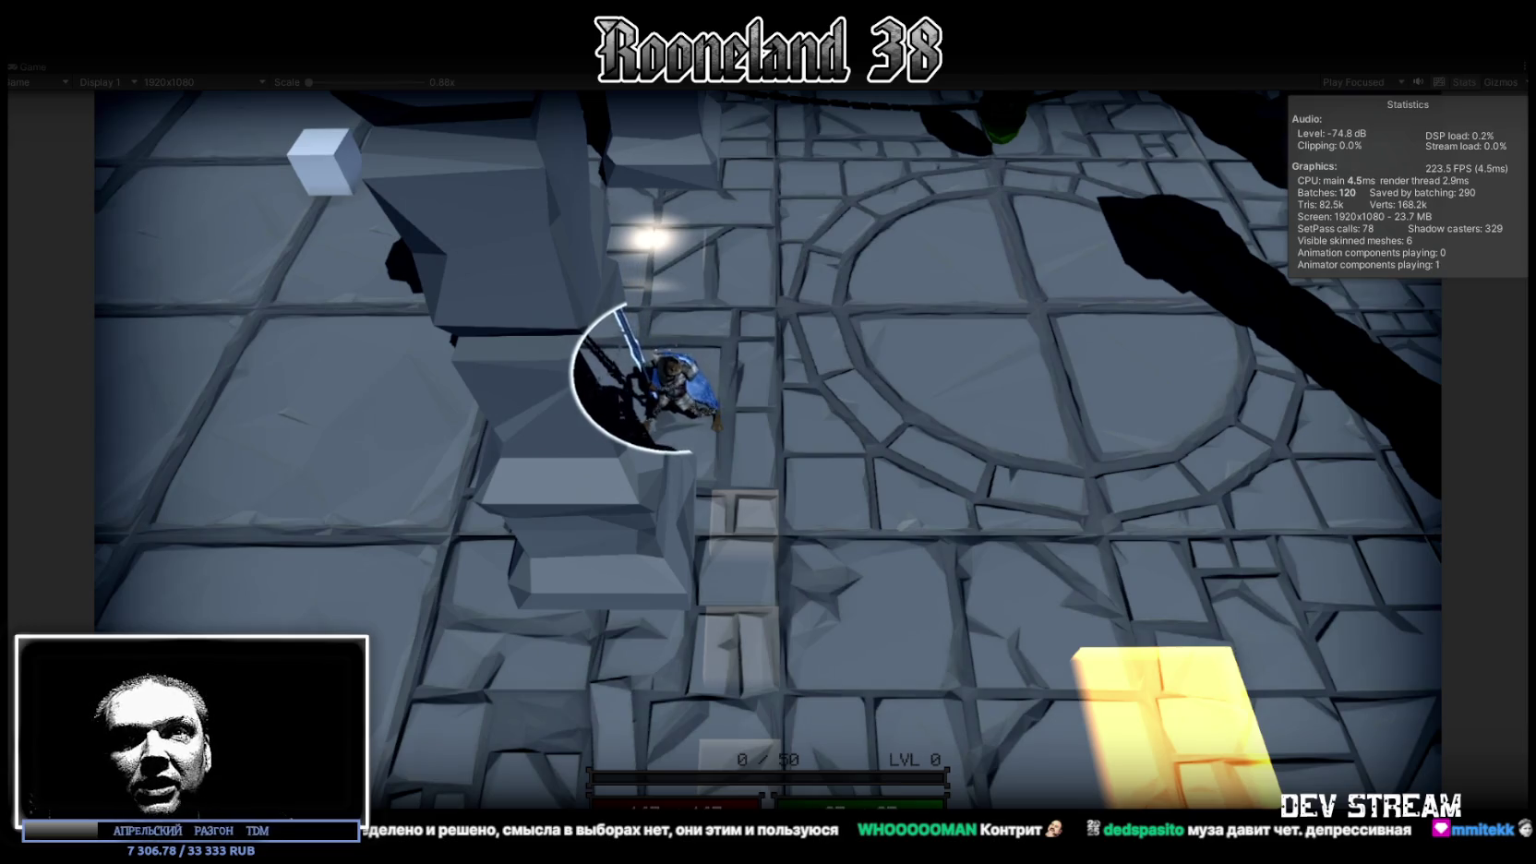
pyautogui.press('w')
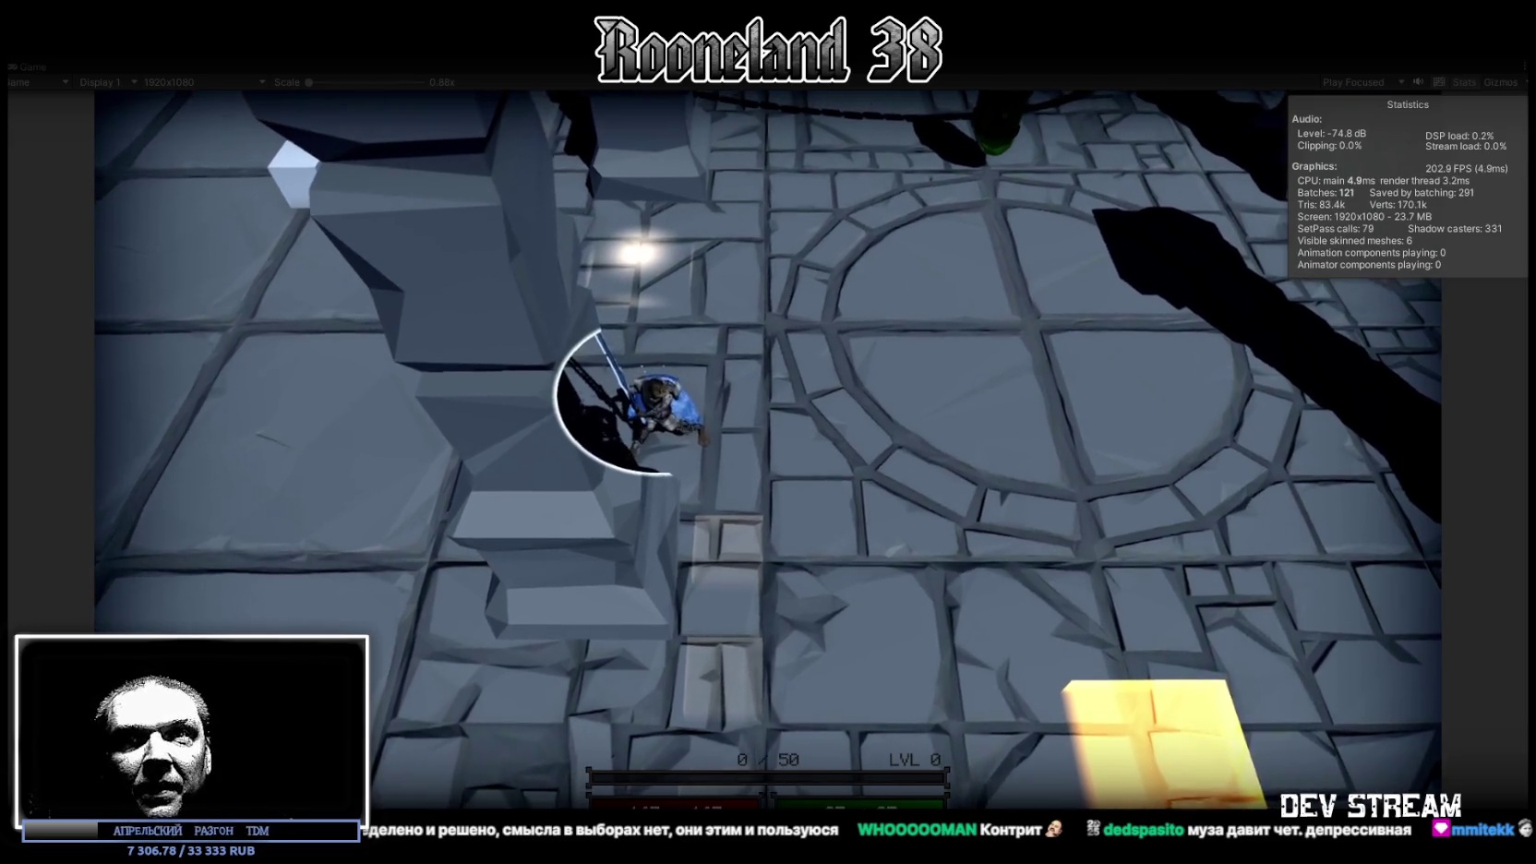
pyautogui.press('w')
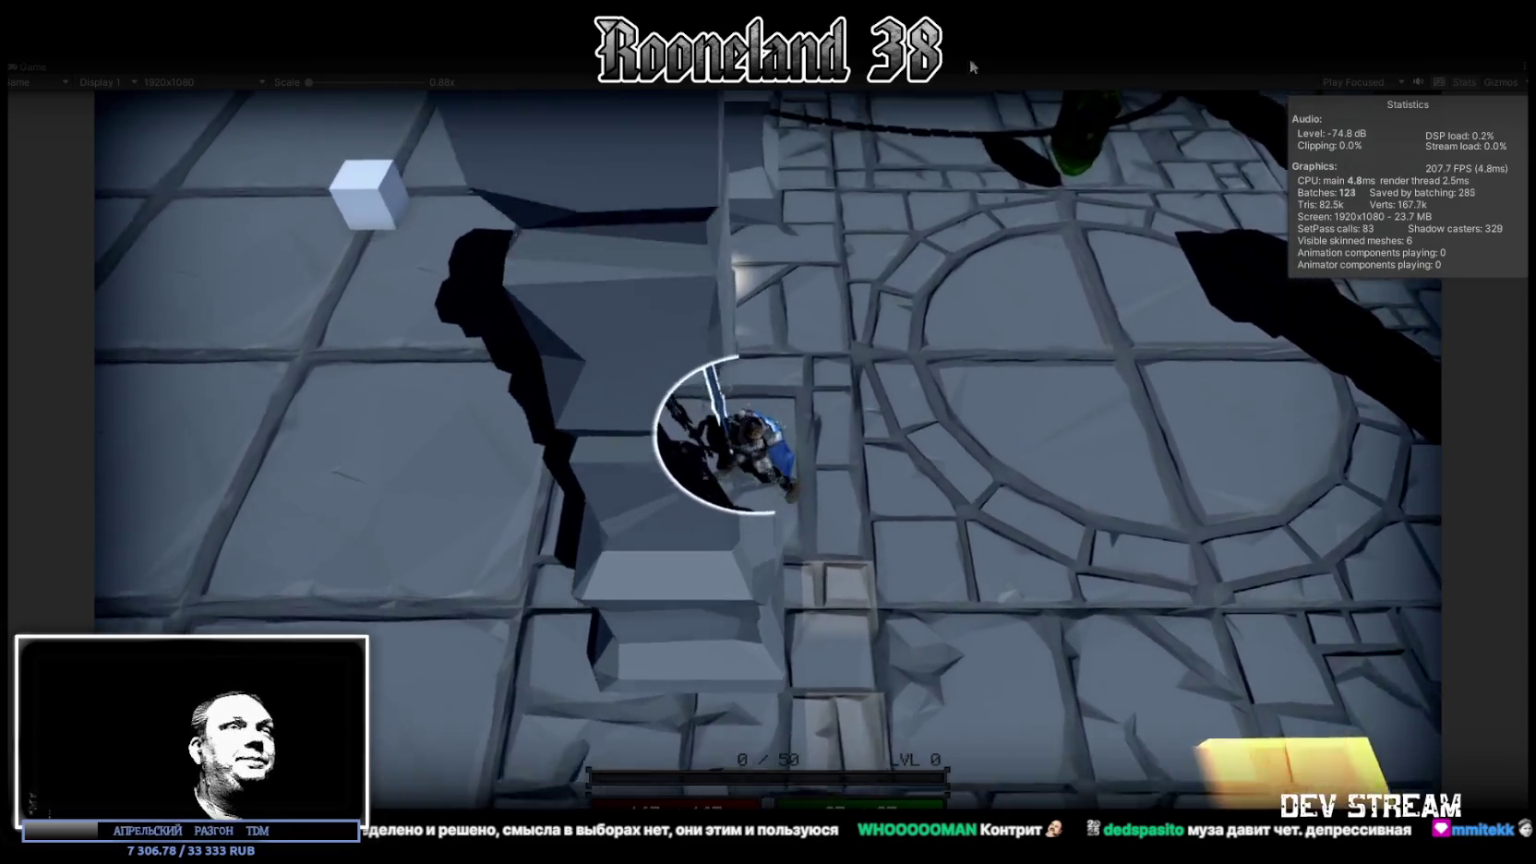
pyautogui.hotkey('ctrl', 'p')
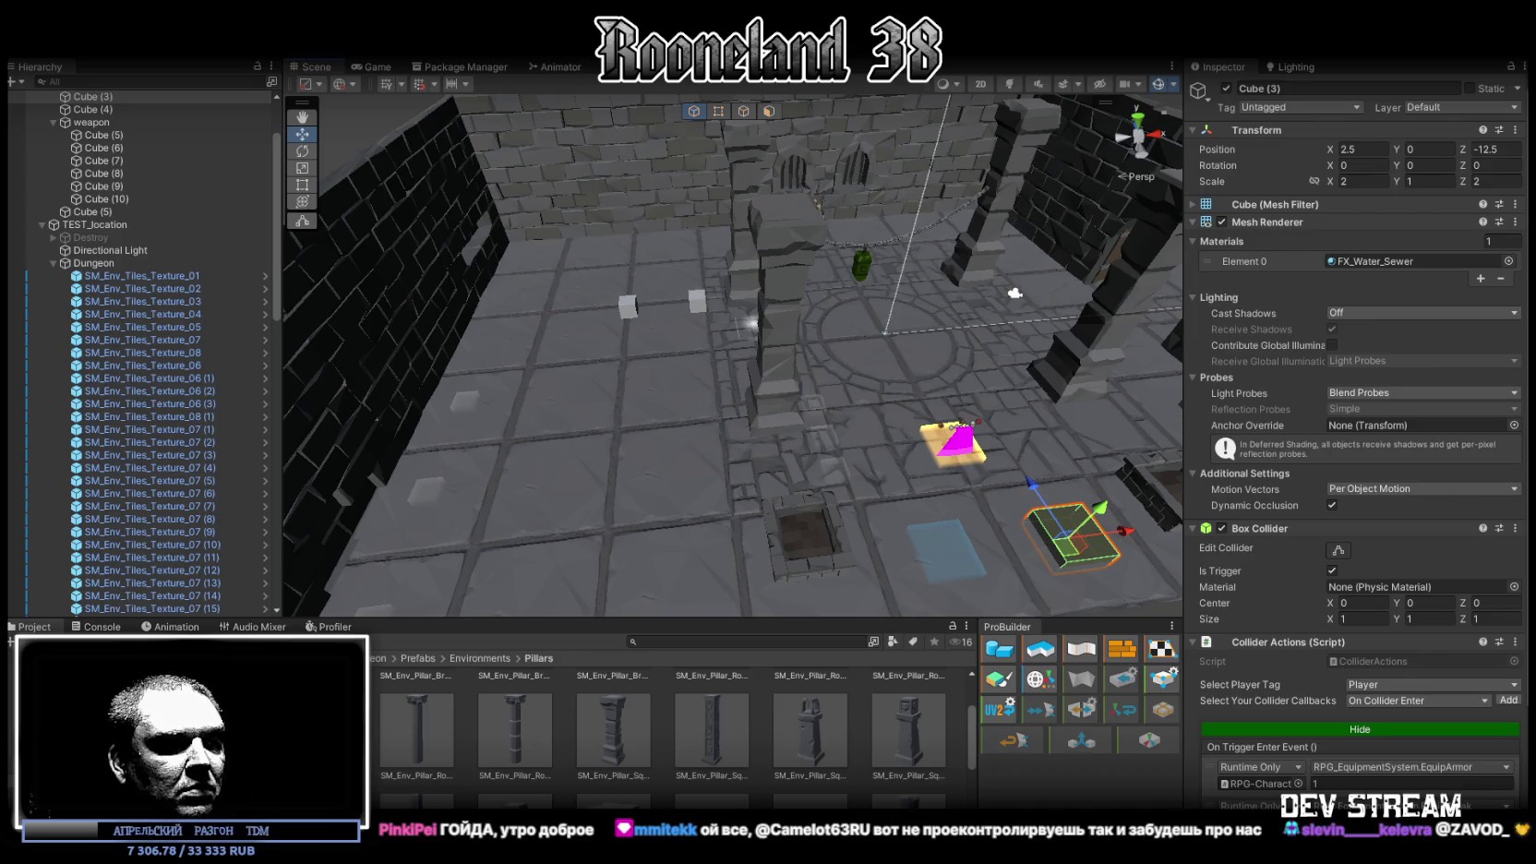
# Switch from the Unity editor to the browser's LMArena chat
pyautogui.hotkey('alt', 'Tab')
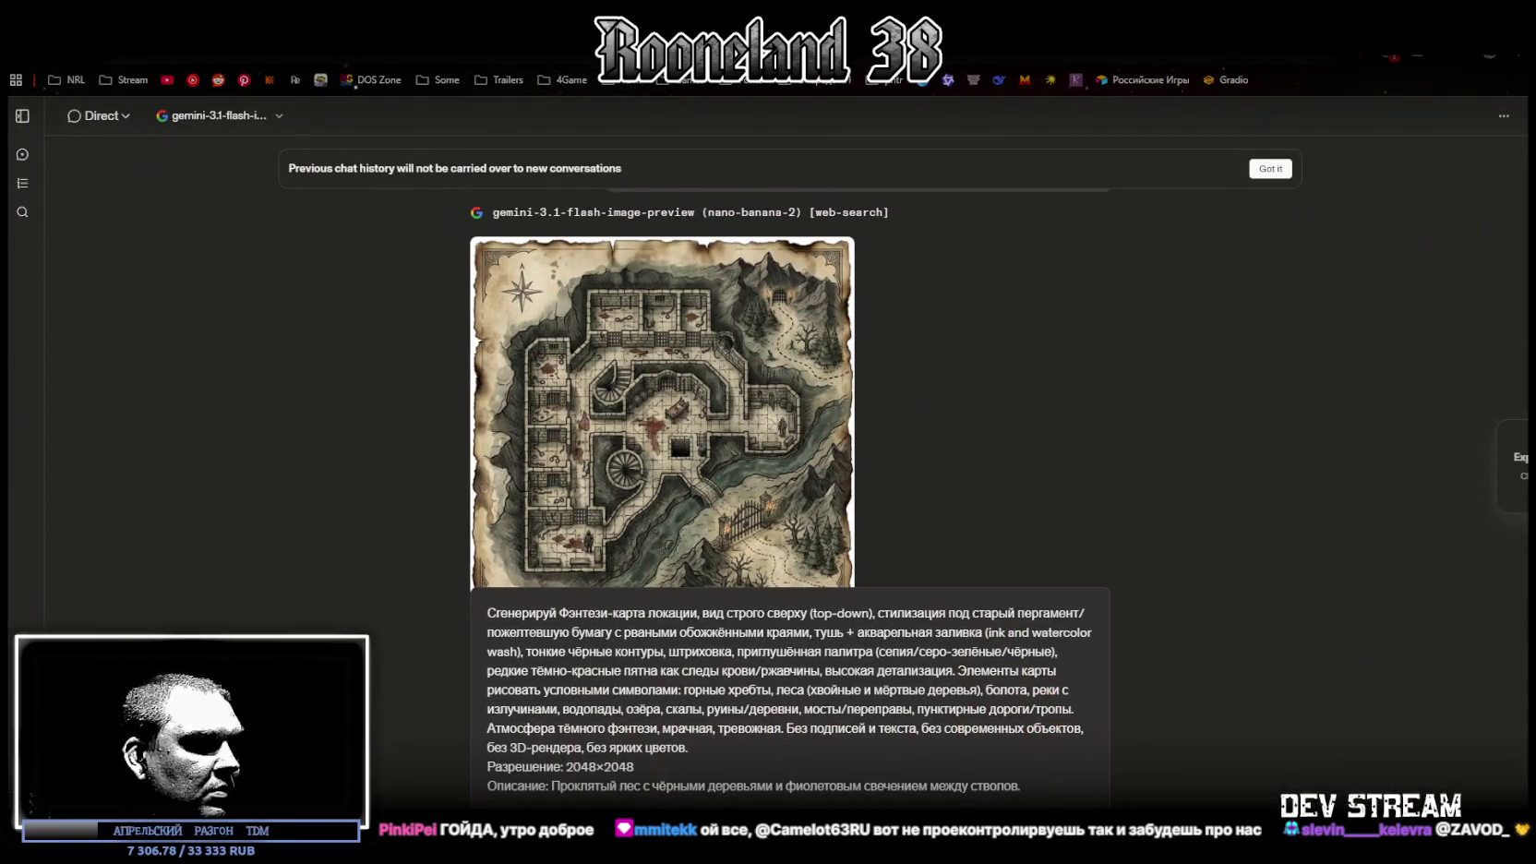
# Scroll the LMArena chat to the cursed-forest map with purple glow between black trees
pyautogui.press('super+d')
pyautogui.press('super+d')
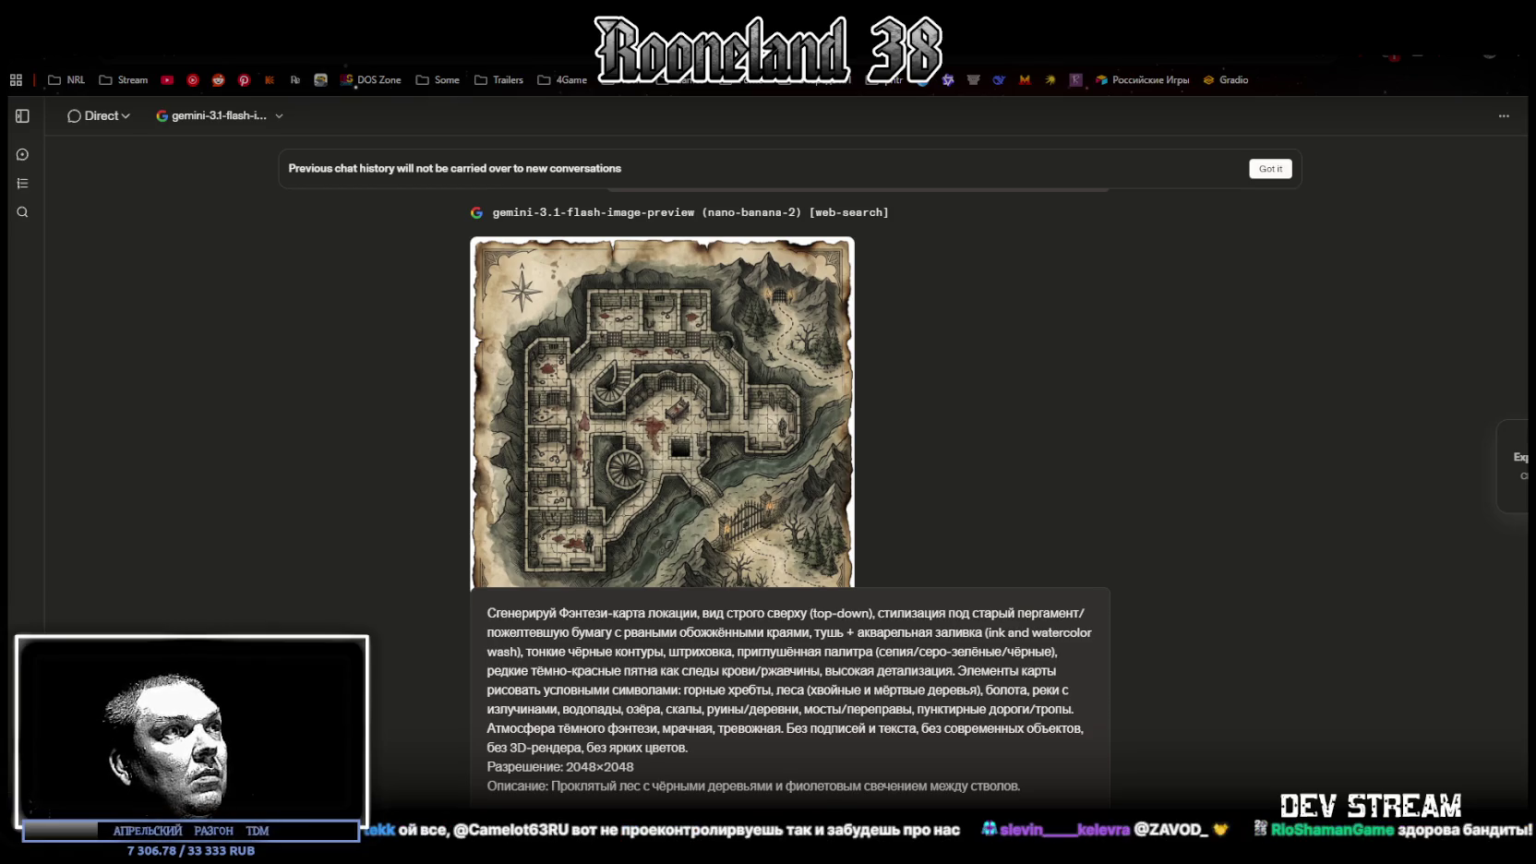
pyautogui.scroll(-1, 798, 429)
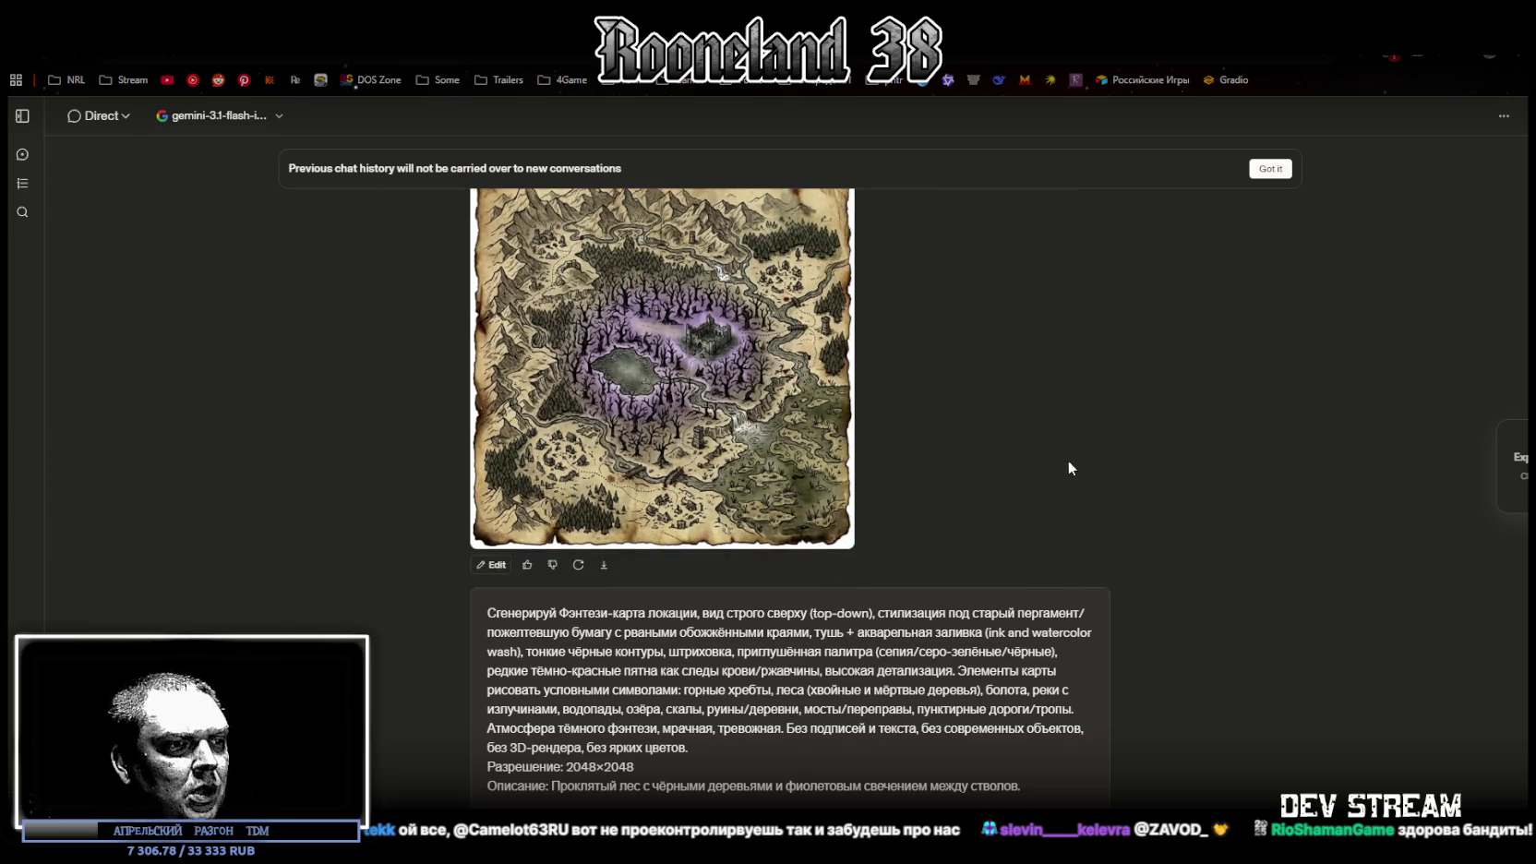
pyautogui.scroll(3, 1068, 459)
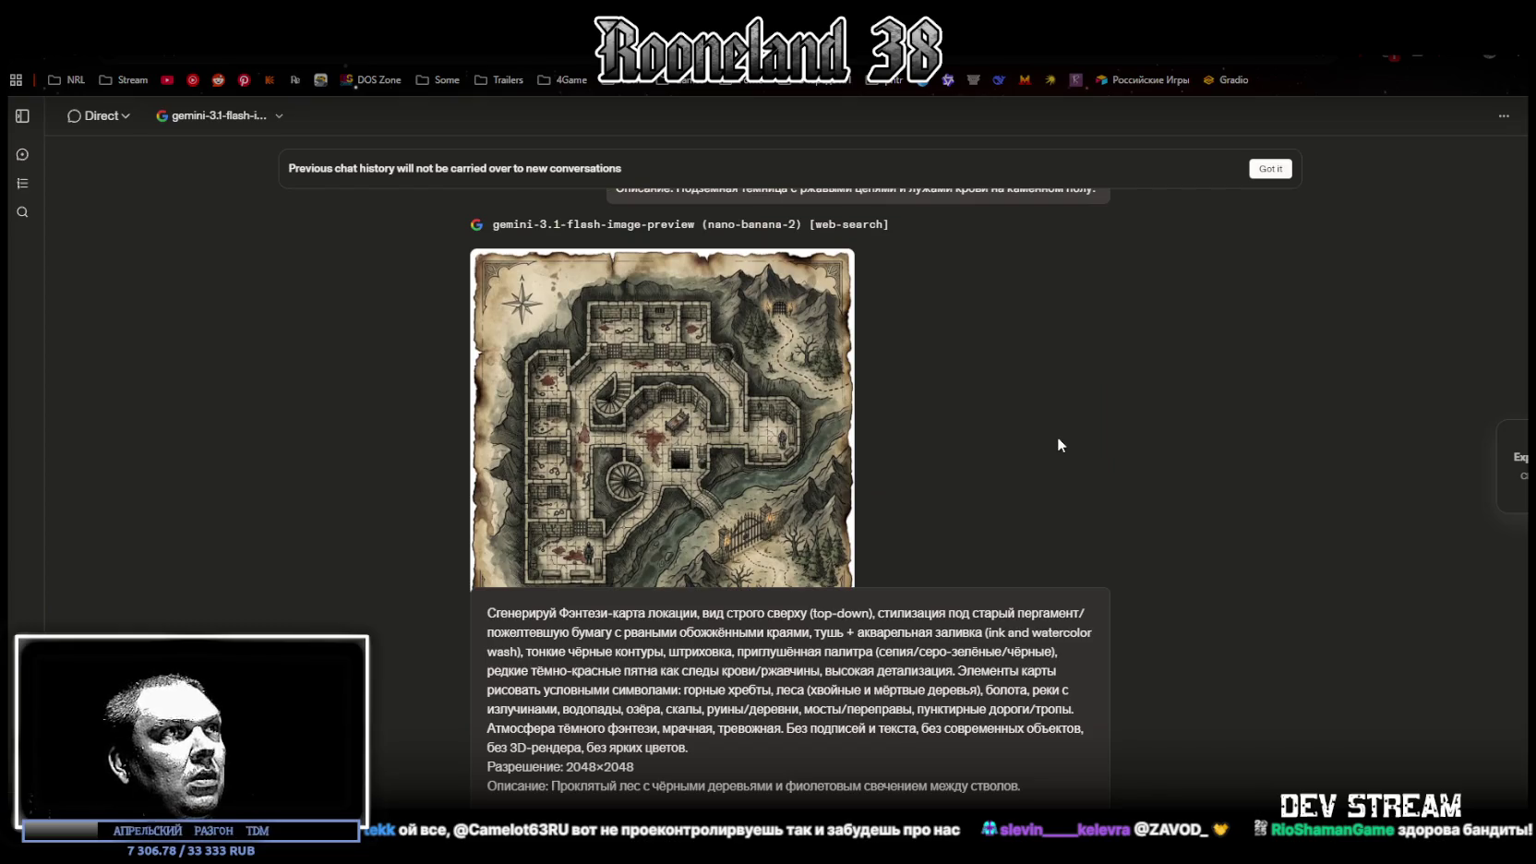
pyautogui.scroll(-5, 1057, 436)
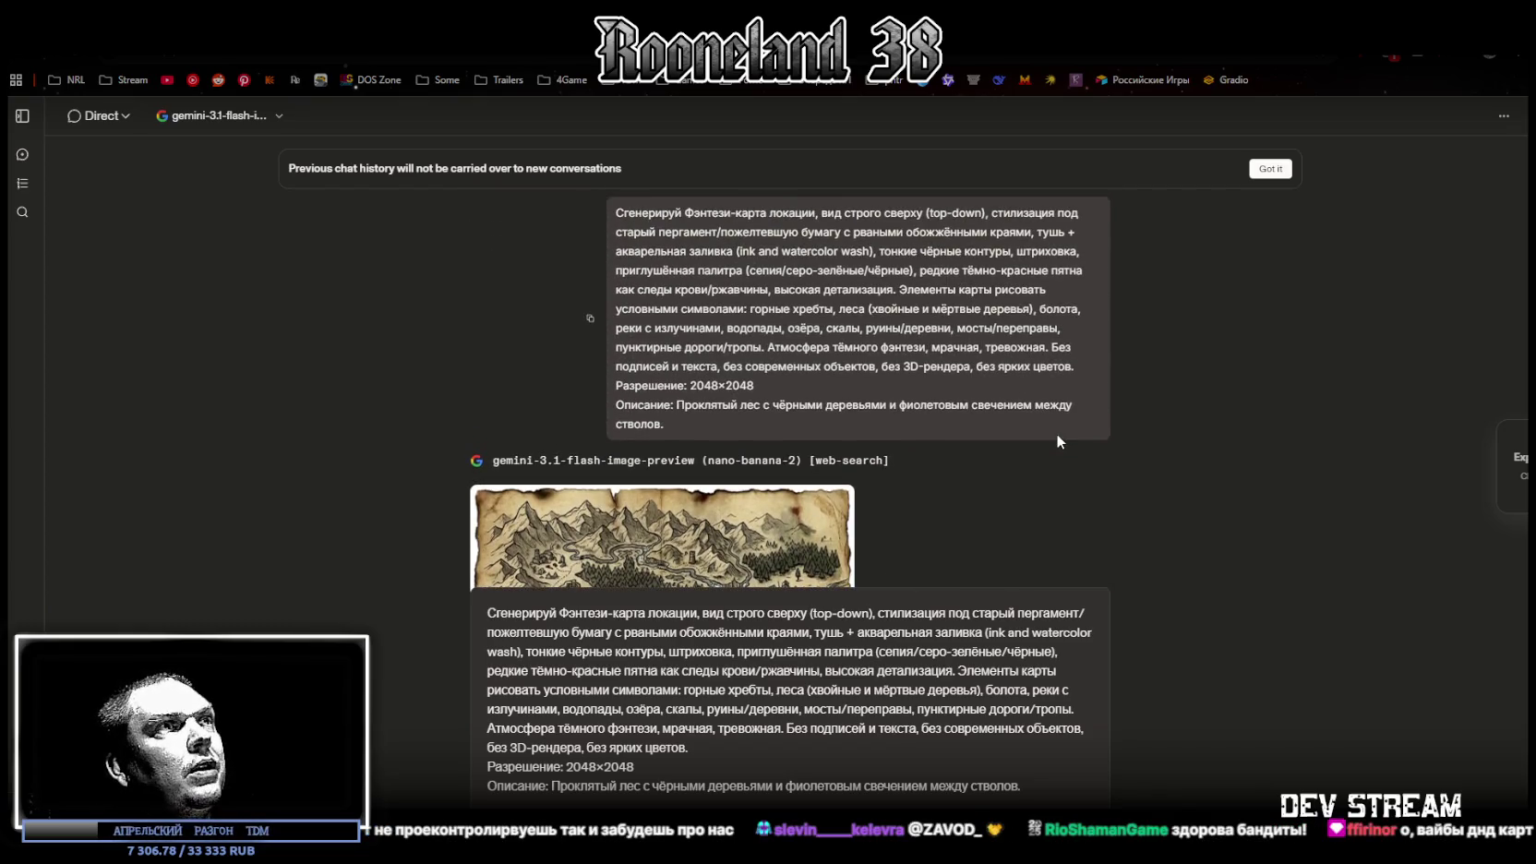
pyautogui.scroll(-3, 1057, 442)
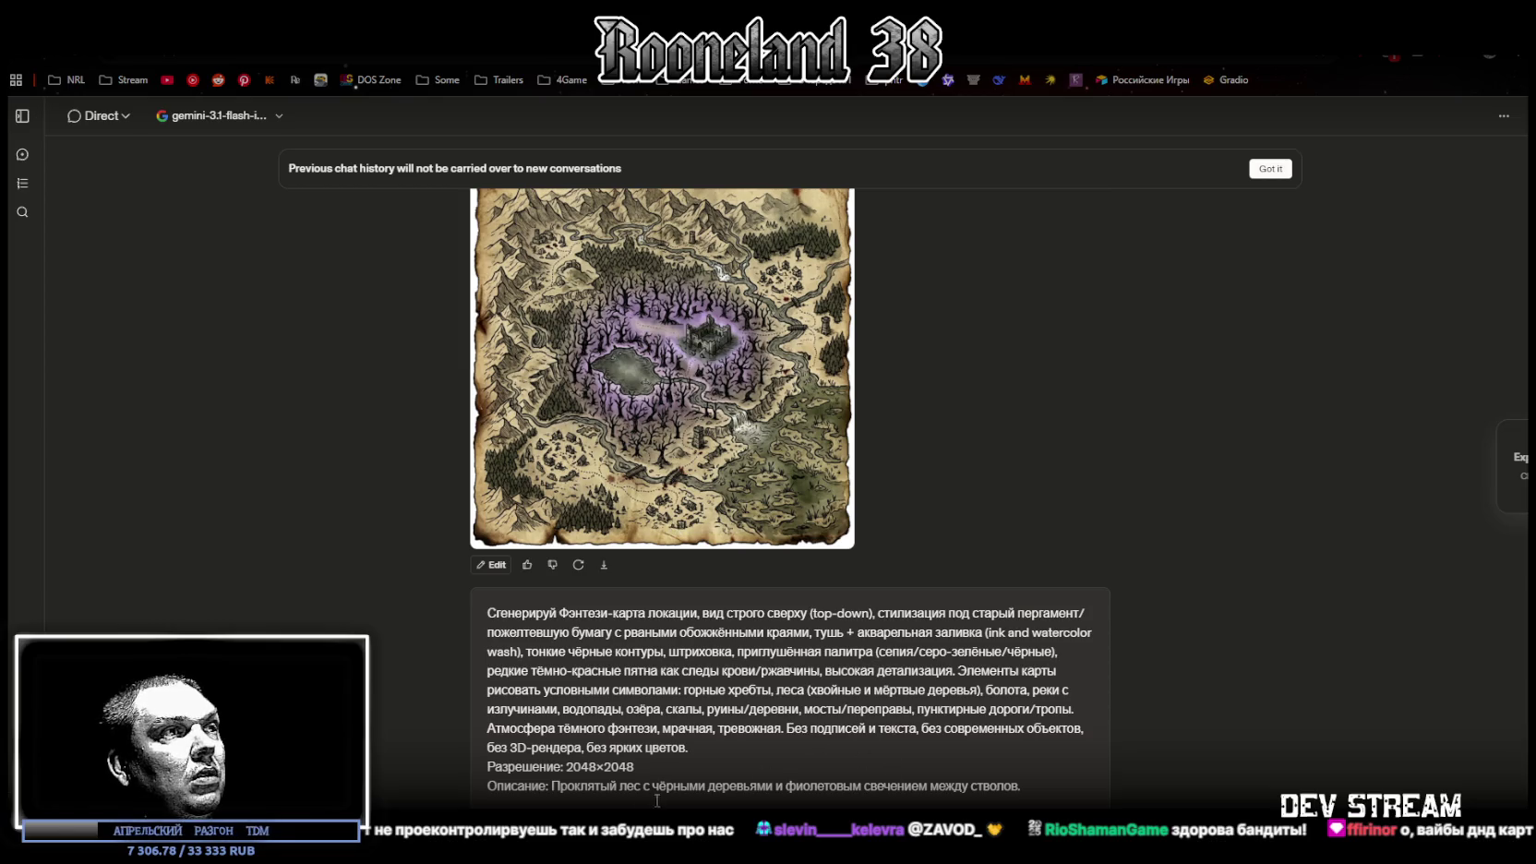
# Replace the prompt description with a ruined cliff fortress with burning towers at night, and send it
pyautogui.moveTo(552, 786); pyautogui.dragTo(1020, 786)
pyautogui.write('Разрушенная крепость на скале с горящими башнями в ночном небе.')
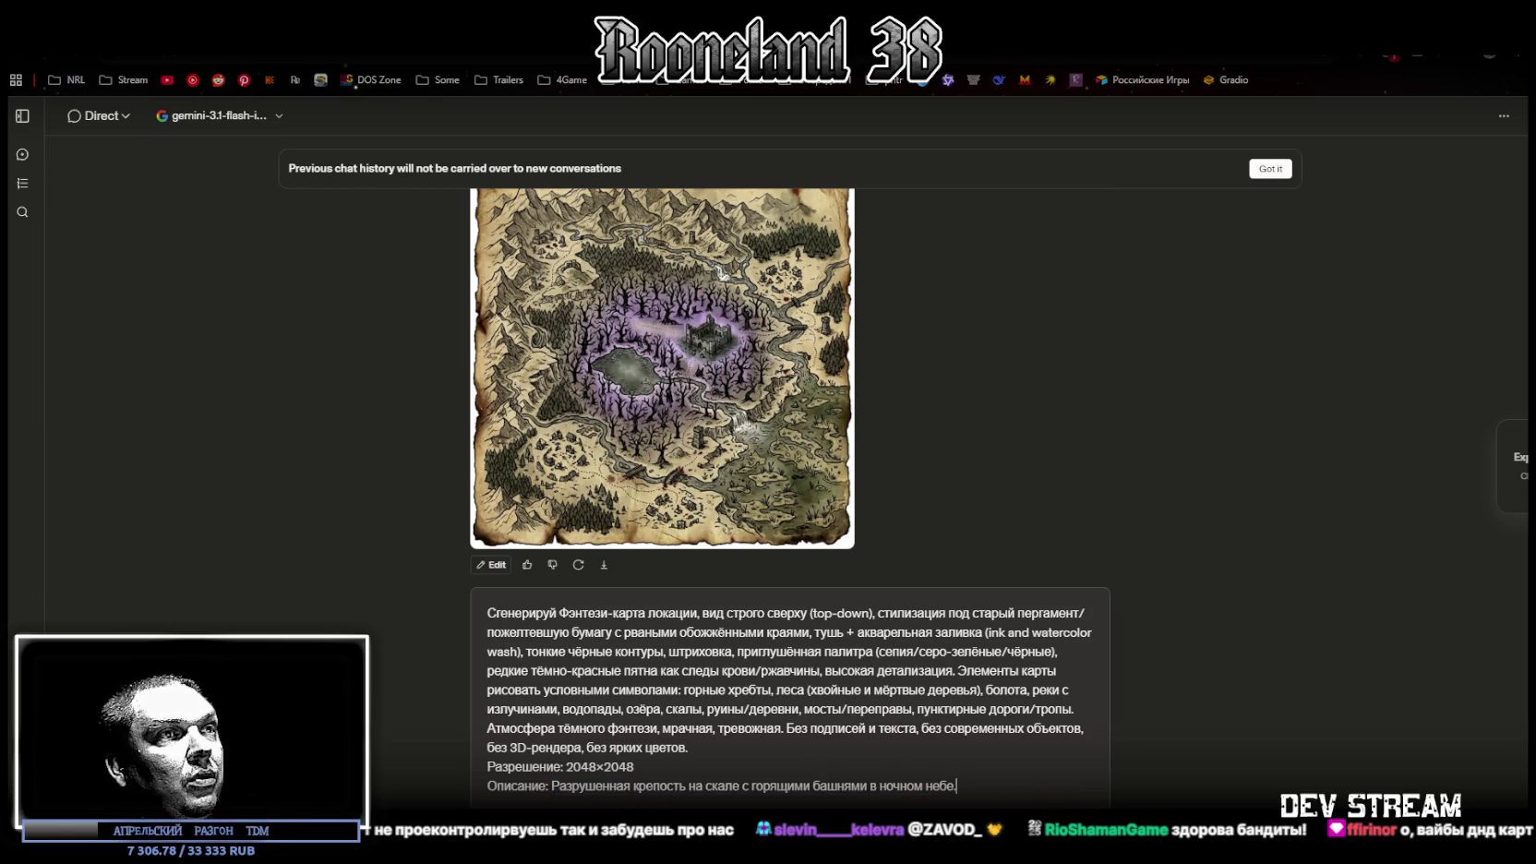
pyautogui.press('Return')
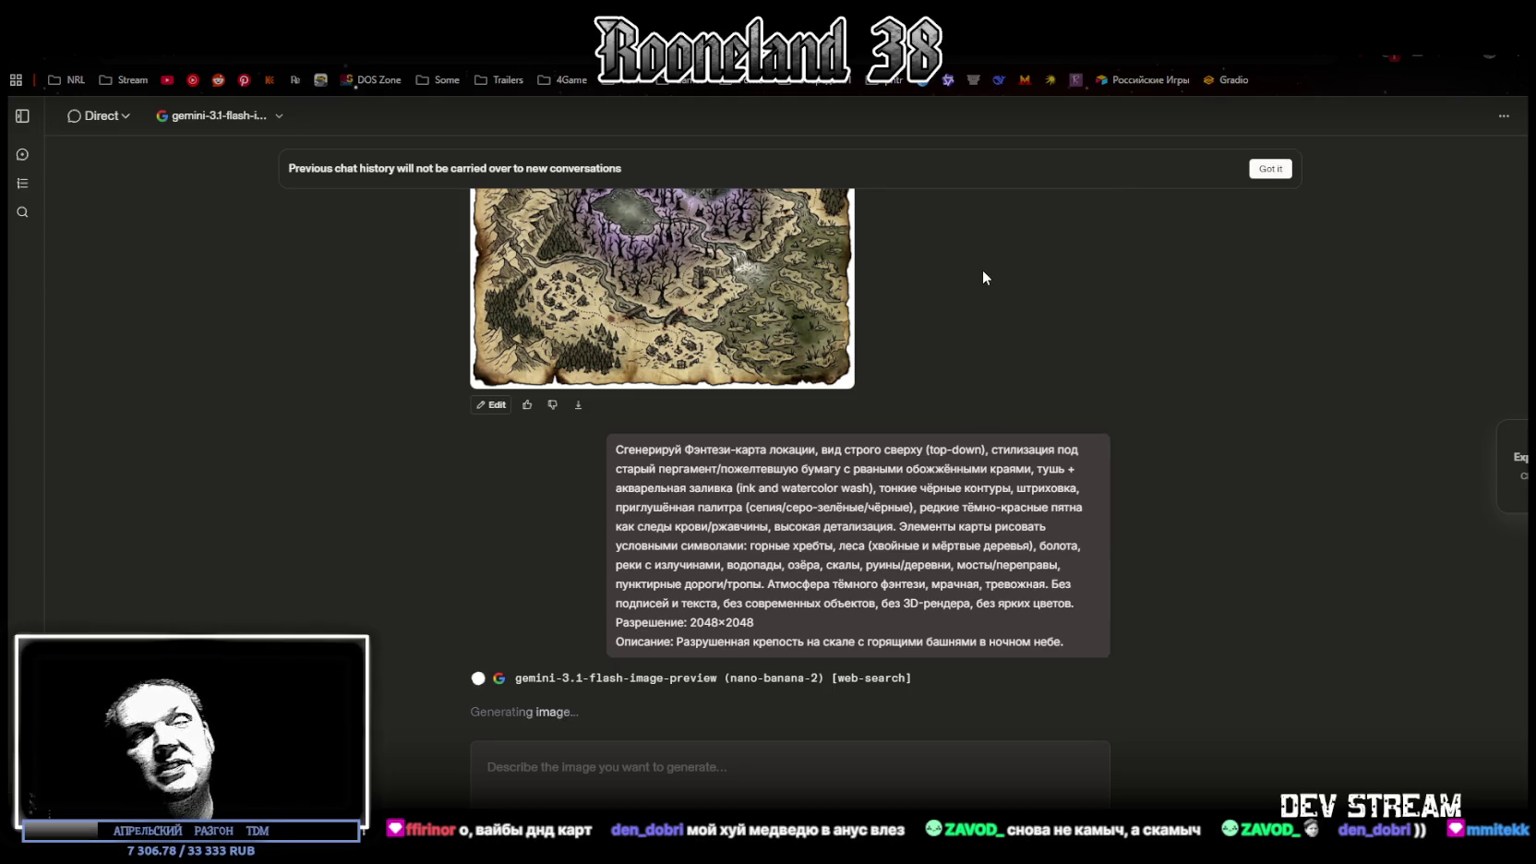
# Dismiss the chat-history notice and paste a copy of the ruined-fortress prompt into the message box
pyautogui.click(1272, 174)
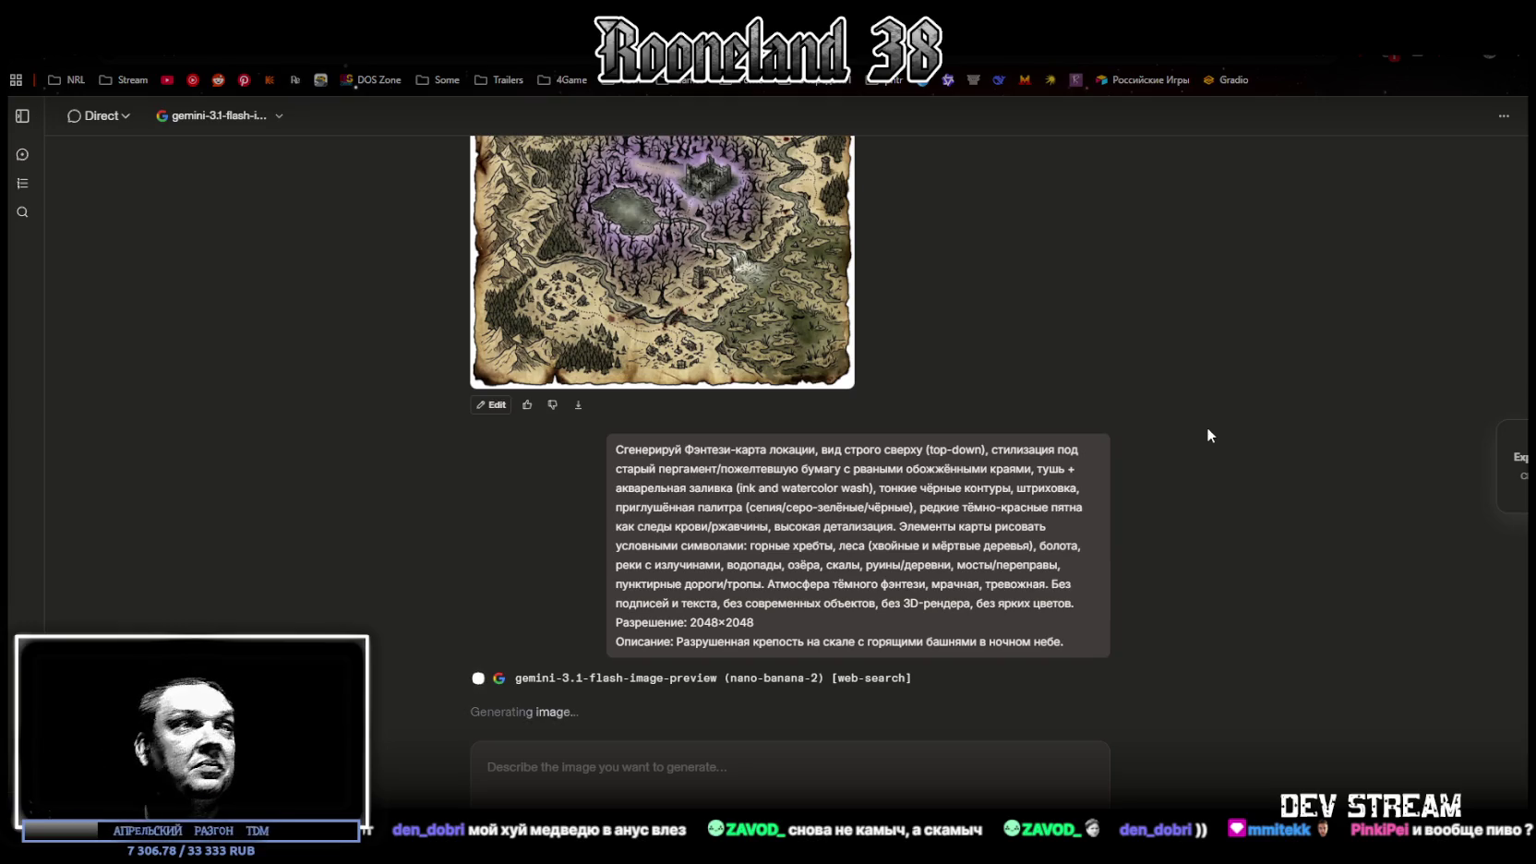
pyautogui.click(590, 546)
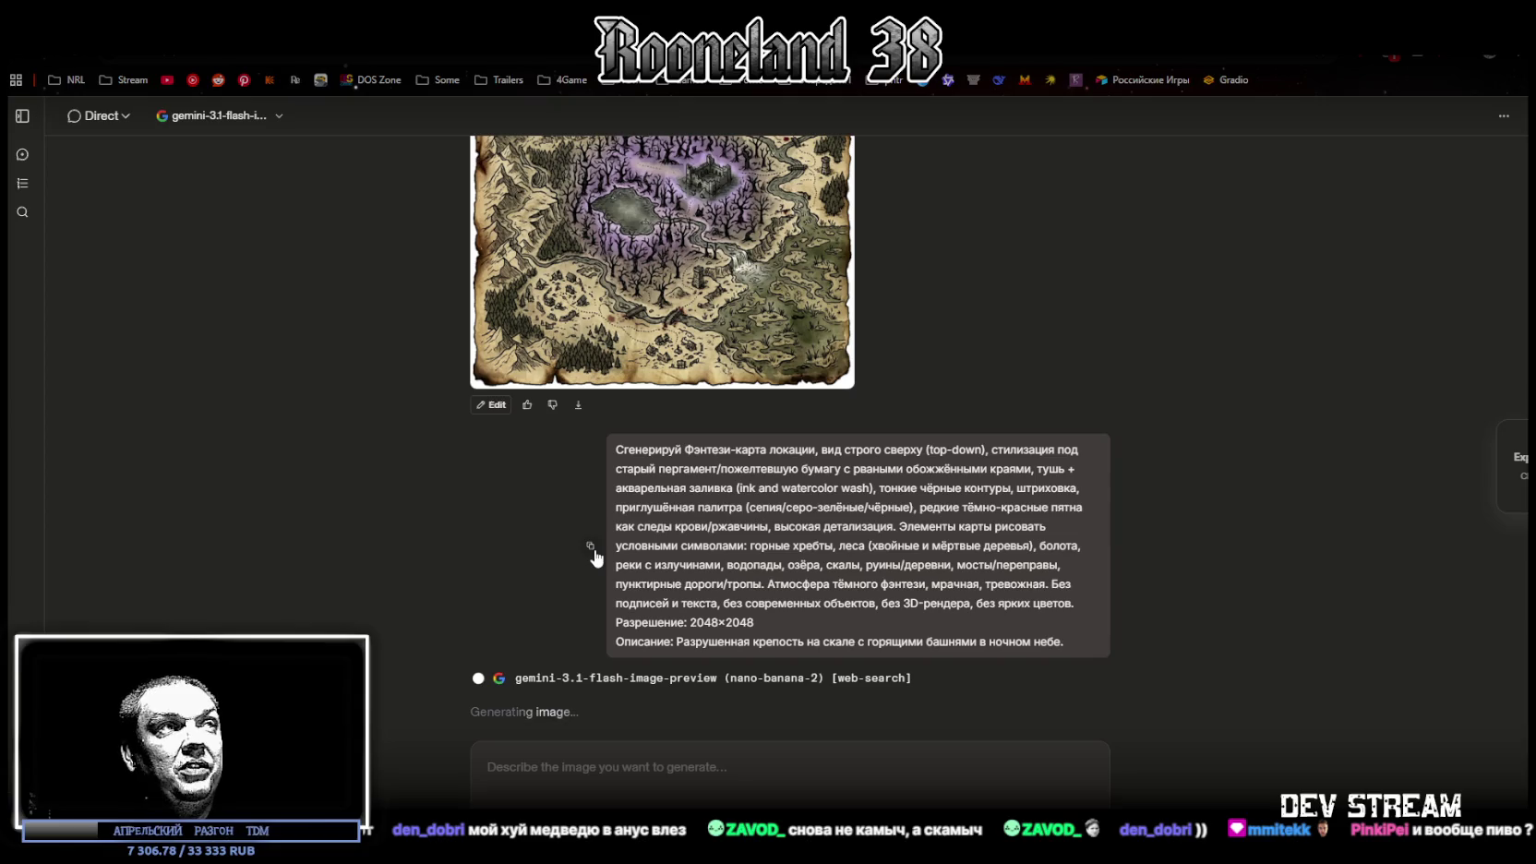
pyautogui.click(789, 785)
pyautogui.write('Сгенерируй Фэнтези-карта локации, вид строго сверху (top-down), стилизация под старый пергамент/пожелтевшую бумагу с рваными обожжёнными краями, тушь + акварельная заливка (ink and watercolor wash), тонкие чёрные контуры, штриховка, приглушённая палитра (сепия/серо-зелёные/чёрные), редкие тёмно-красные пятна как следы крови/ржавчины, высокая детализация. Элементы карты рисовать условными символами: горные хребты, леса (хвойные и мёртвые деревья), болота, реки с излучинами, водопады, озёра, скалы, руины/деревни, мосты/переправы, пунктирные дороги/тропы. Атмосфера тёмного фэнтези, мрачная, тревожная. Без подписей и текста, без современных объектов, без 3D-рендера, без ярких цветов. Разрешение: 2048×2048 Описание: Разрушенная крепость на скале с горящими башнями в ночном небе.')
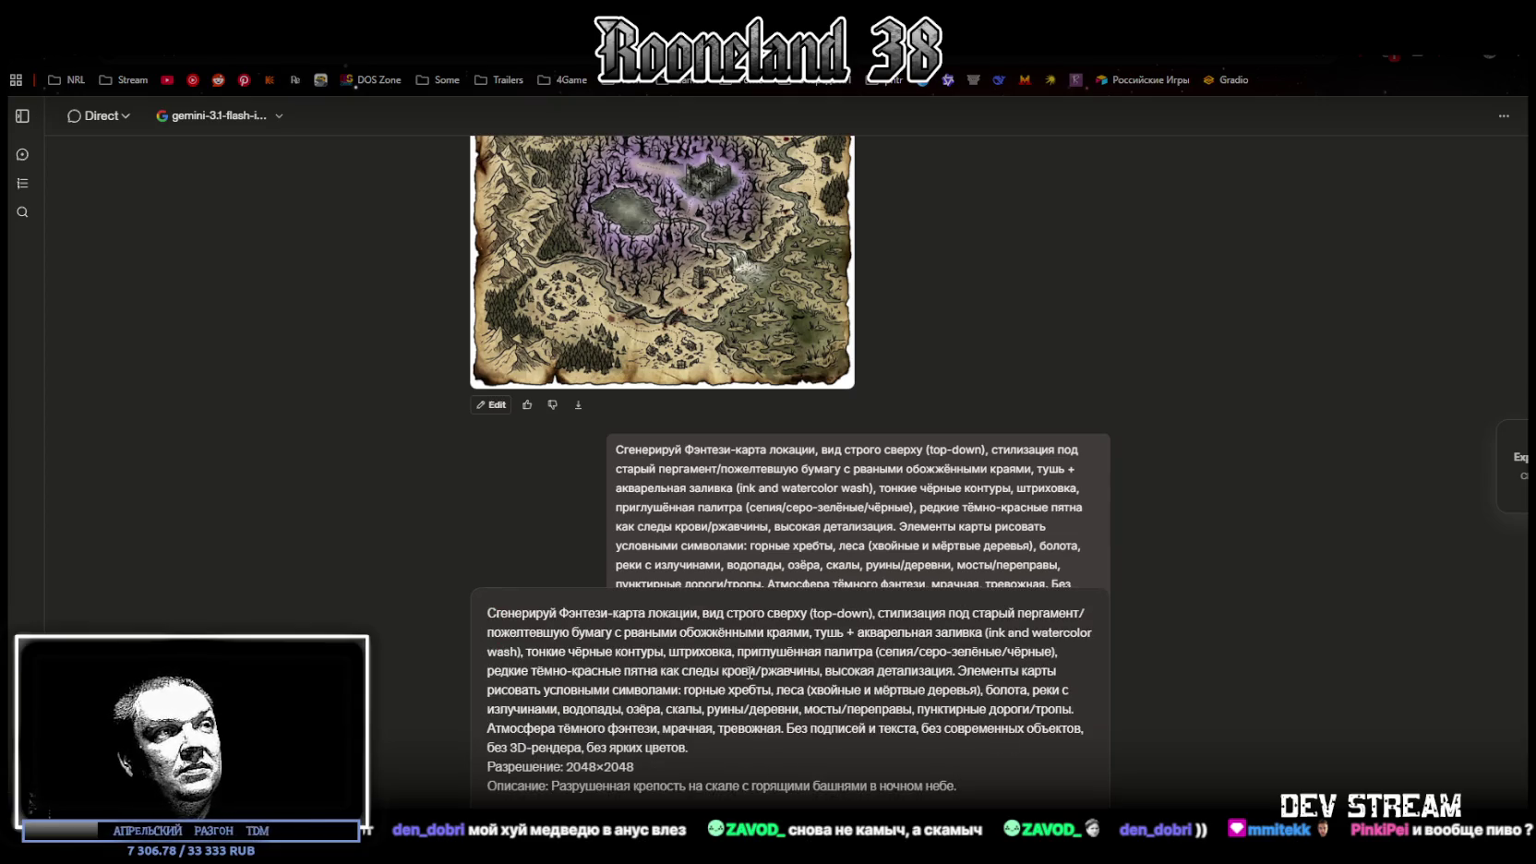
# Replace the prompt's description with a green-fog swamp with skeletons sticking out of the water
pyautogui.moveTo(552, 785); pyautogui.dragTo(956, 785)
pyautogui.write('Болото с зелёным туманом и торчащими из воды скелетами.')
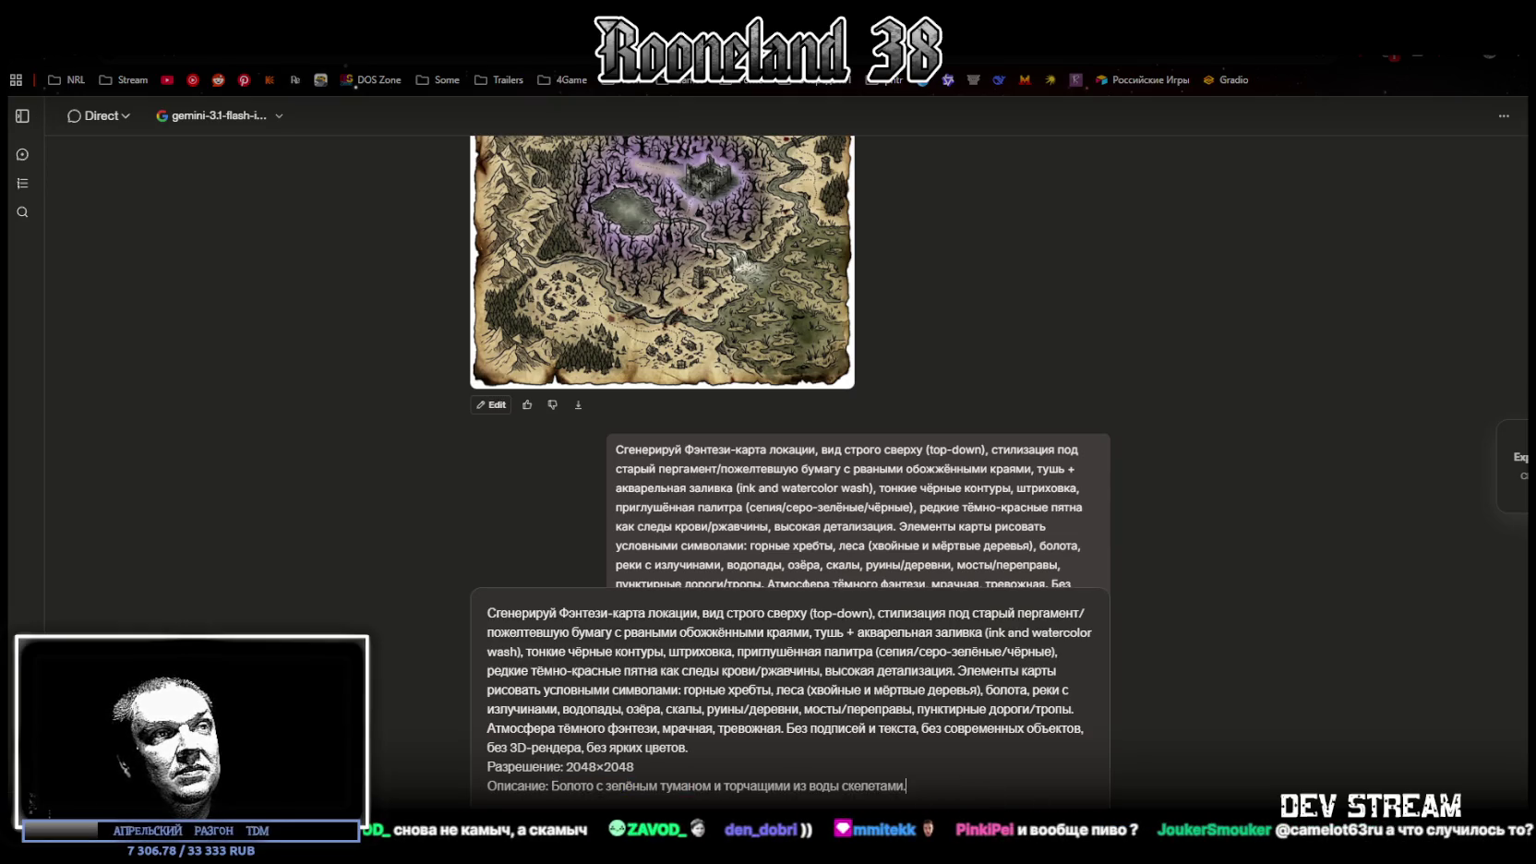
pyautogui.scroll(-2, 1071, 464)
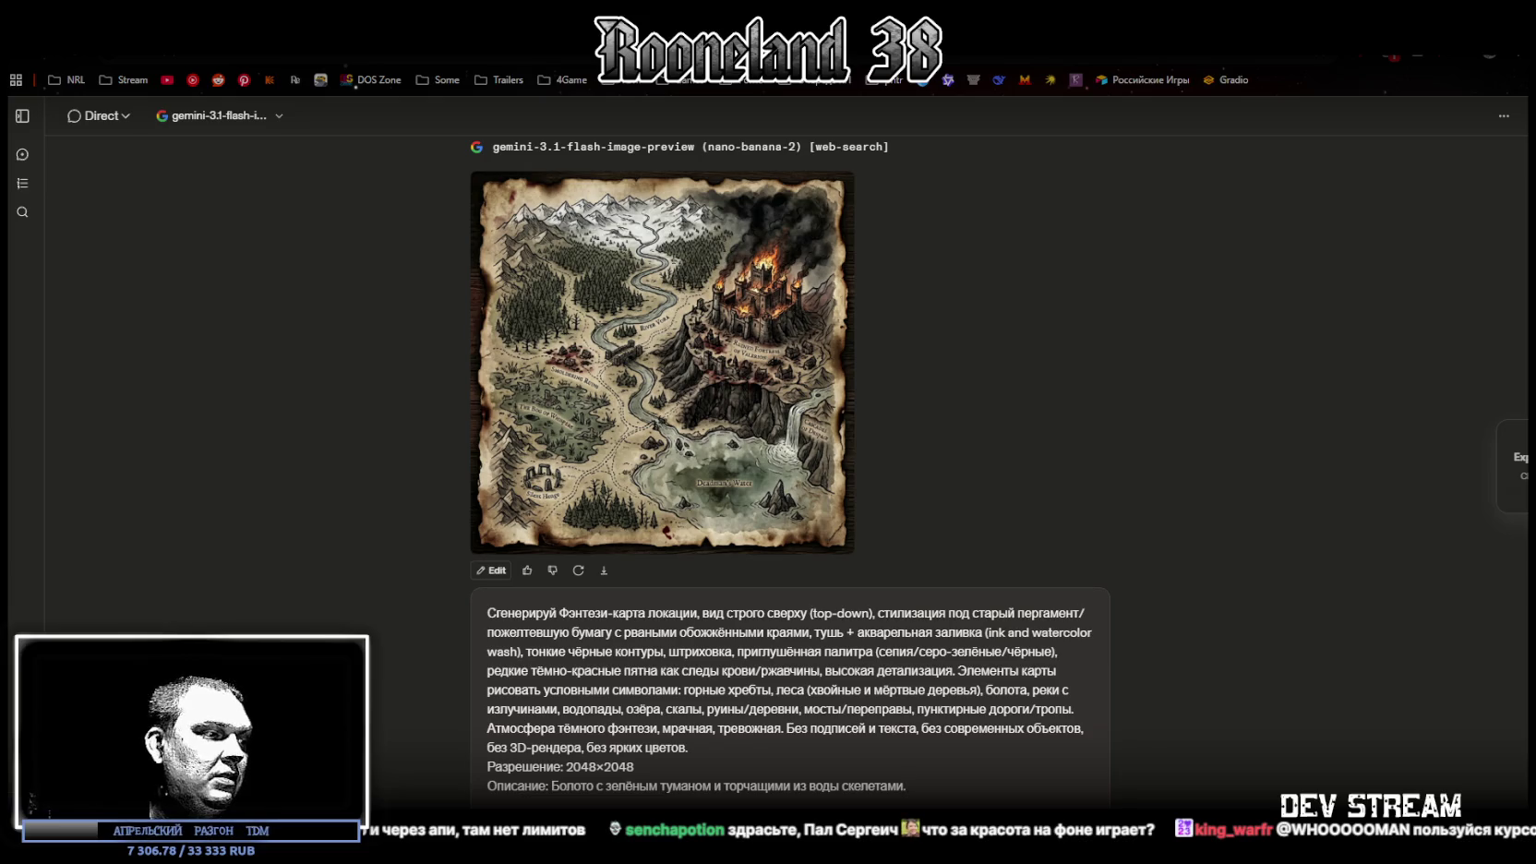
# Download the generated map image and resend the green-fog swamp prompt
pyautogui.press('super+d')
pyautogui.press('super+d')
pyautogui.press('super+d')
pyautogui.press('super+d')
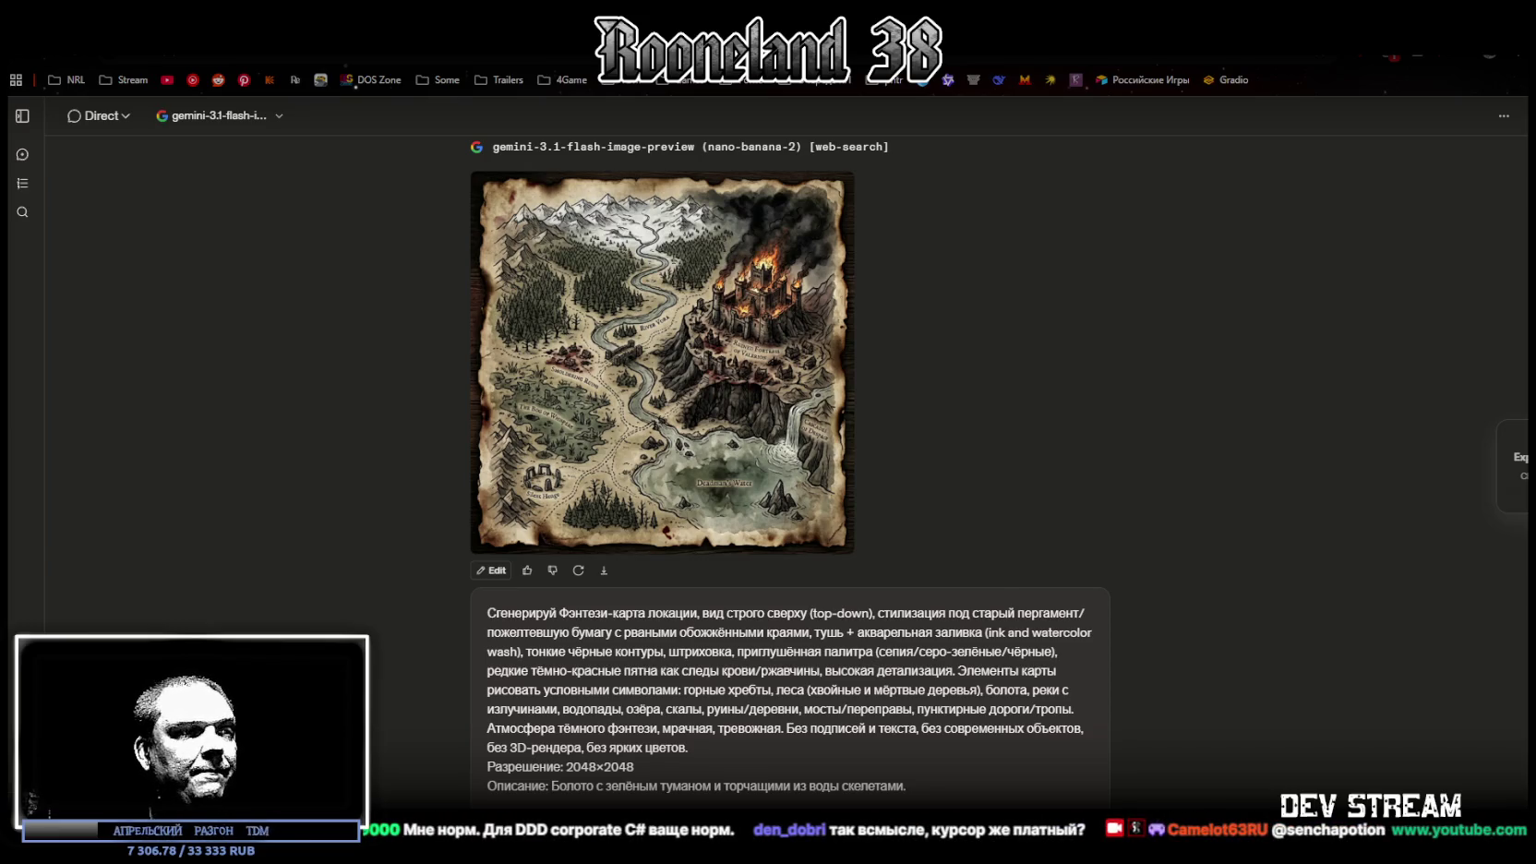
pyautogui.hotkey('alt', 'Tab')
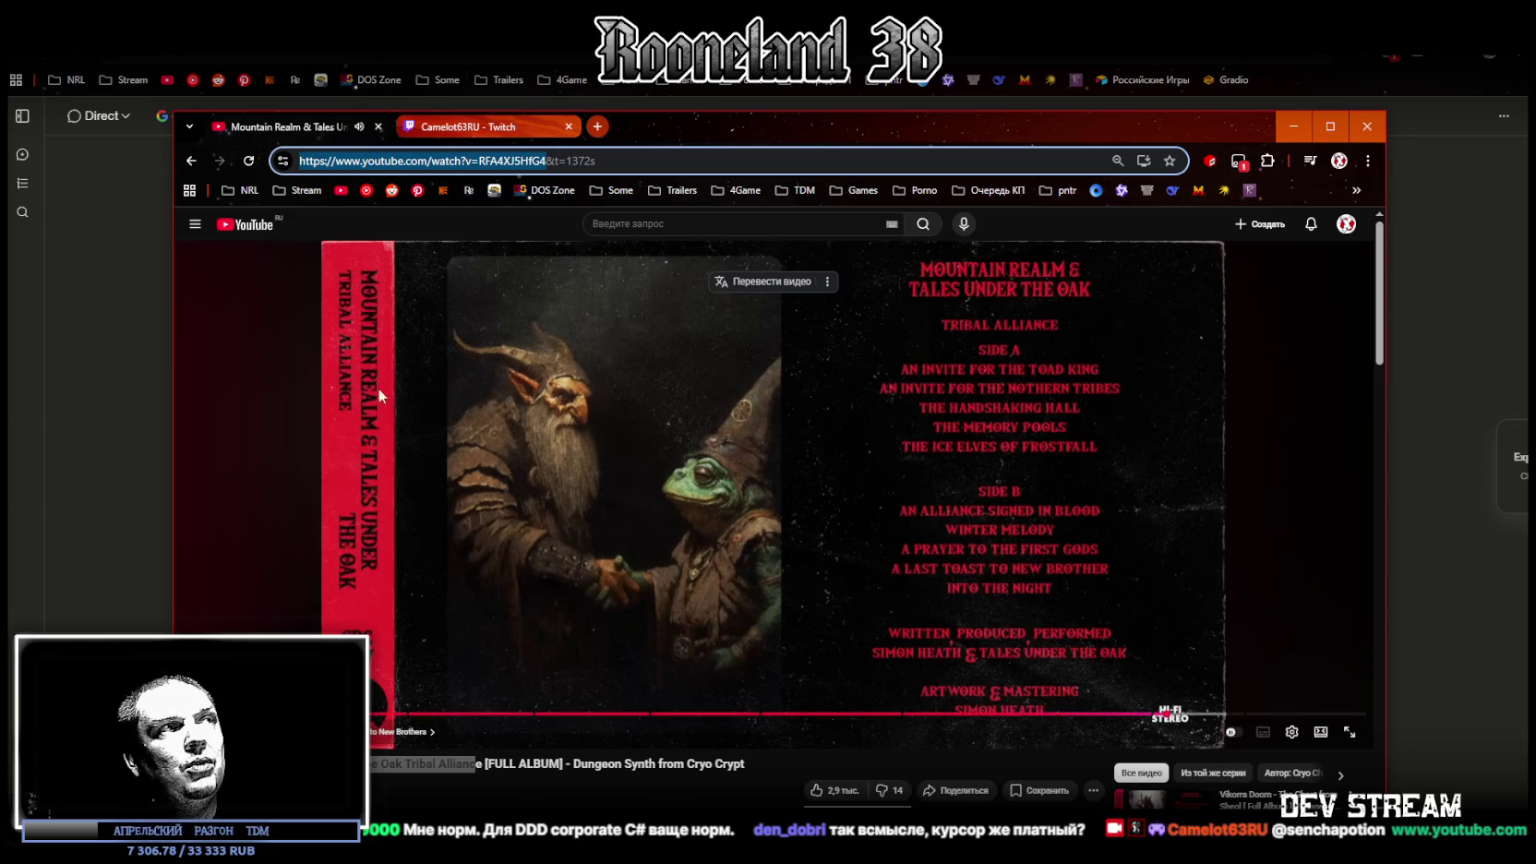
pyautogui.hotkey('alt', 'Tab')
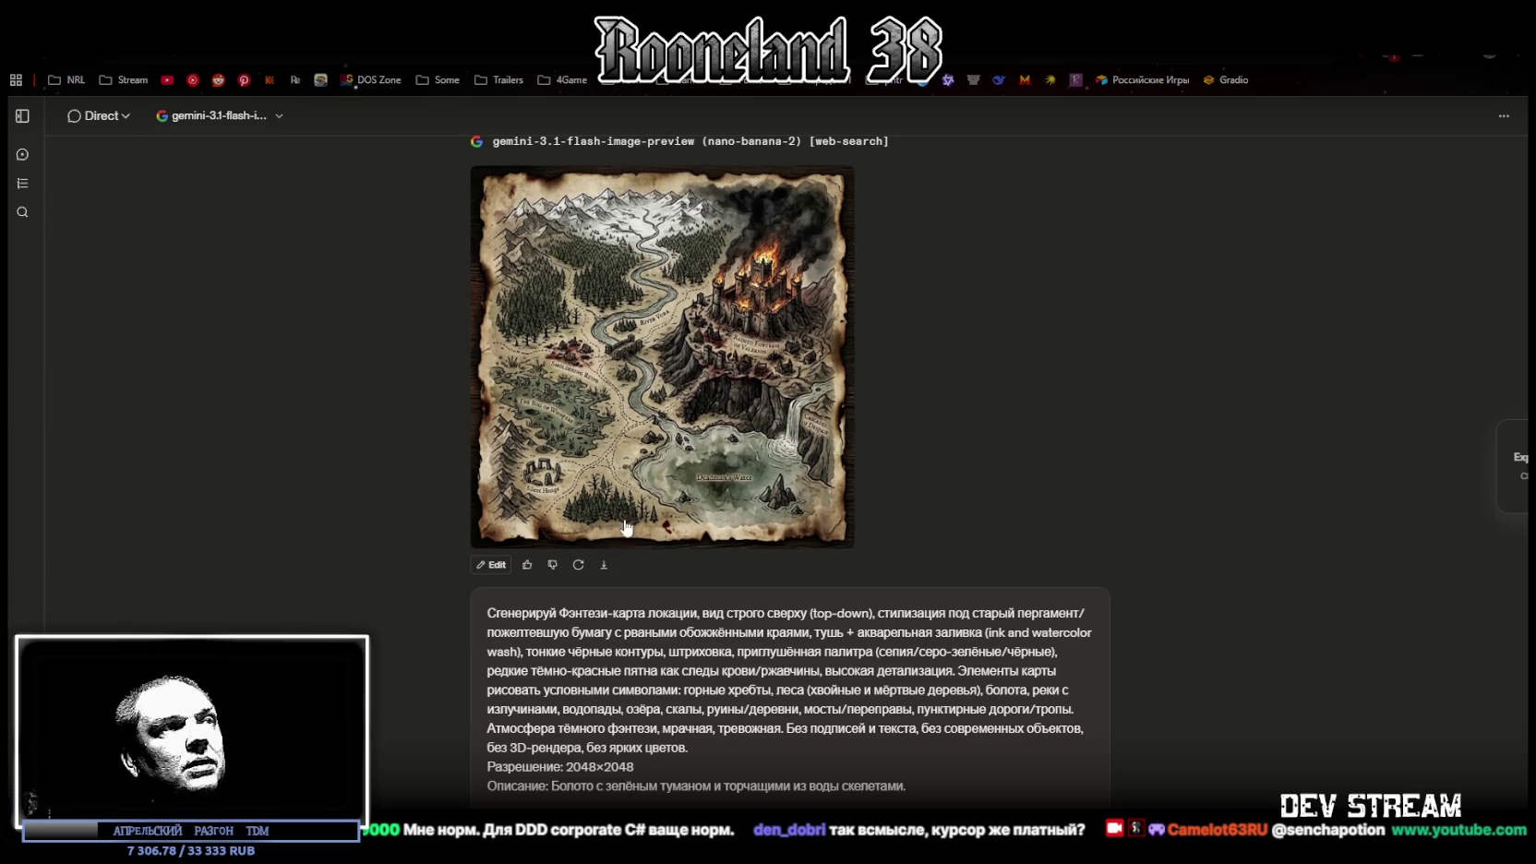
pyautogui.click(605, 573)
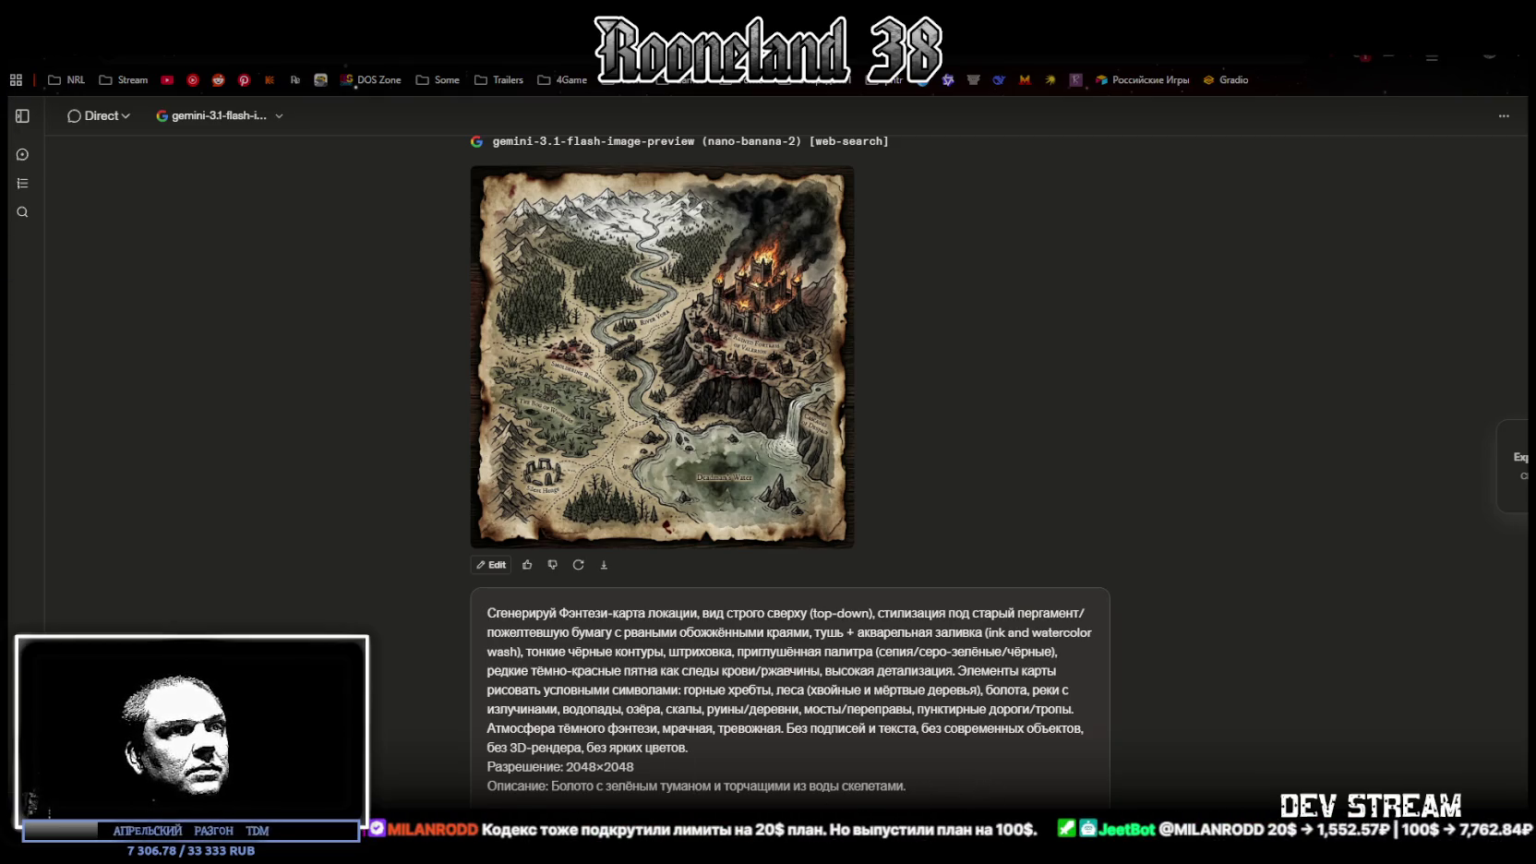
pyautogui.press('Return')
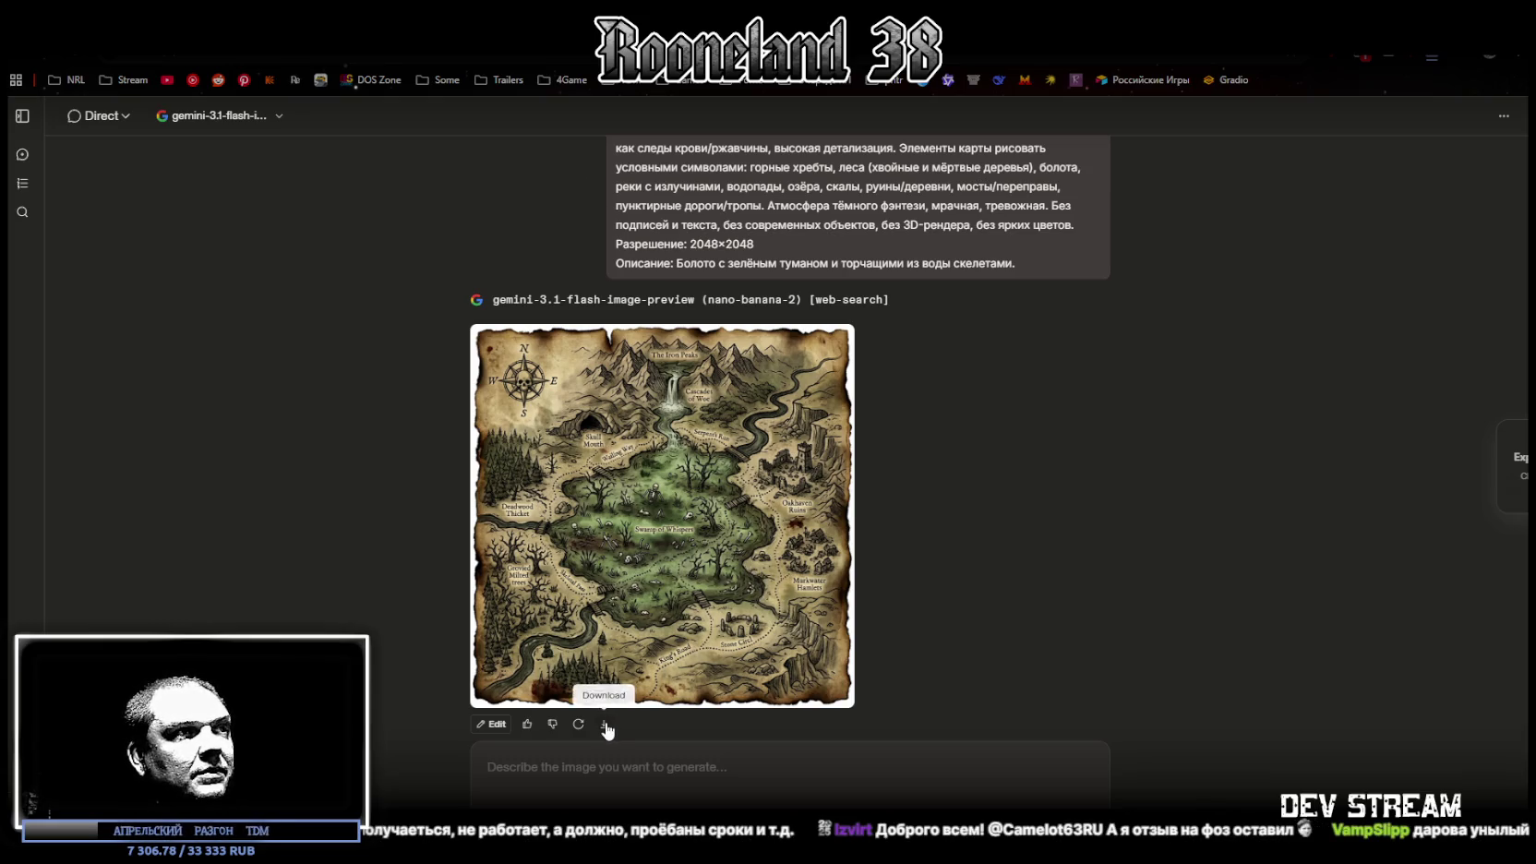
# Click into the prompt area once the swamp map with compass and waterfall finishes
pyautogui.click(592, 174)
# Send the map prompt with description 'Пещера демонов с лавовыми реками и костяными трофеями на стенах.', then return to Unity
pyautogui.click(660, 752)
pyautogui.write('Сгенерируй Фэнтези-карта локации, вид строго сверху (top-down), стилизация под старый пергамент/пожелтевшую бумагу с рваными обожжёнными краями, тушь + акварельная заливка (ink and watercolor wash), тонкие чёрные контуры, штриховка, приглушённая палитра (сепия/серо-зелёные/чёрные), редкие тёмно-красные пятна как следы крови/ржавчины, высокая детализация. Элементы карты рисовать условными символами: горные хребты, леса (хвойные и мёртвые деревья), болота, реки с излучинами, водопады, озёра, скалы, руины/деревни, мосты/переправы, пунктирные дороги/тропы. Атмосфера тёмного фэнтези, мрачная, тревожная. Без подписей и текста, без современных объектов, без 3D-рендера, без ярких цветов. Разрешение: 2048×2048 Описание: Болото с зелёным туманом и торчащими из воды скелетами.')
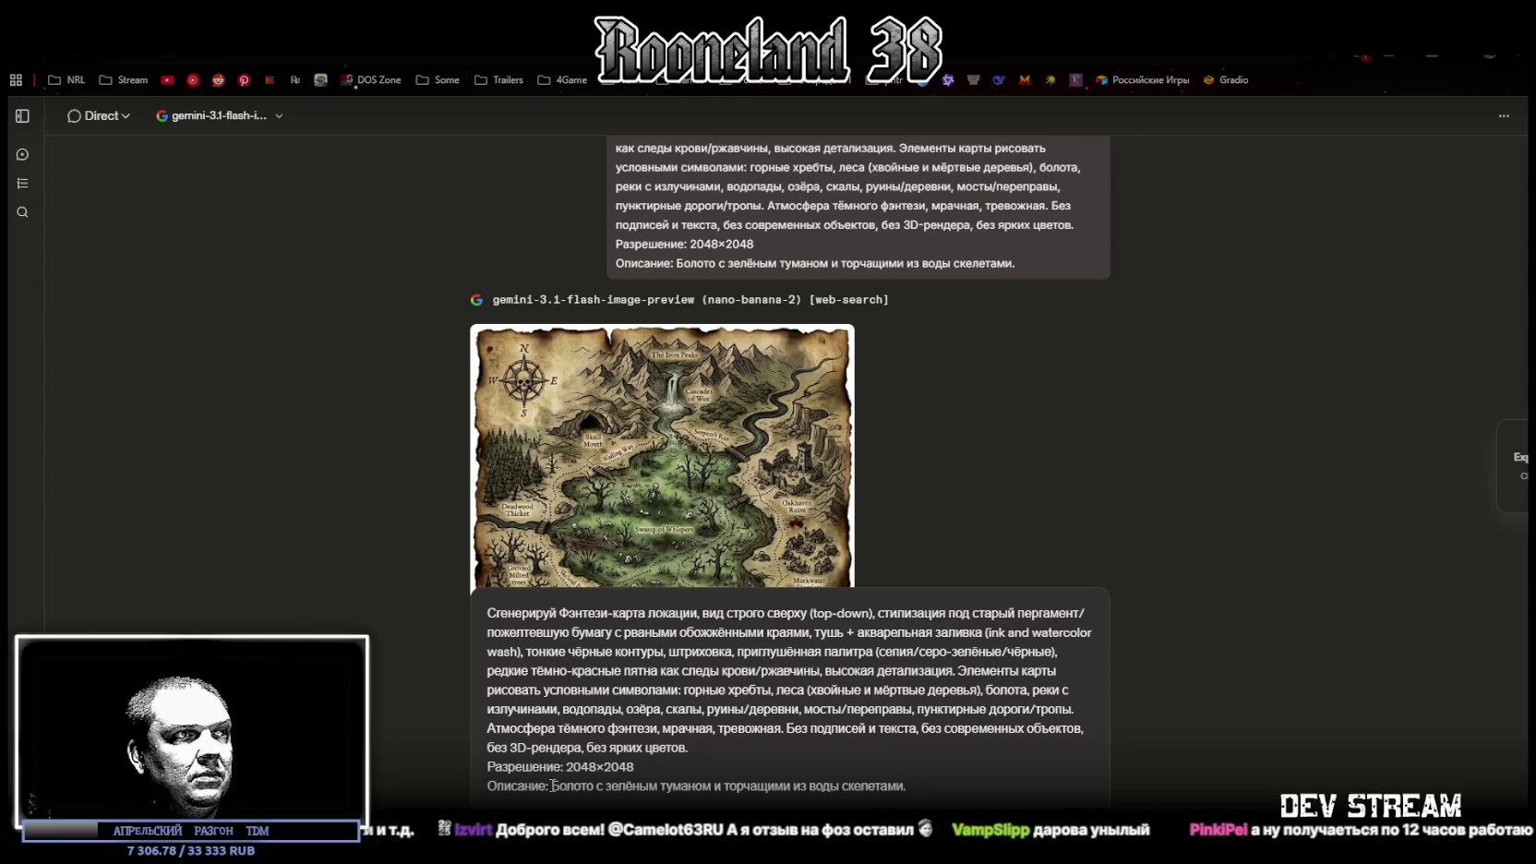
pyautogui.moveTo(551, 786); pyautogui.dragTo(948, 790)
pyautogui.write('Пещера демонов с лавовыми реками и костяными трофеями на стенах.')
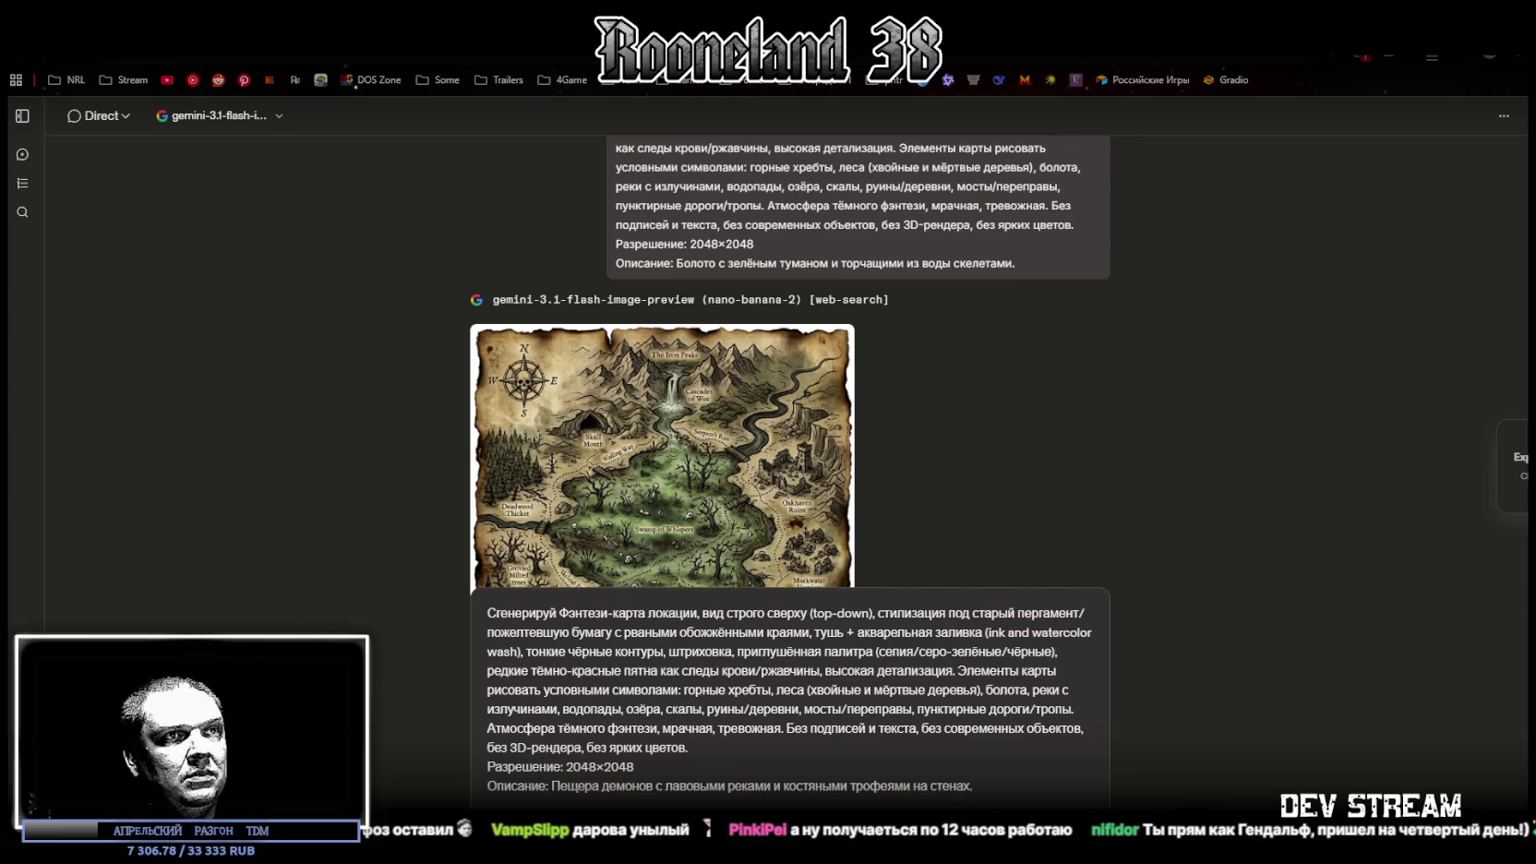
pyautogui.press('Return')
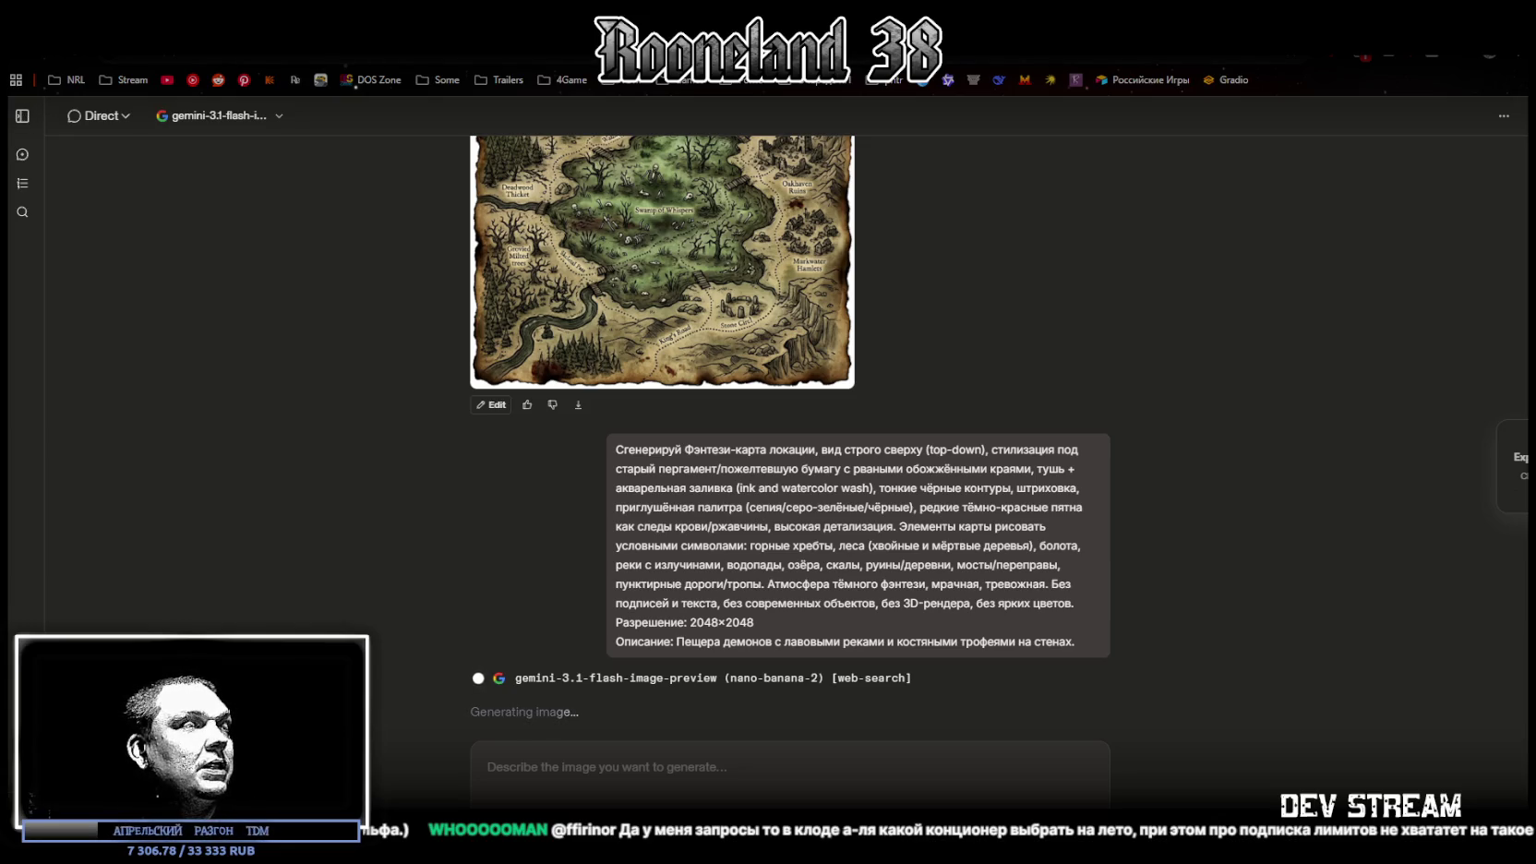
pyautogui.hotkey('alt', 'Tab')
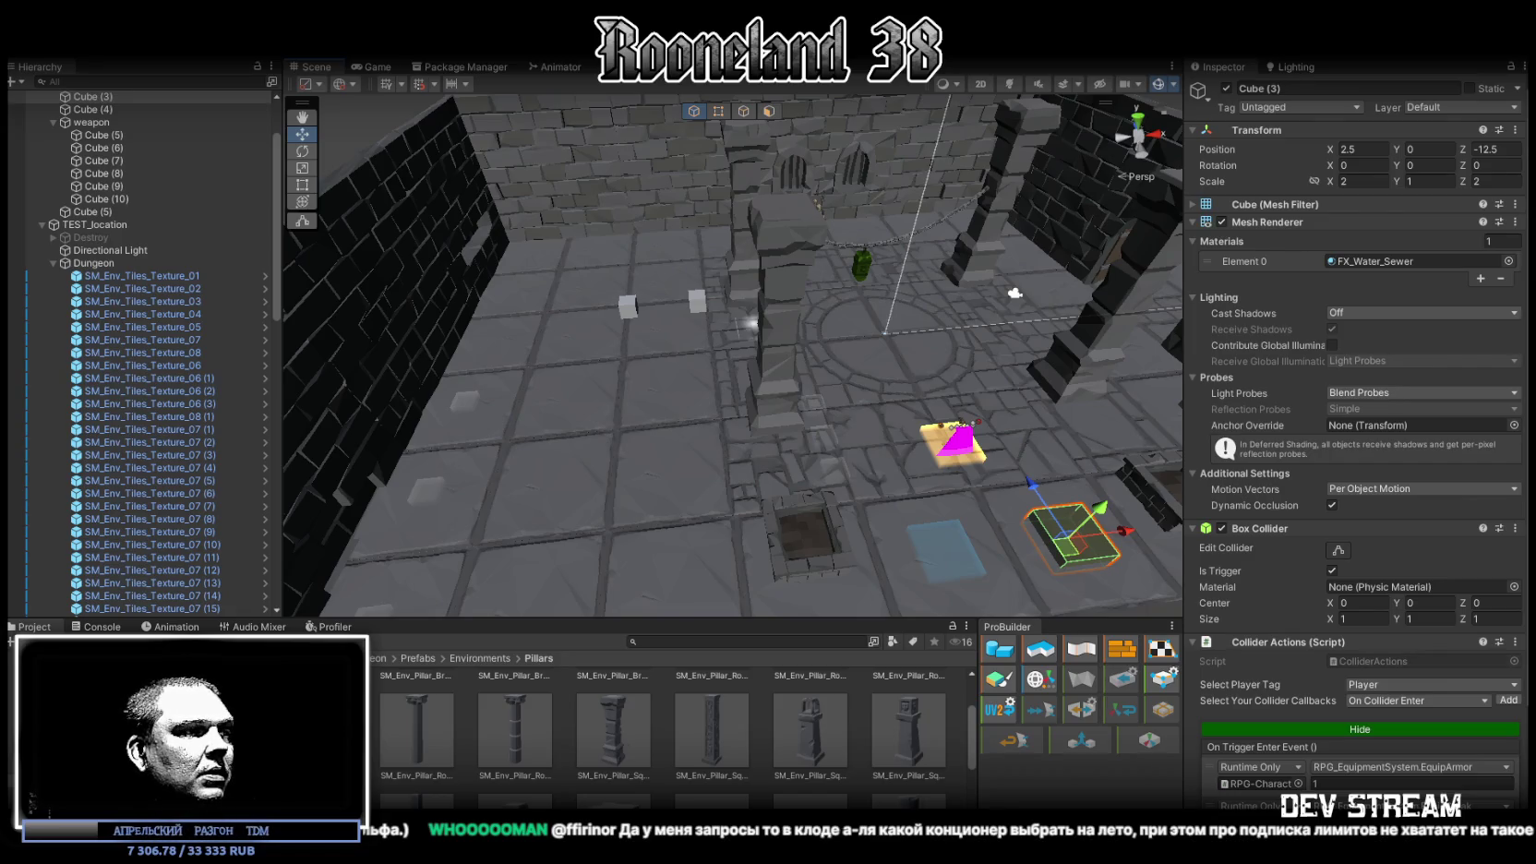
# Bring the browser showing LMArena's Text Arena leaderboard to the front
pyautogui.hotkey('alt', 'Tab')
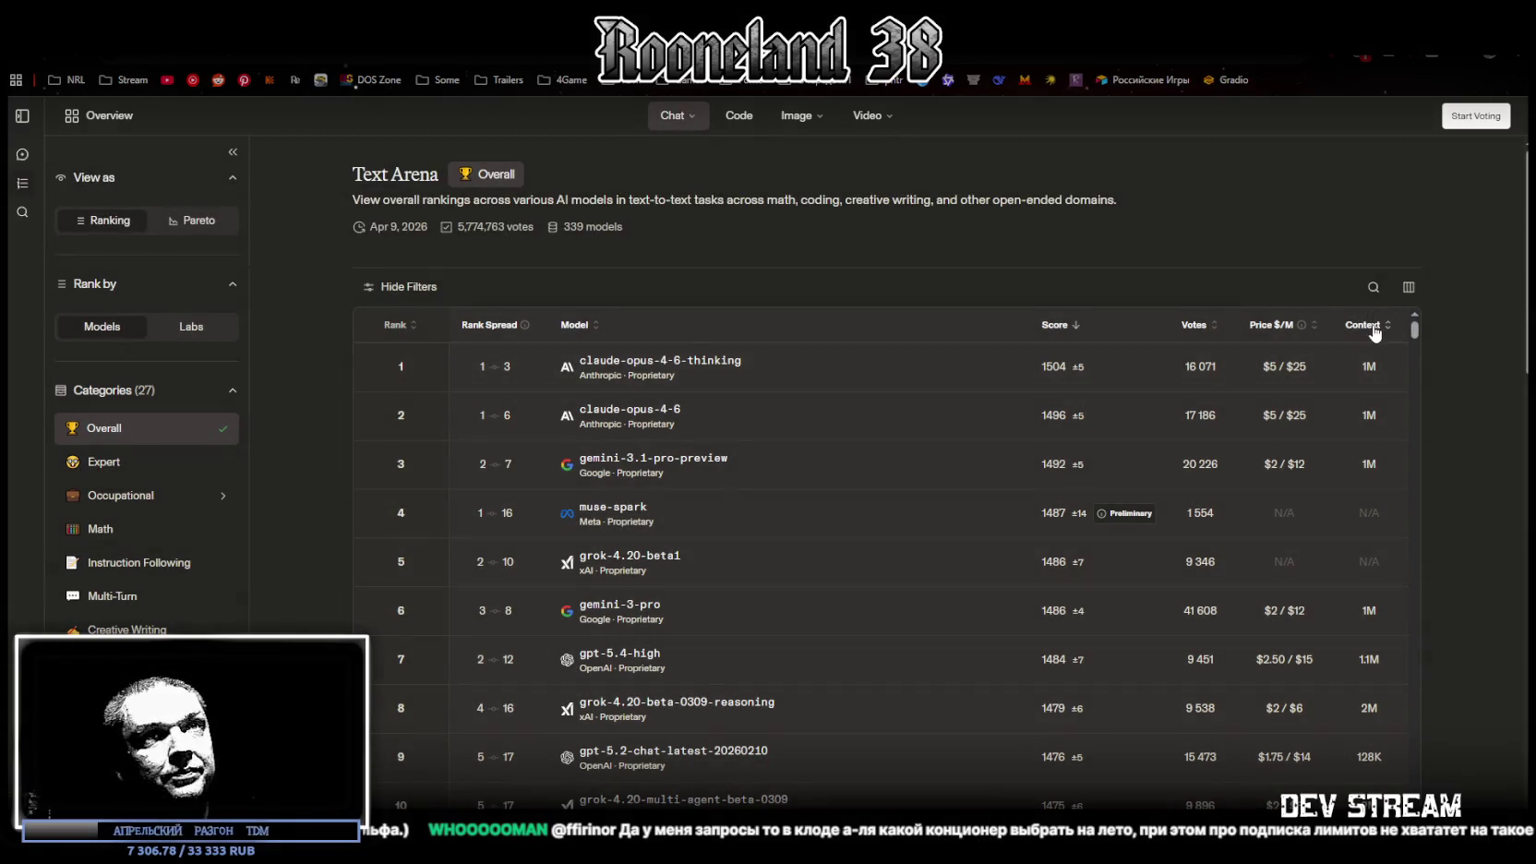
# Sort the Text Arena leaderboard by context length, largest first, and browse the ranked models
pyautogui.click(1374, 327)
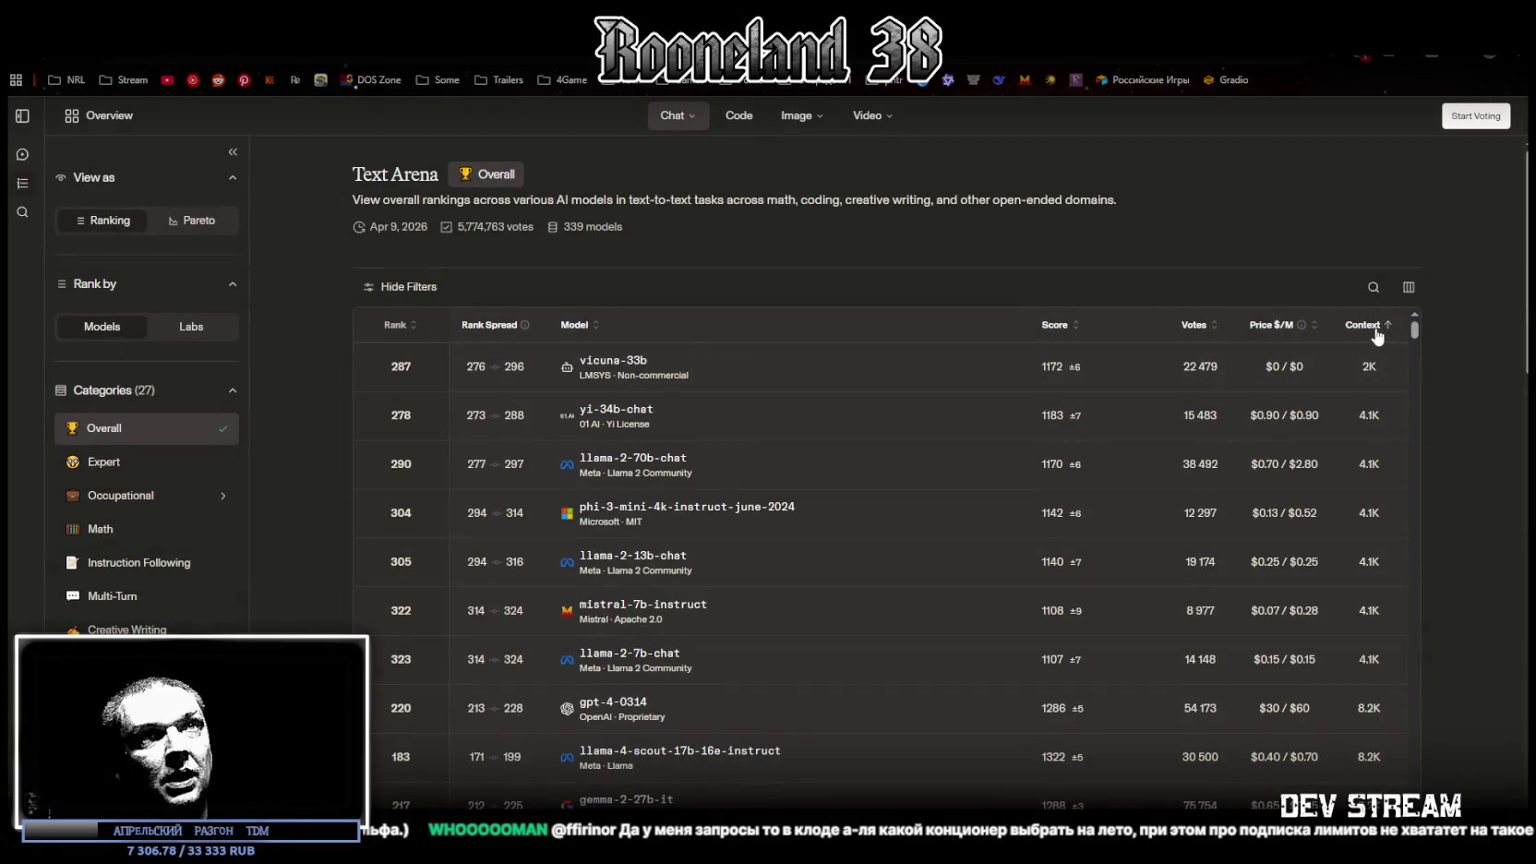
pyautogui.click(1372, 327)
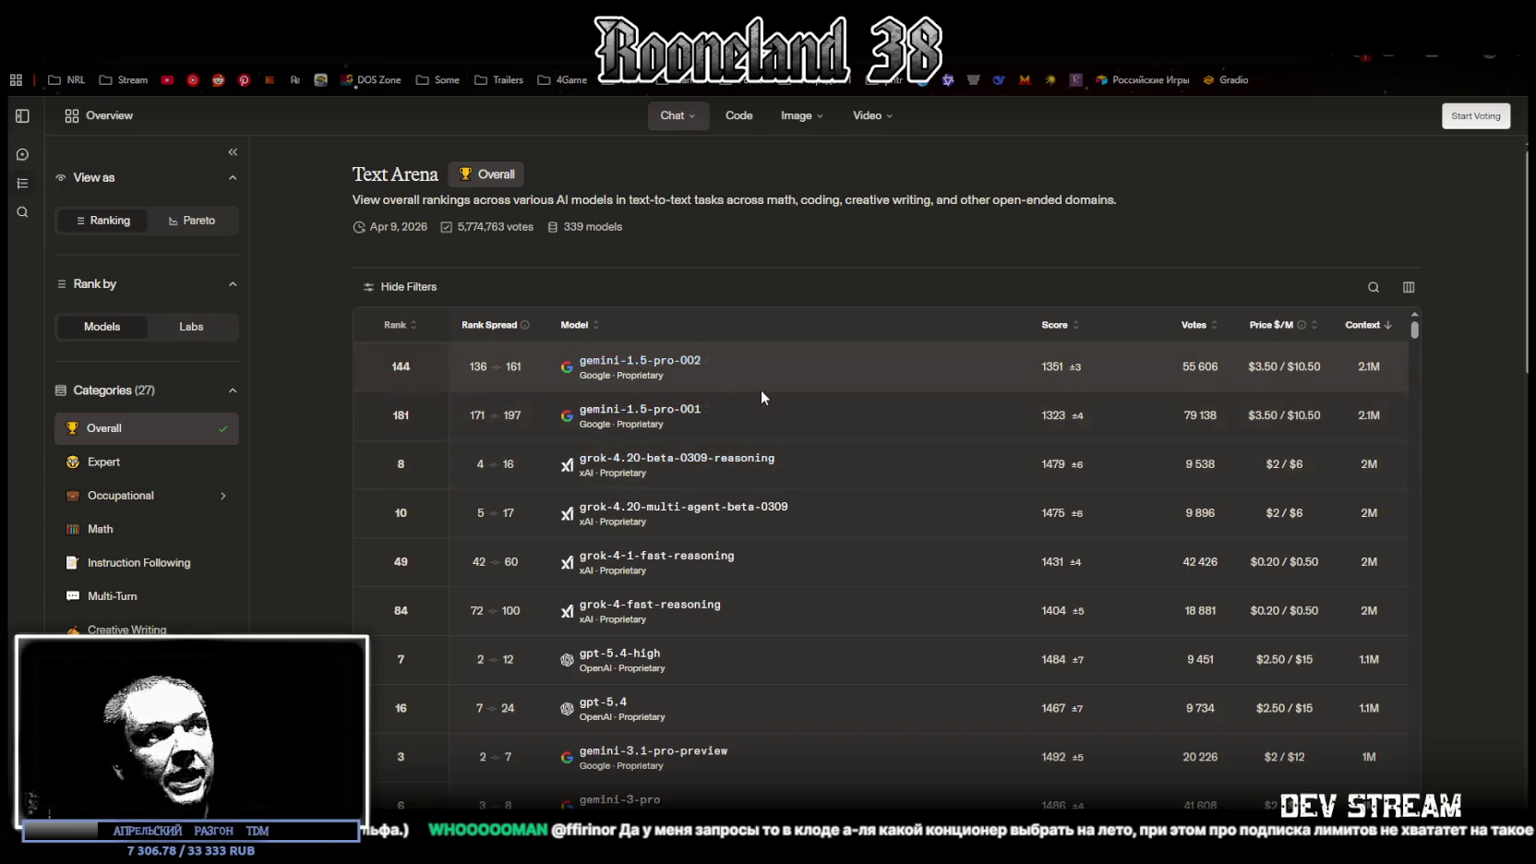
pyautogui.scroll(-1, 765, 503)
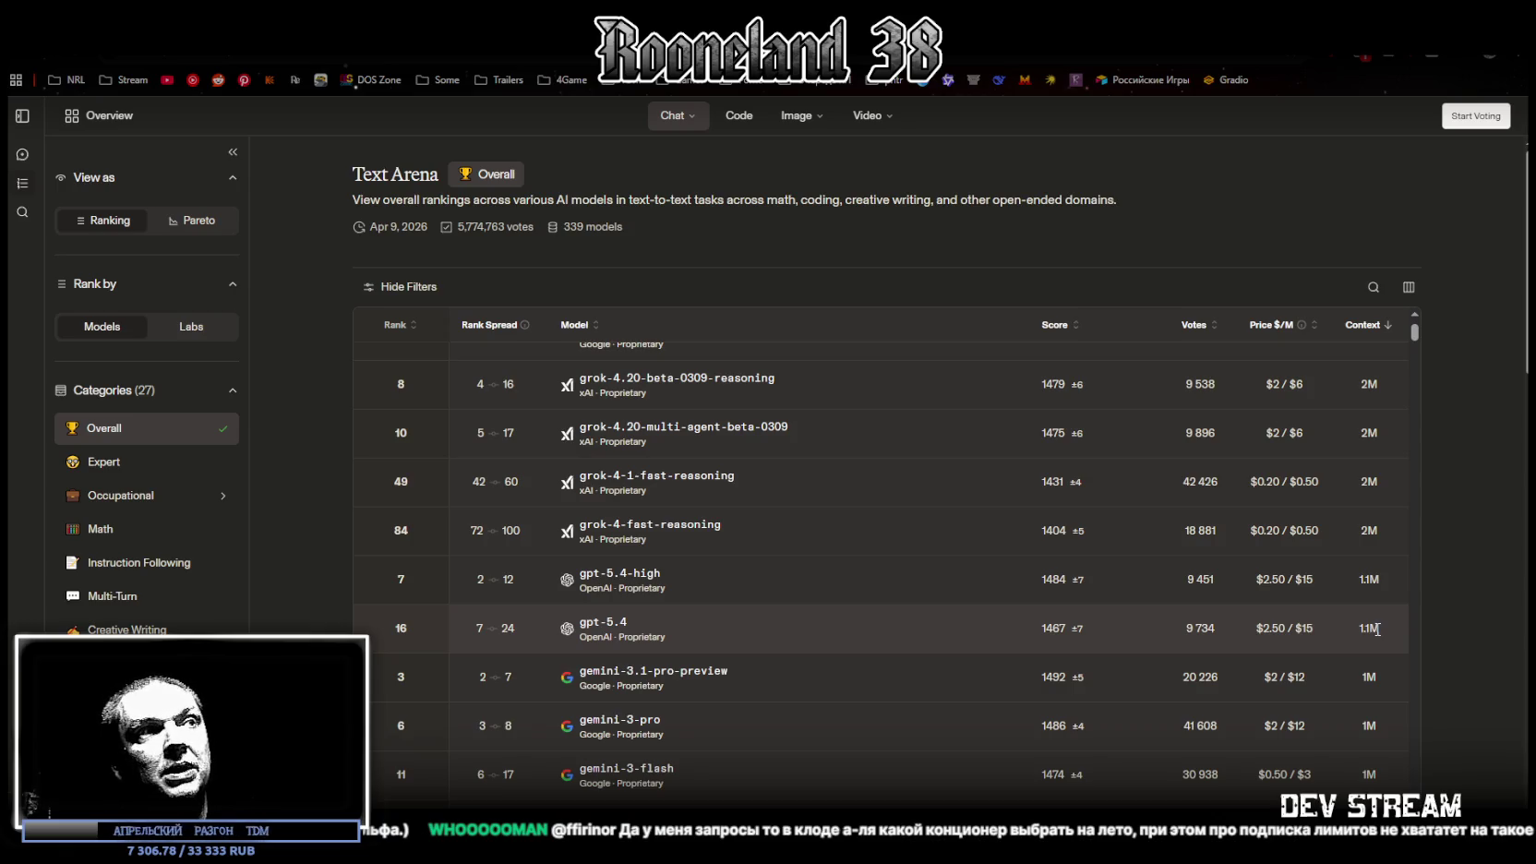
pyautogui.scroll(-1, 1376, 627)
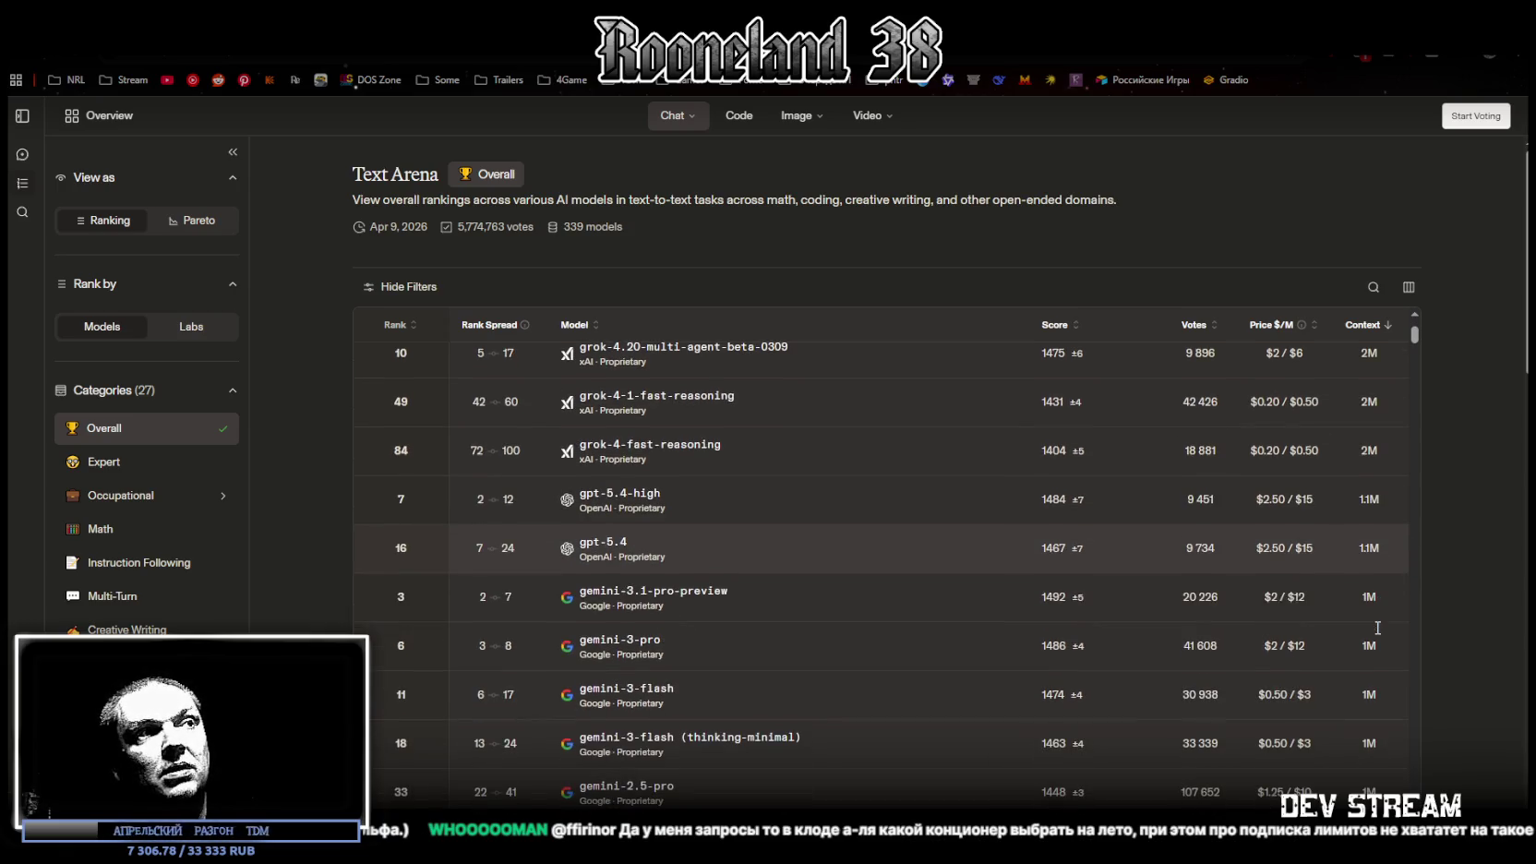
pyautogui.scroll(-4, 1376, 628)
pyautogui.scroll(-10, 1380, 628)
pyautogui.scroll(-3, 1387, 621)
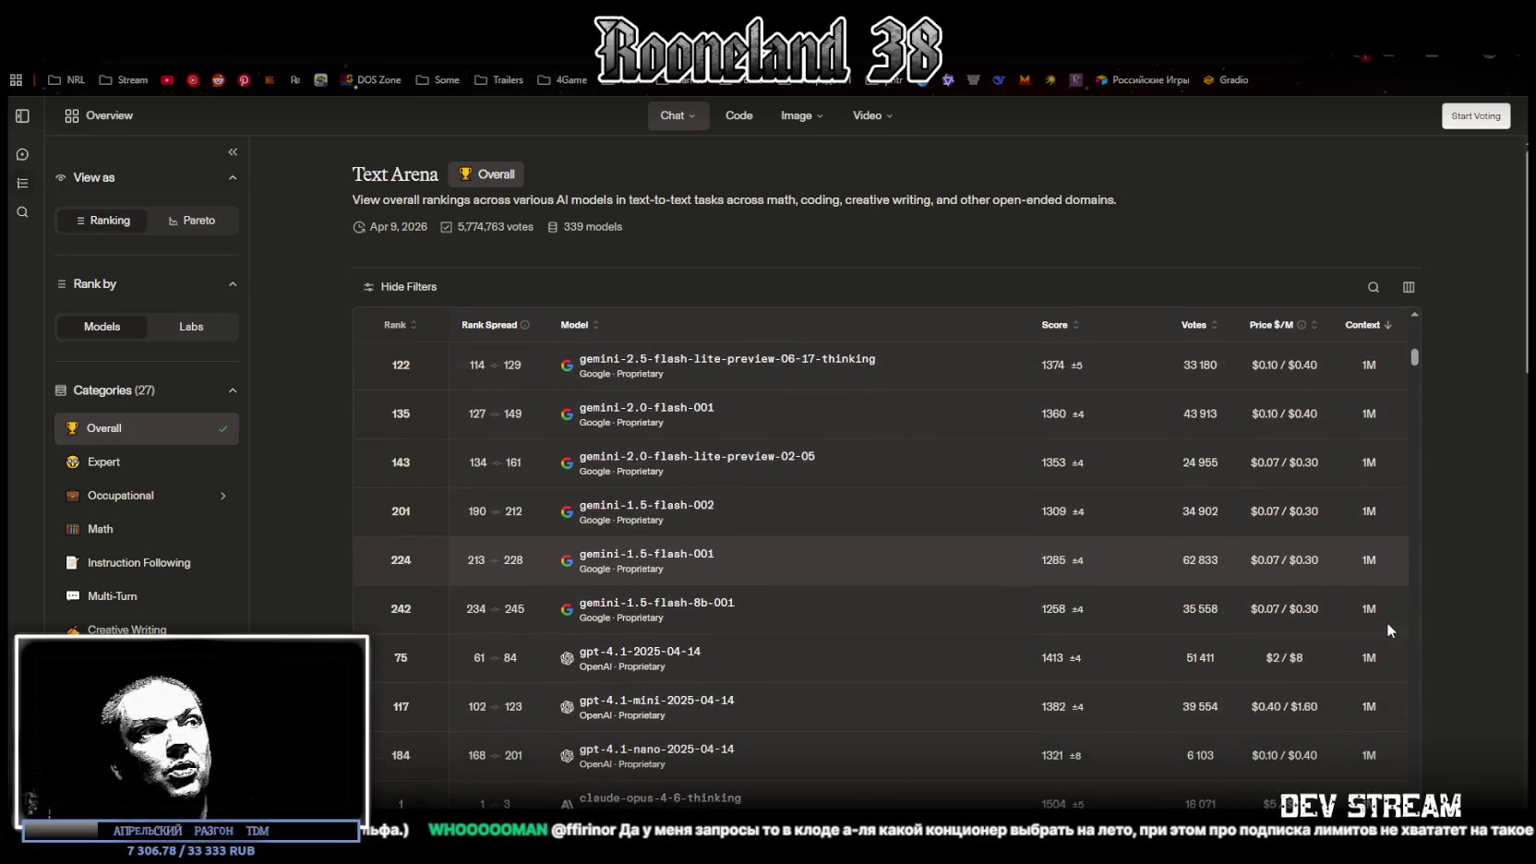
pyautogui.scroll(-3, 1387, 627)
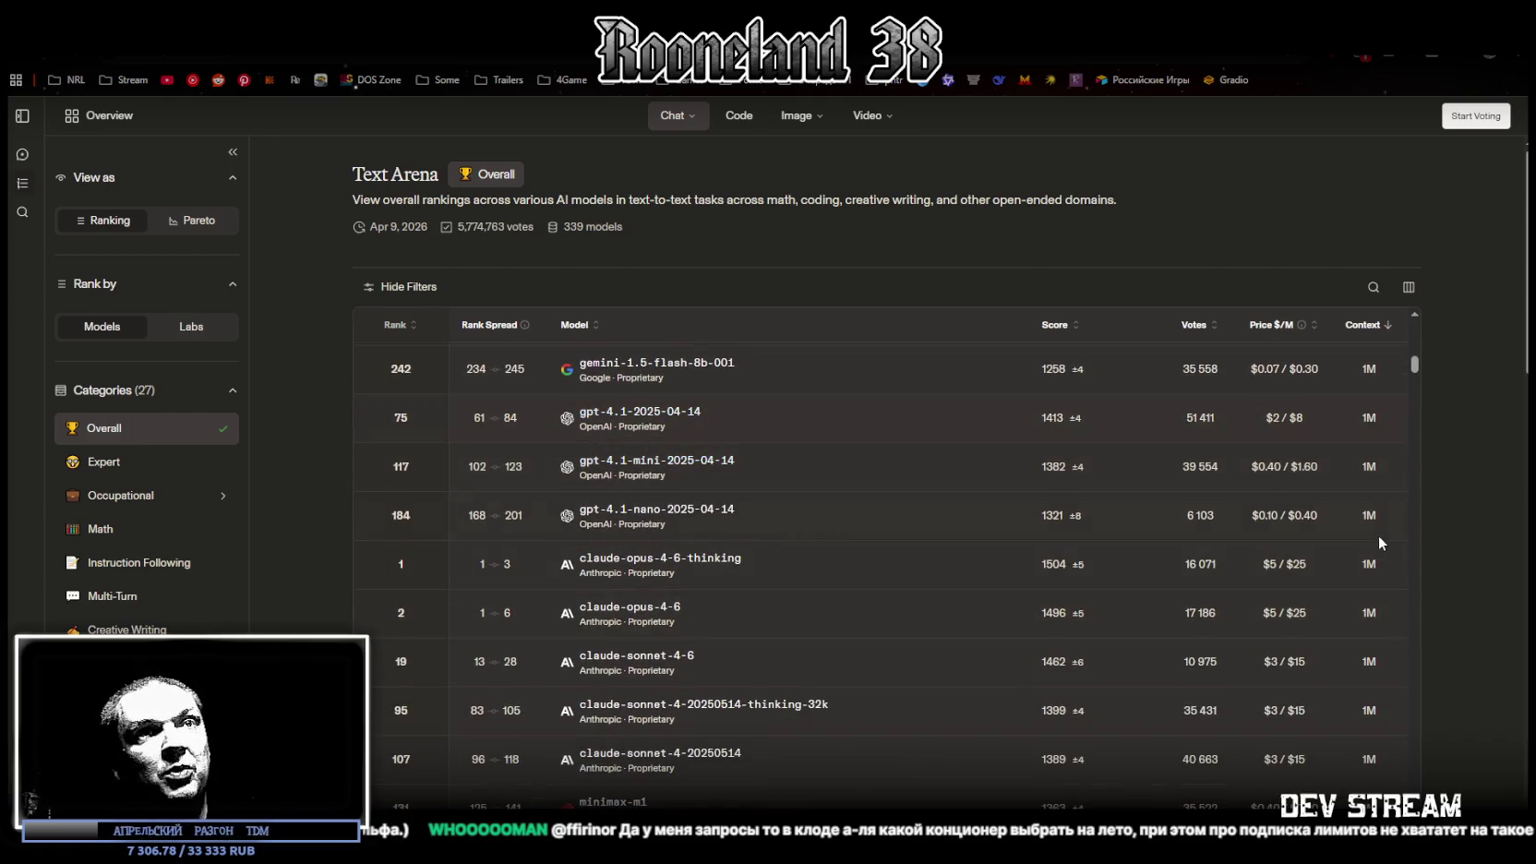
pyautogui.scroll(-1, 852, 583)
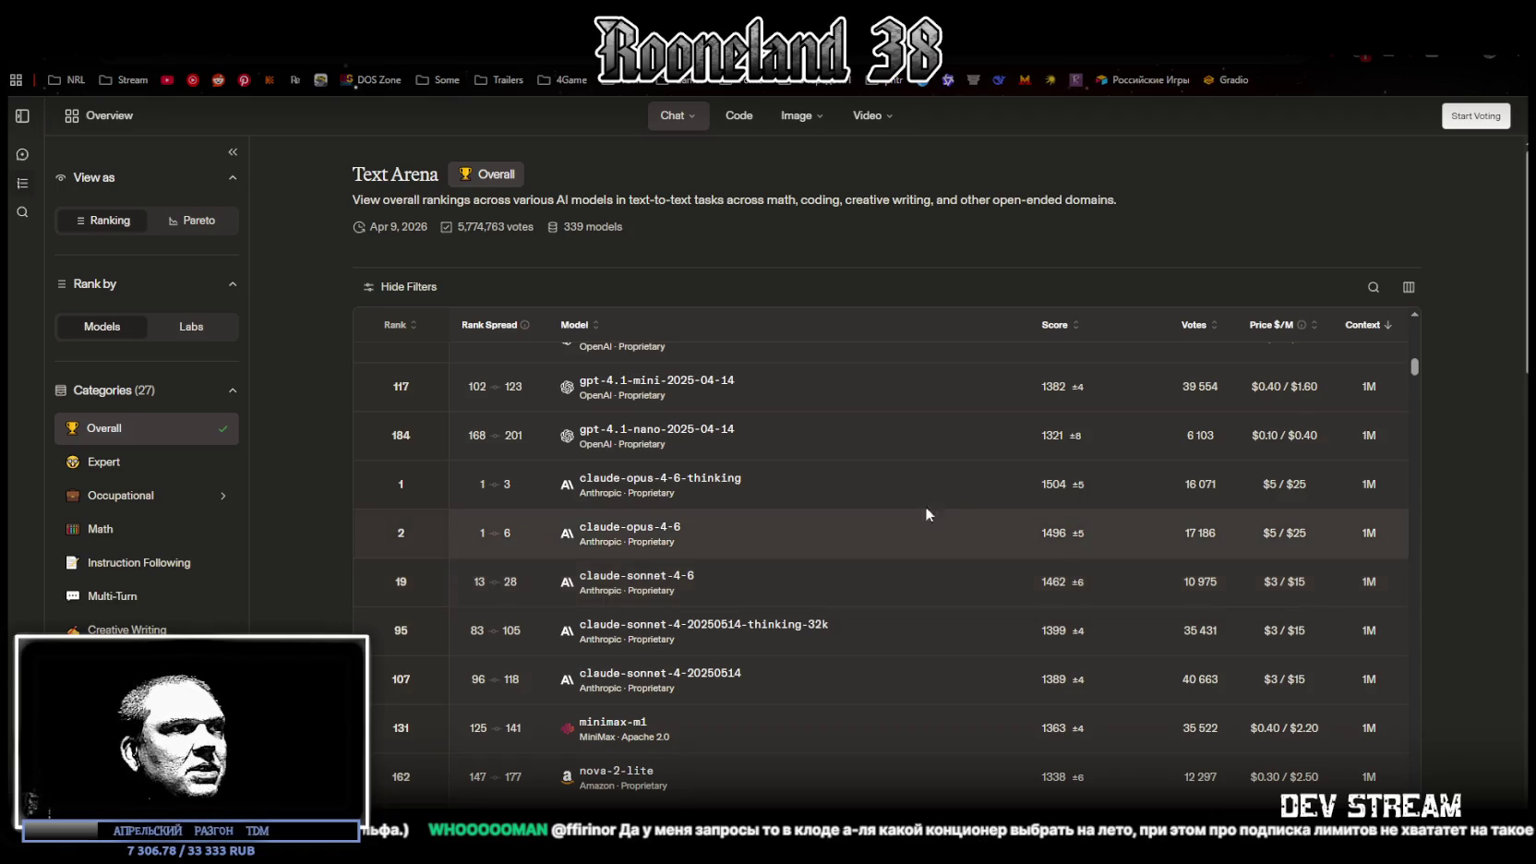
pyautogui.scroll(-1, 851, 509)
pyautogui.scroll(-1, 851, 510)
pyautogui.scroll(-3, 853, 511)
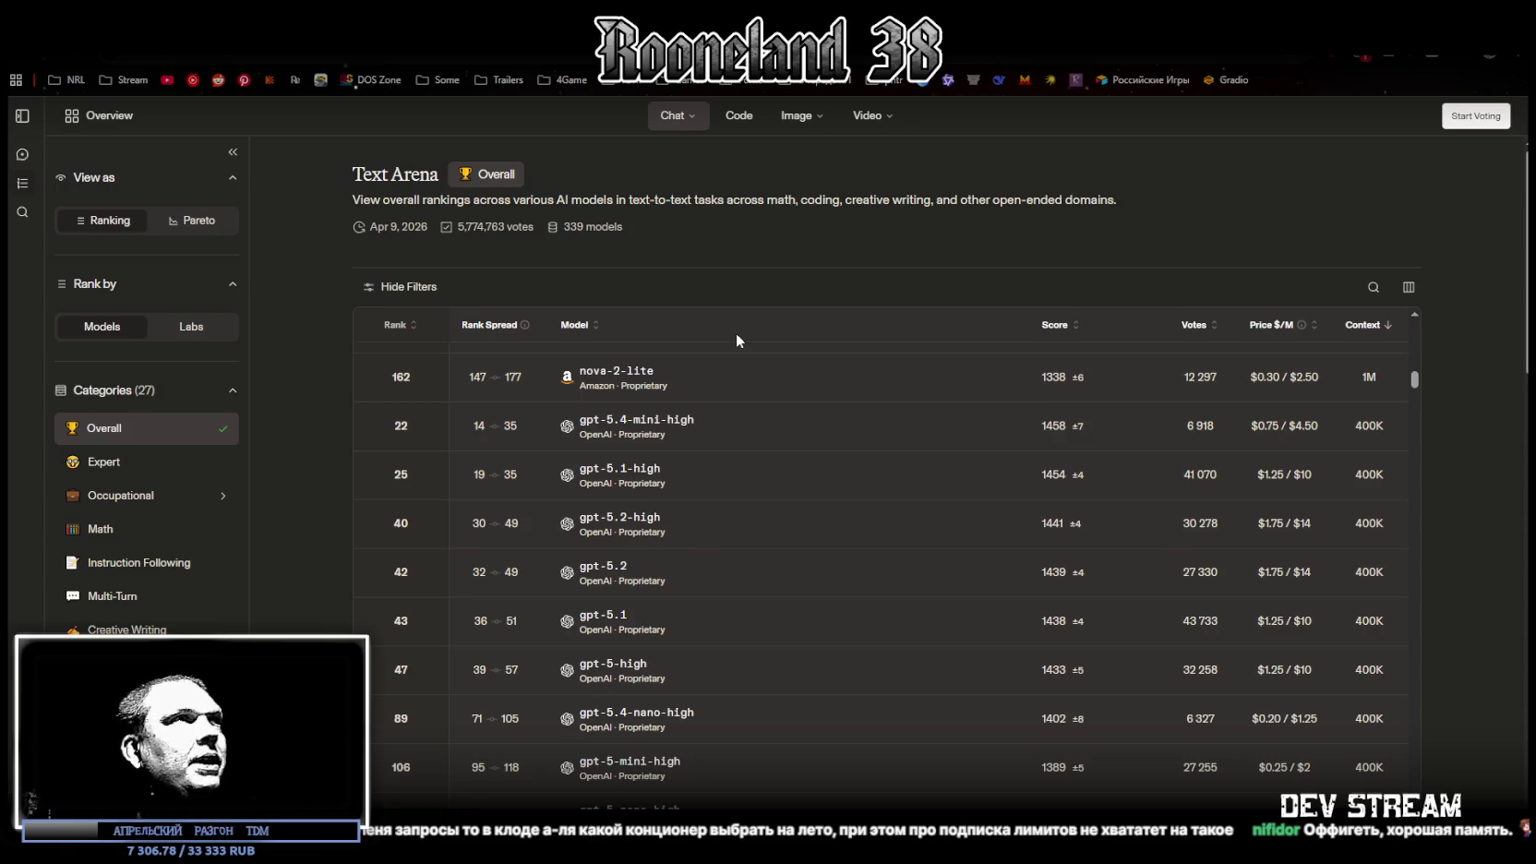
pyautogui.scroll(15, 984, 508)
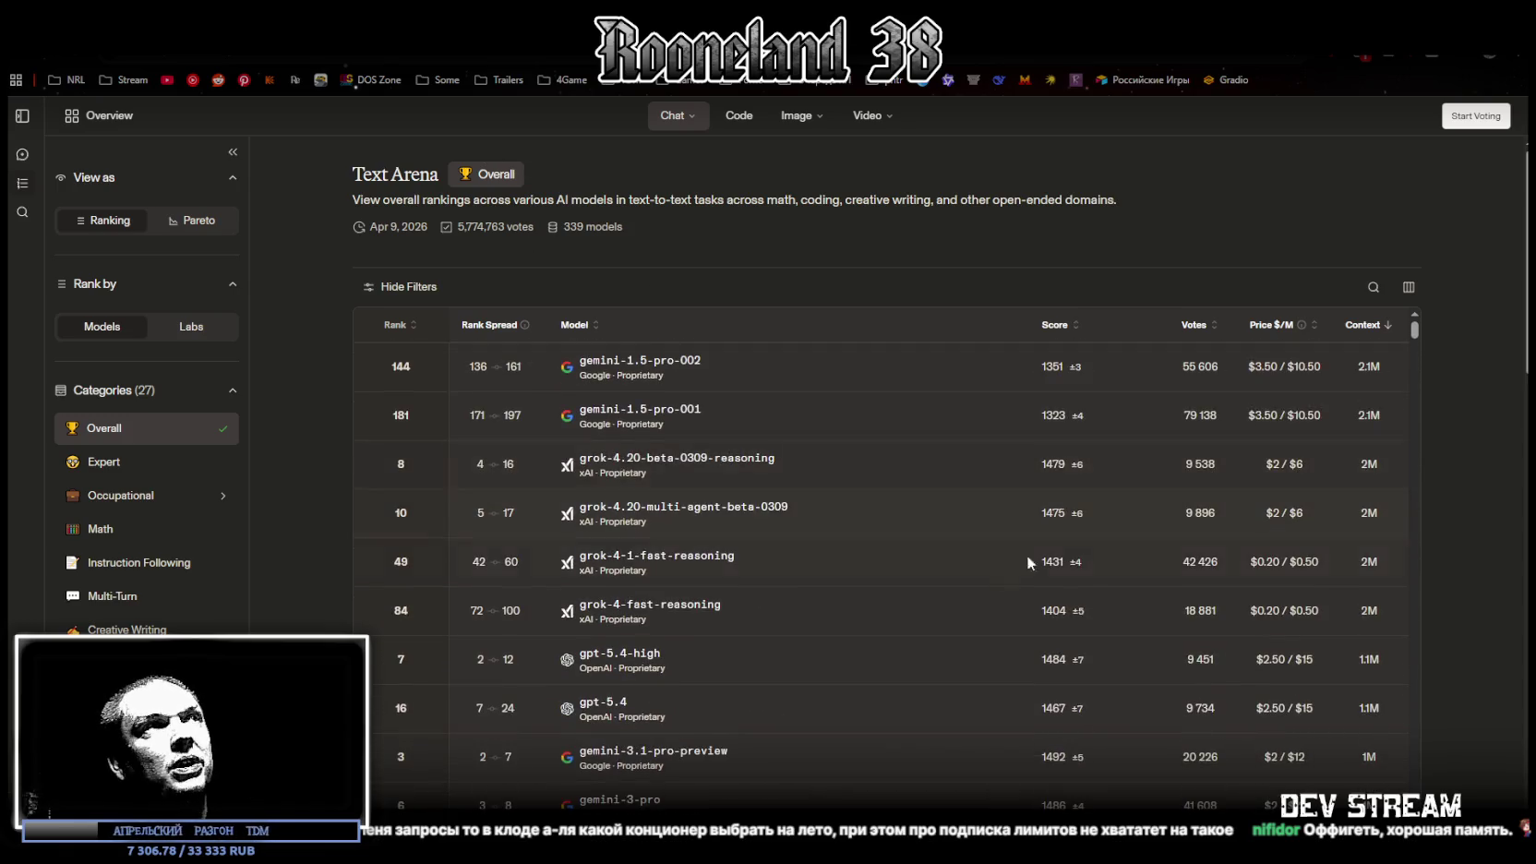
# Open the Code Arena leaderboard, sort it by context size, largest first, and browse it
pyautogui.click(731, 118)
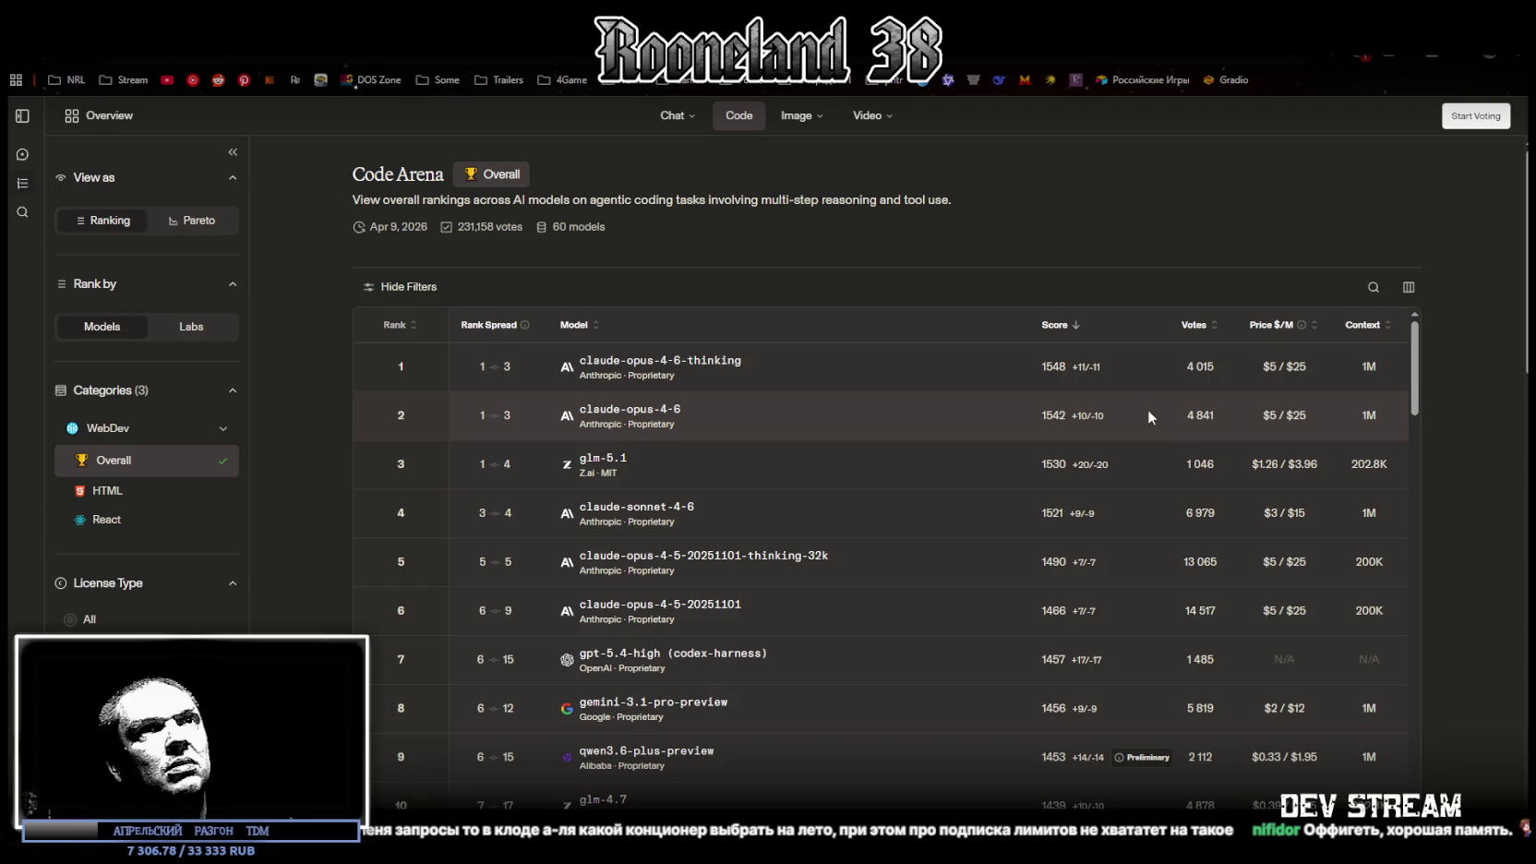
pyautogui.click(1370, 325)
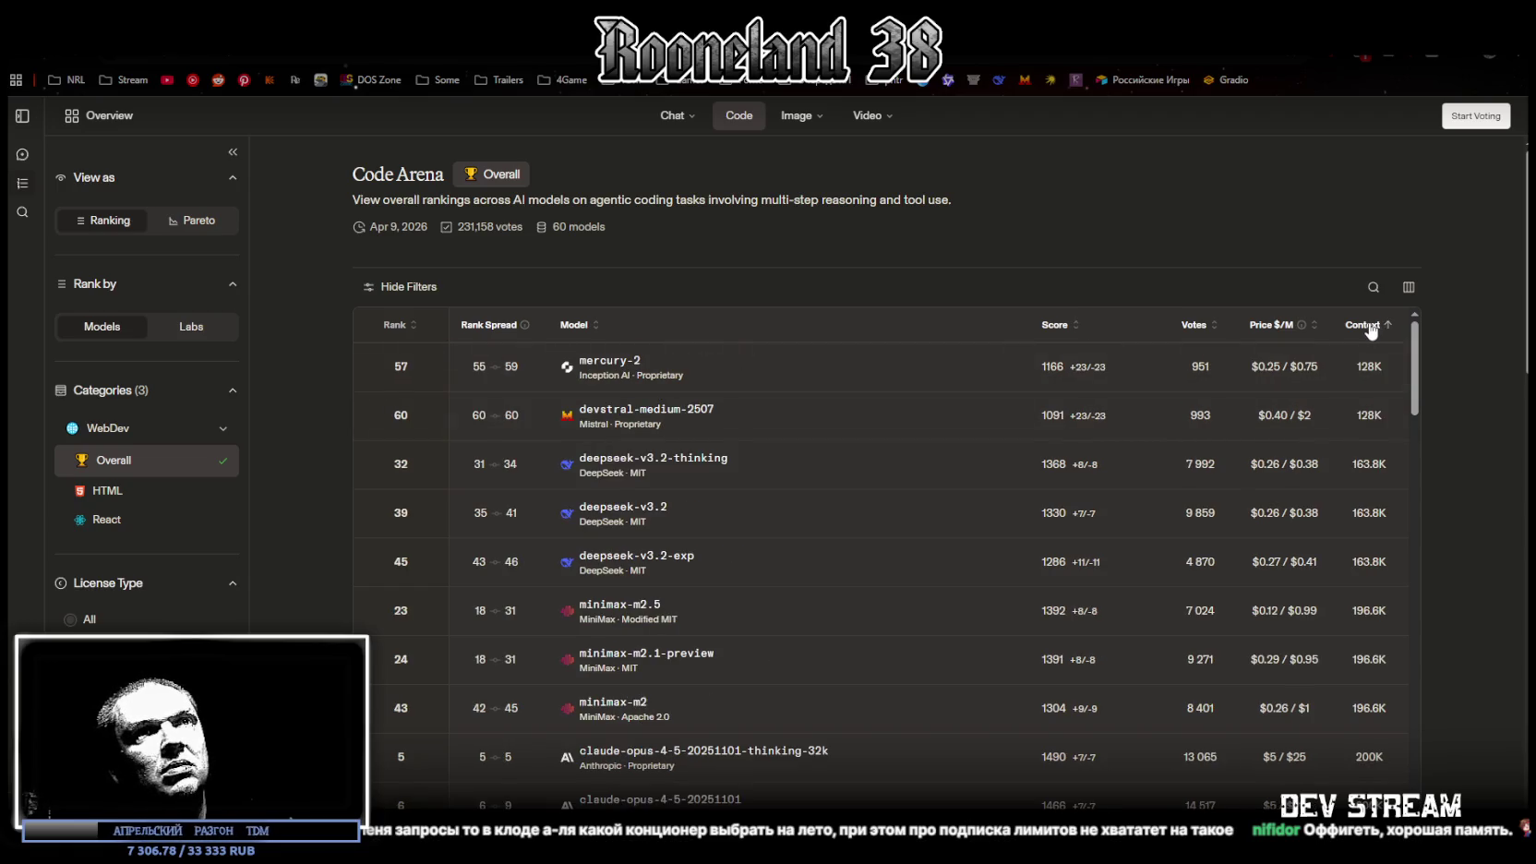
pyautogui.click(1370, 325)
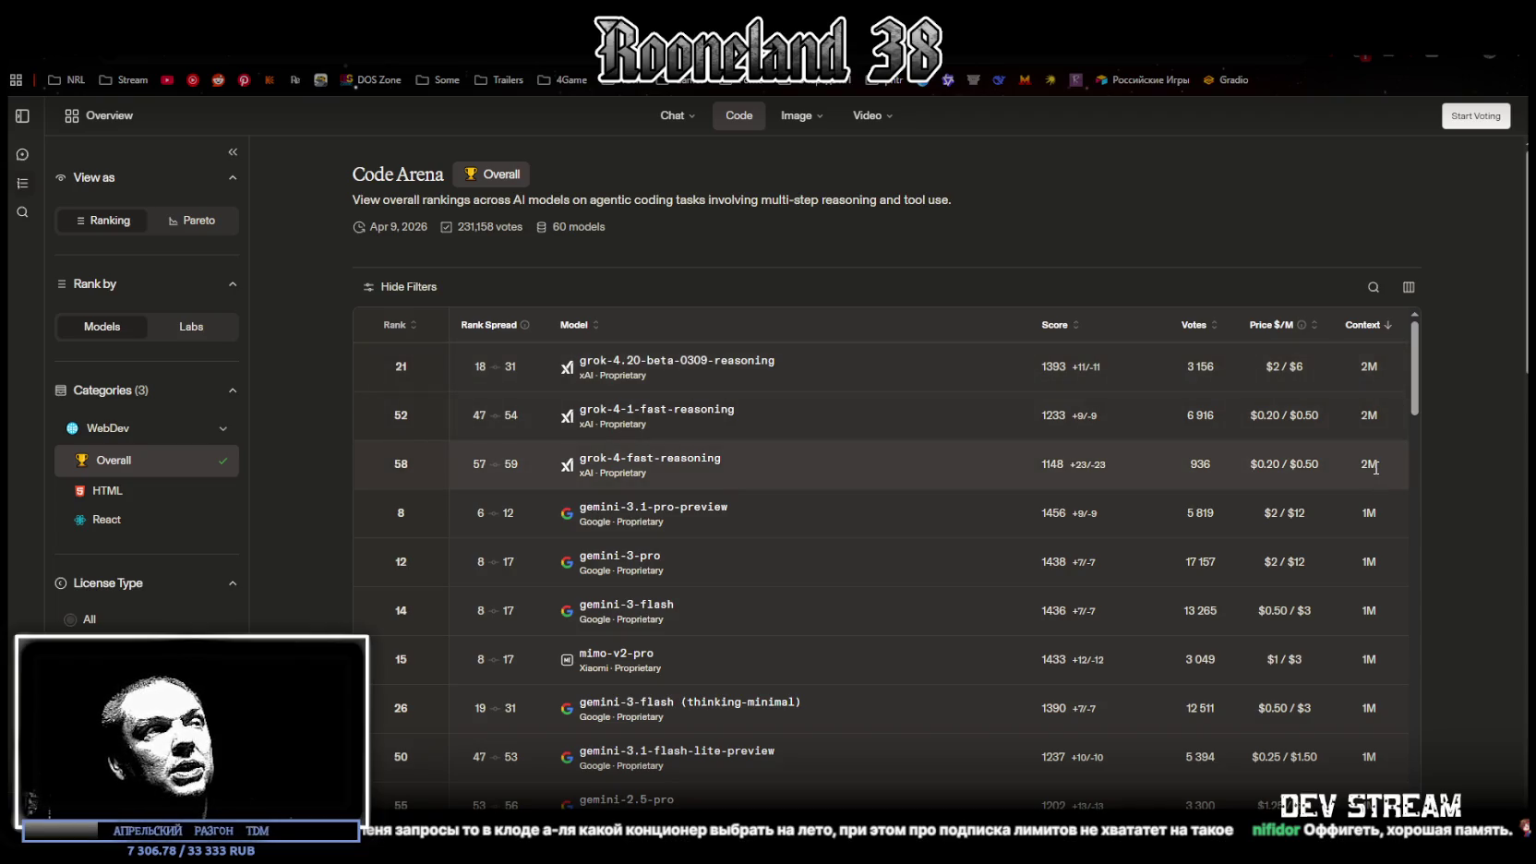
pyautogui.scroll(-3, 1373, 466)
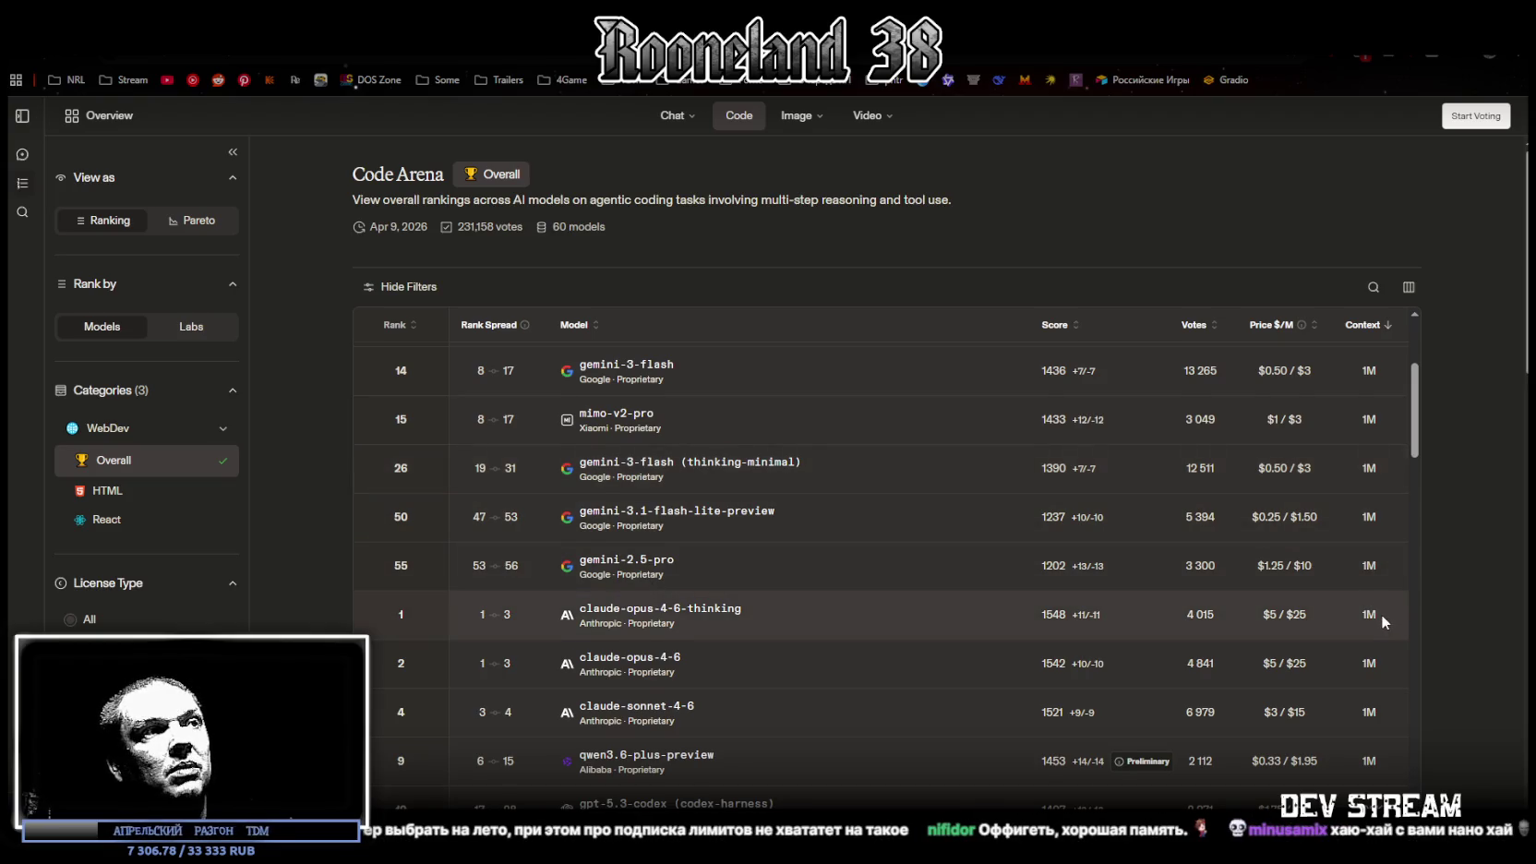
pyautogui.scroll(-1, 1381, 615)
pyautogui.scroll(3, 1380, 615)
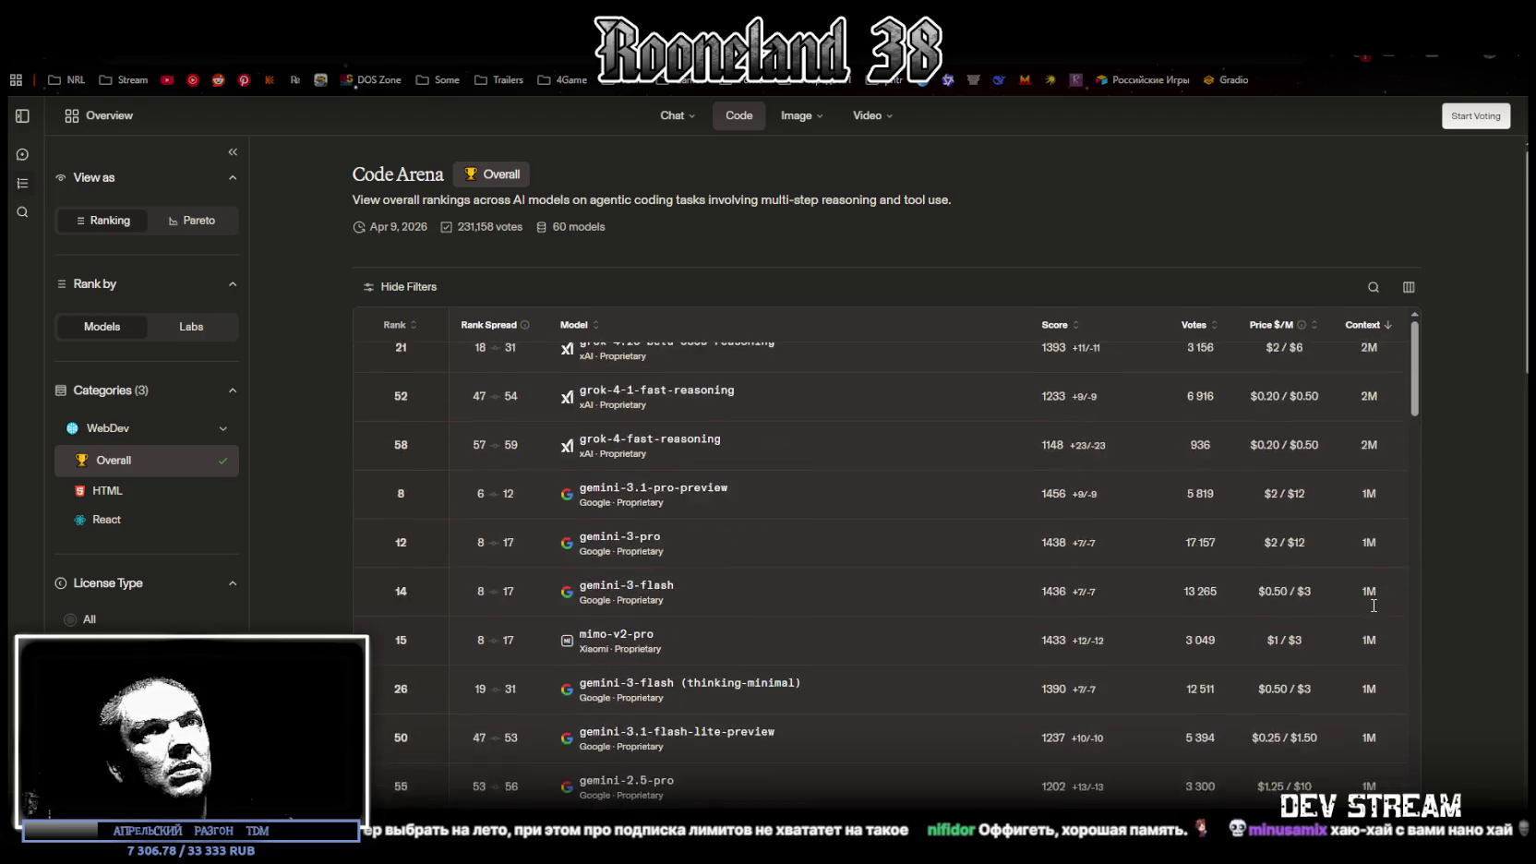
pyautogui.scroll(-2, 883, 697)
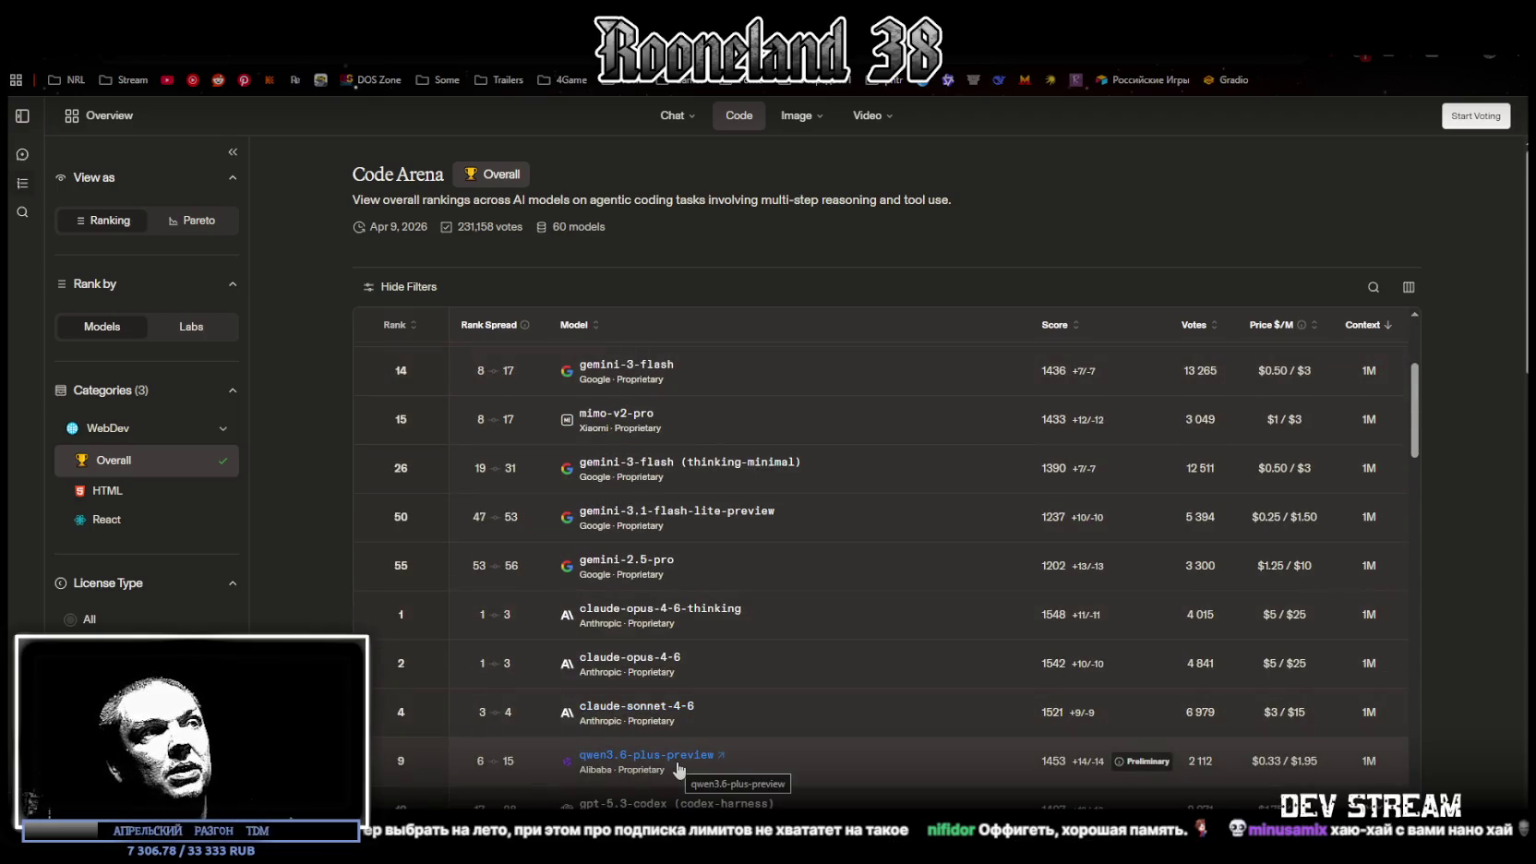
pyautogui.scroll(3, 739, 629)
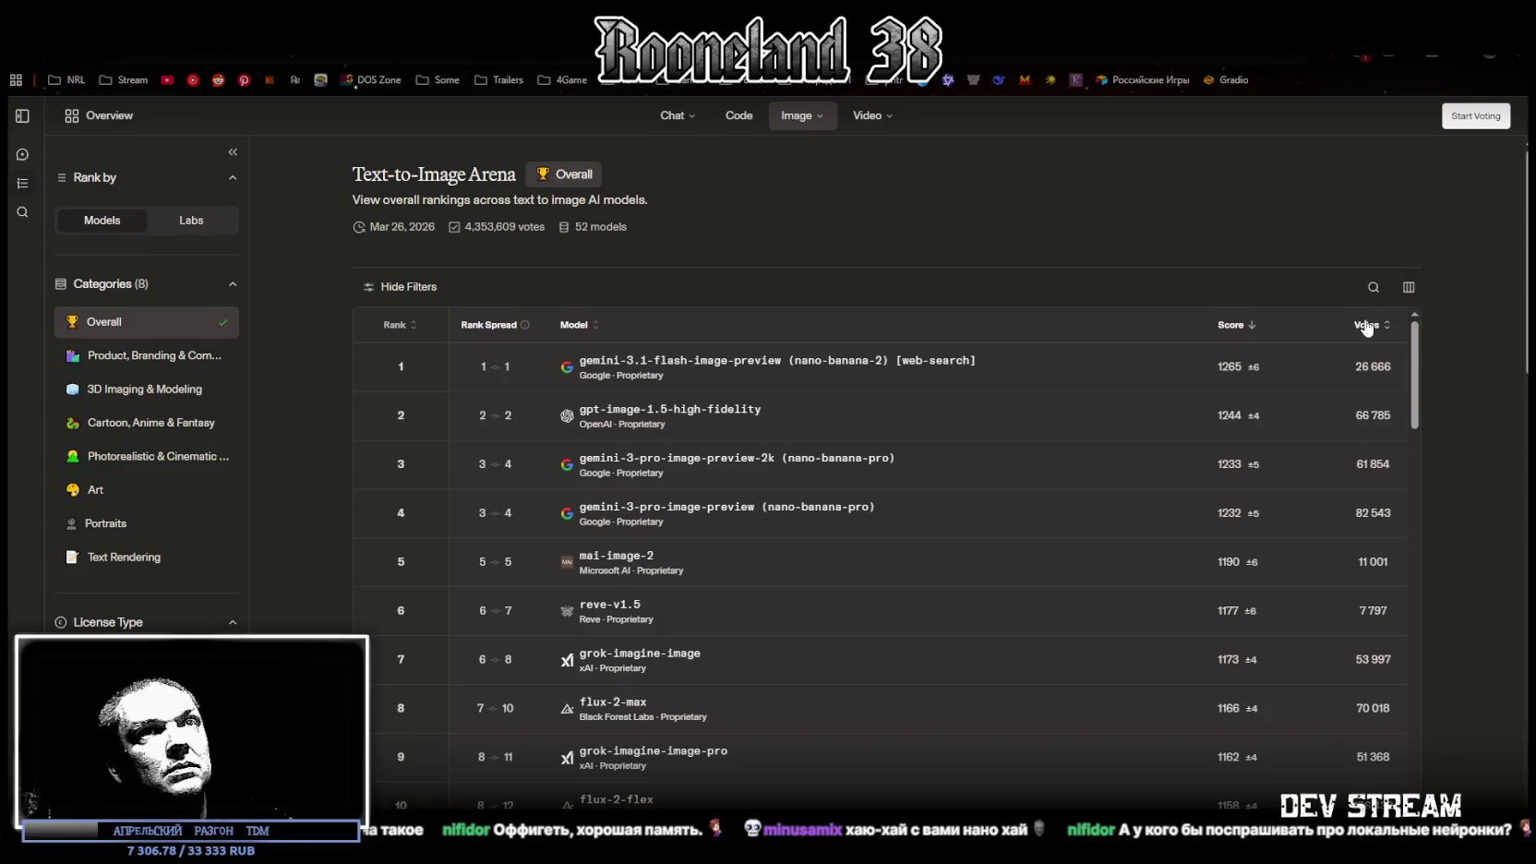
# Rank the image models by vote count, most first, then switch to the Unity editor
pyautogui.click(1366, 326)
pyautogui.click(1368, 326)
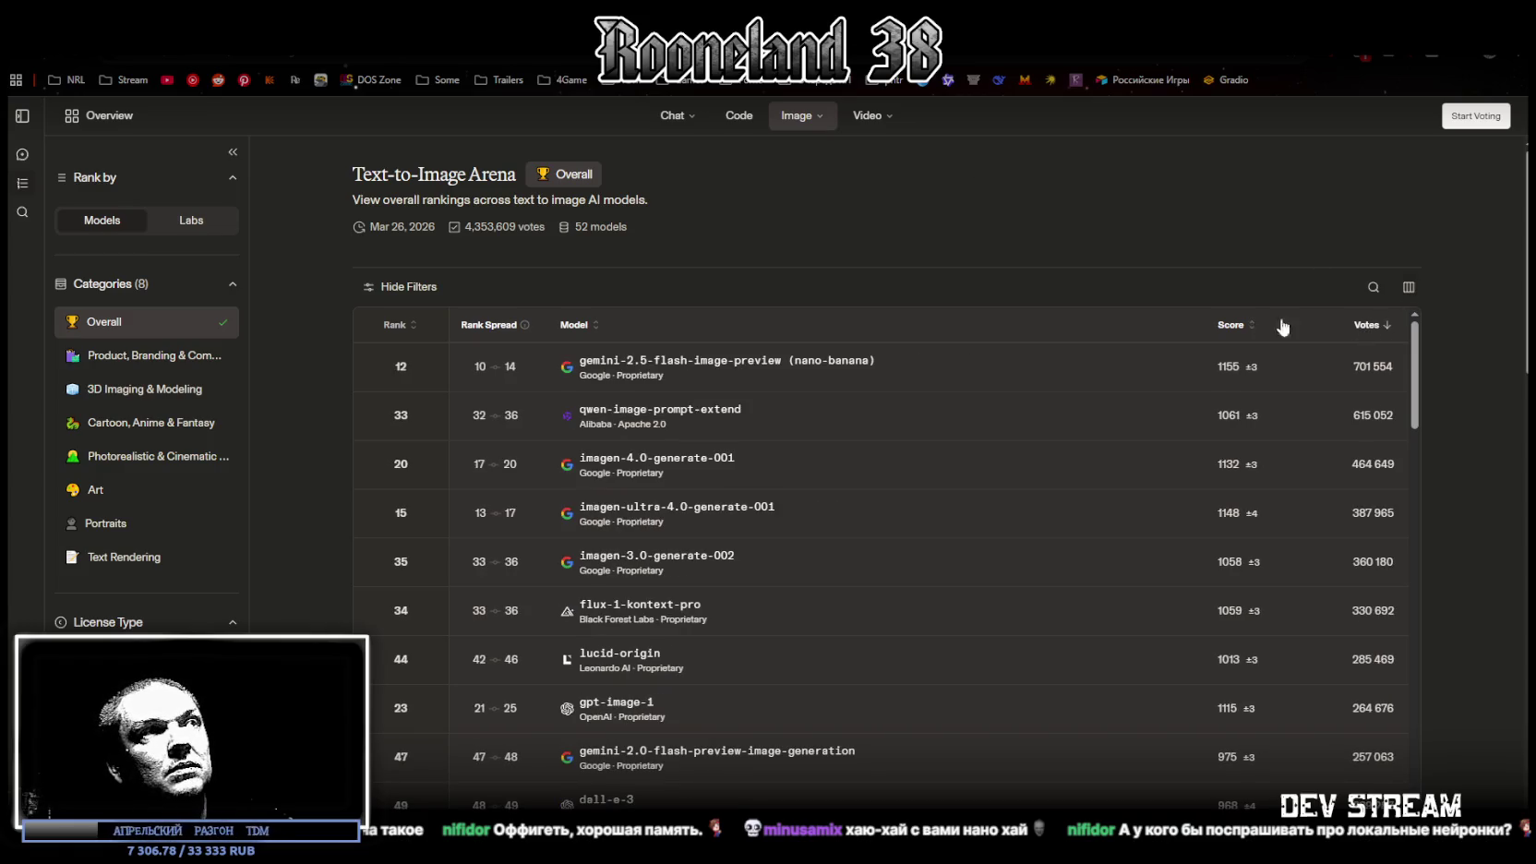
pyautogui.moveTo(672, 116)
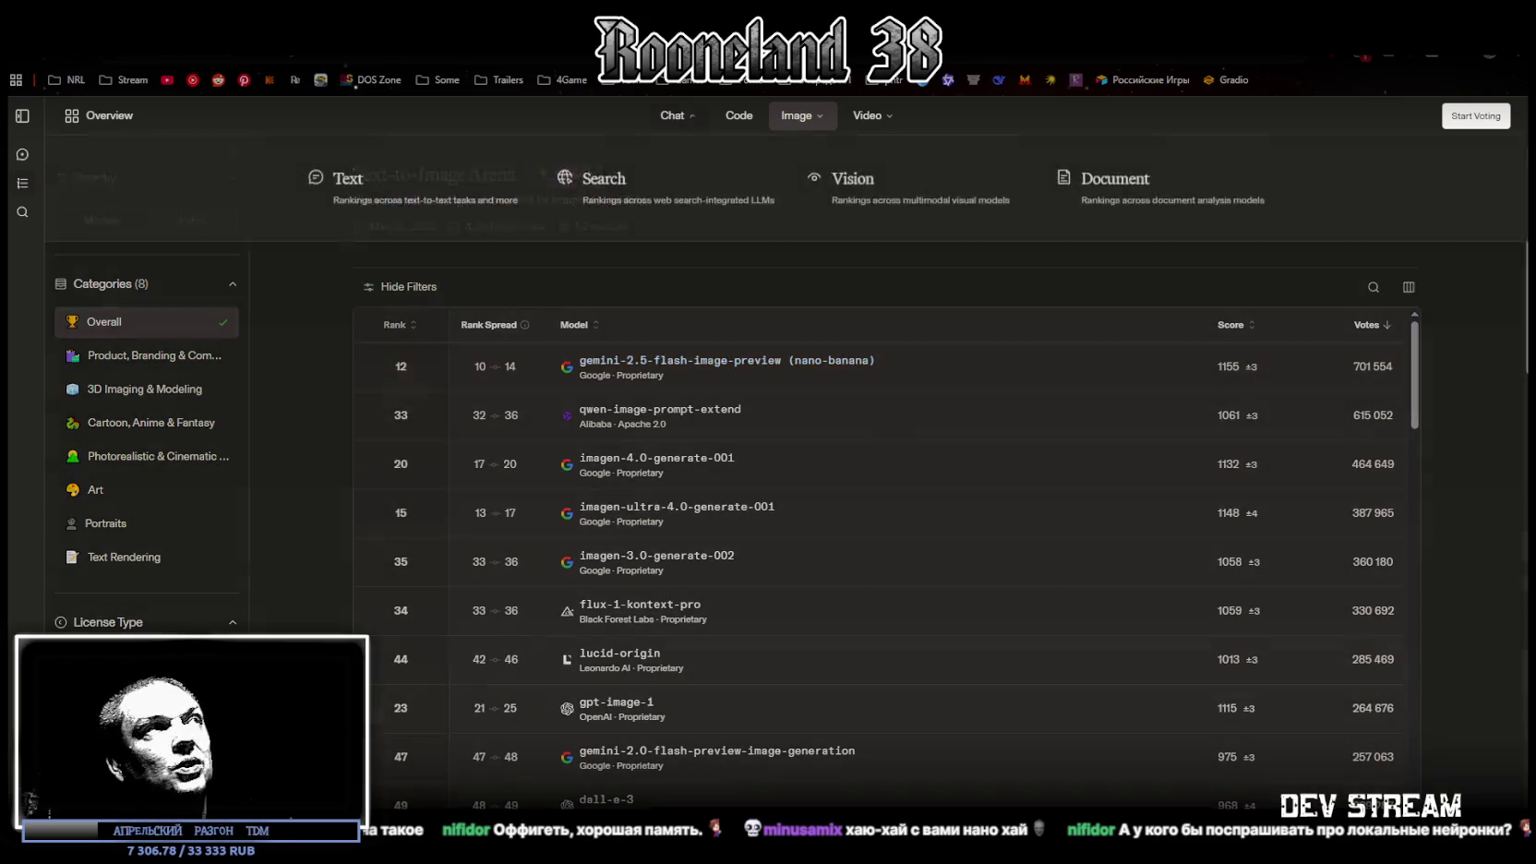
pyautogui.hotkey('alt', 'Tab')
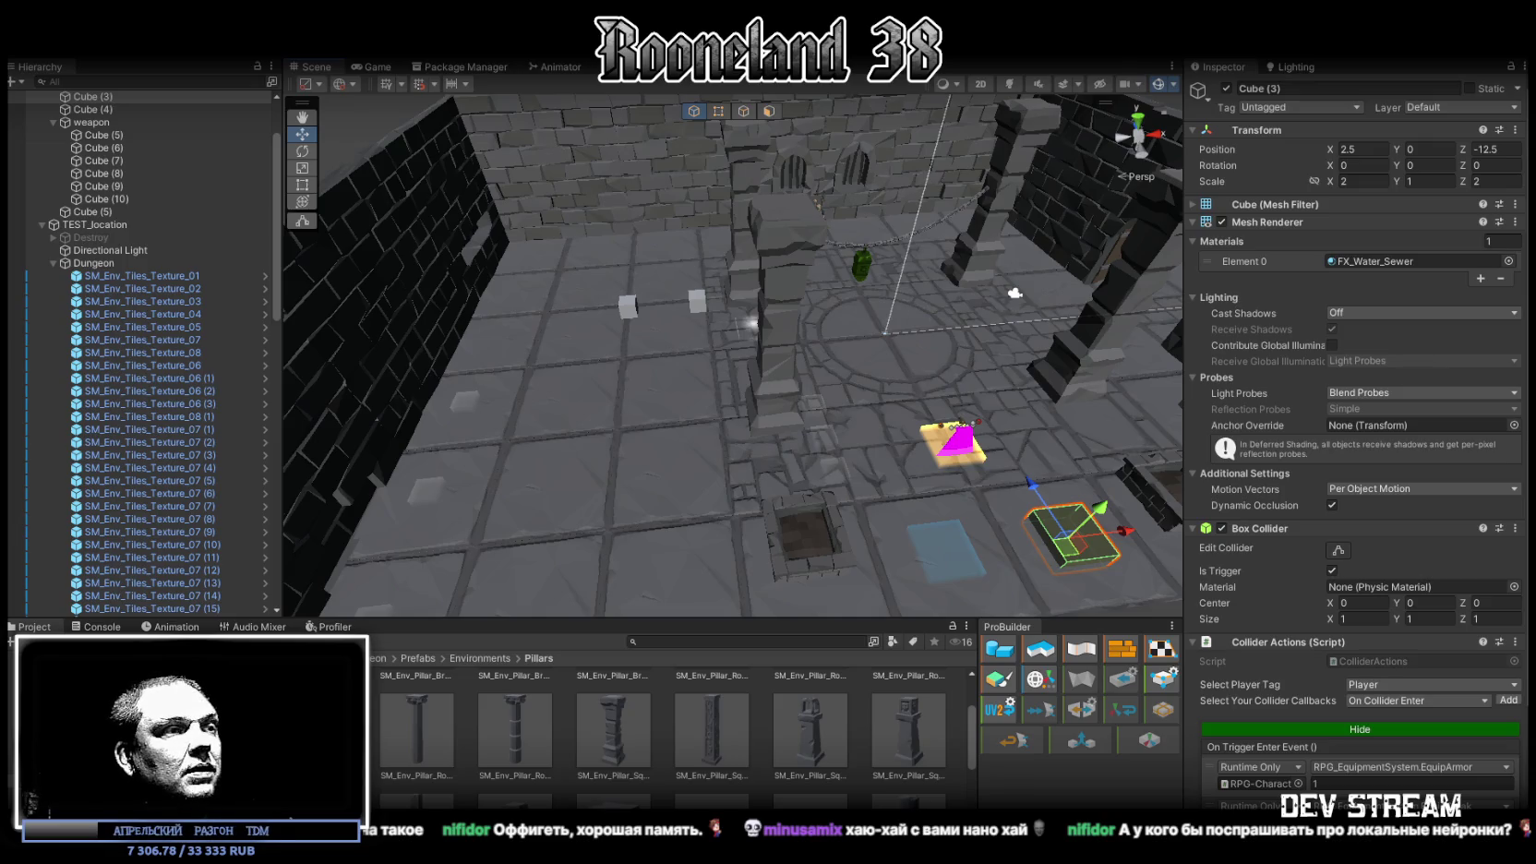
# Switch from Unity back to the LMArena chat with the finished demon-cave map
pyautogui.hotkey('alt', 'Tab')
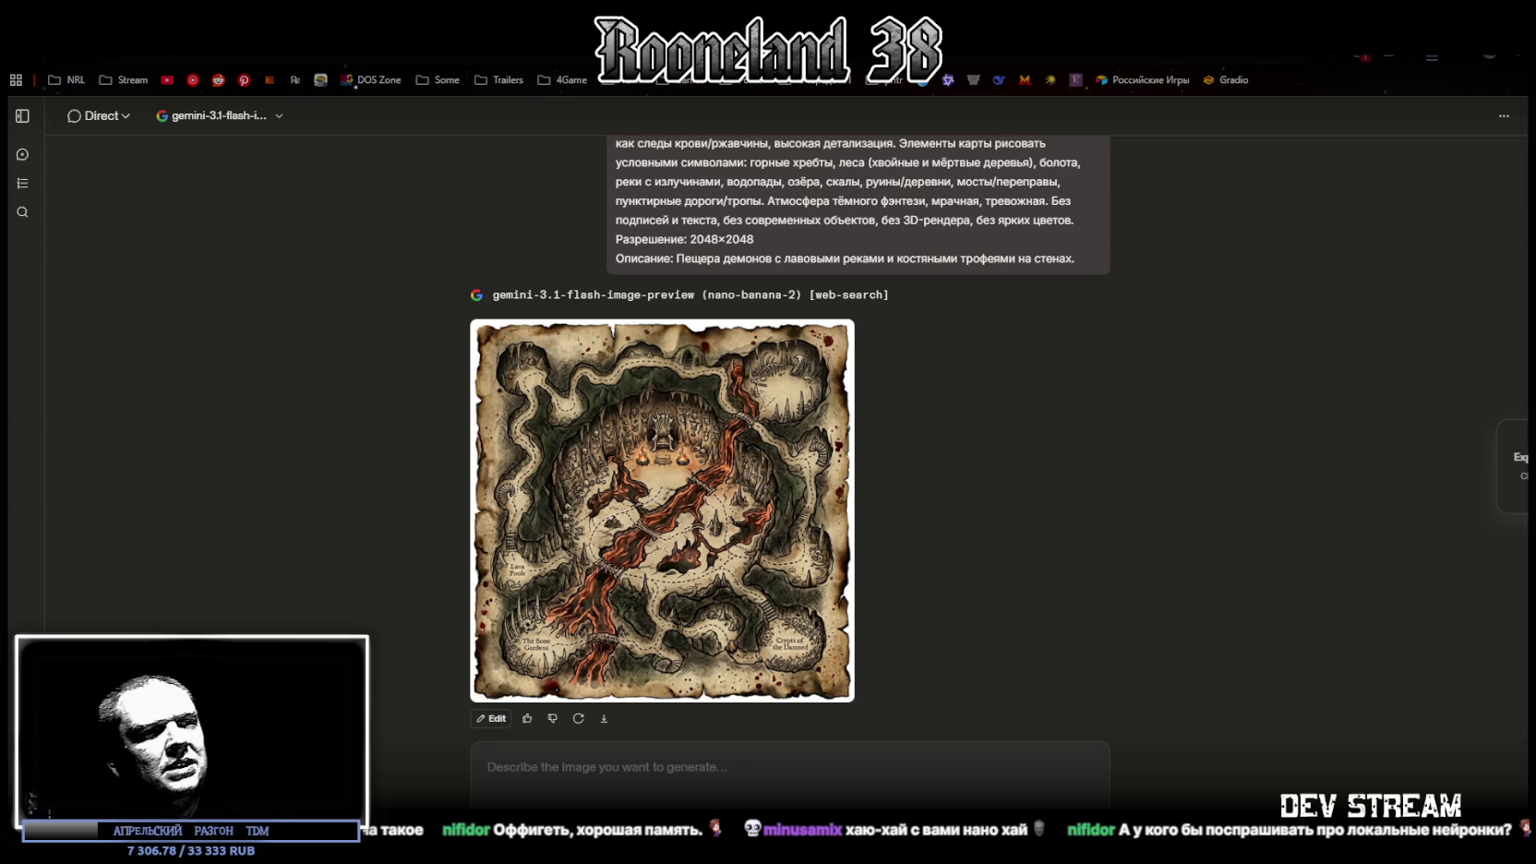
# Paste the saved map prompt and replace the demon-cave description with the abandoned-village one
pyautogui.scroll(3, 602, 466)
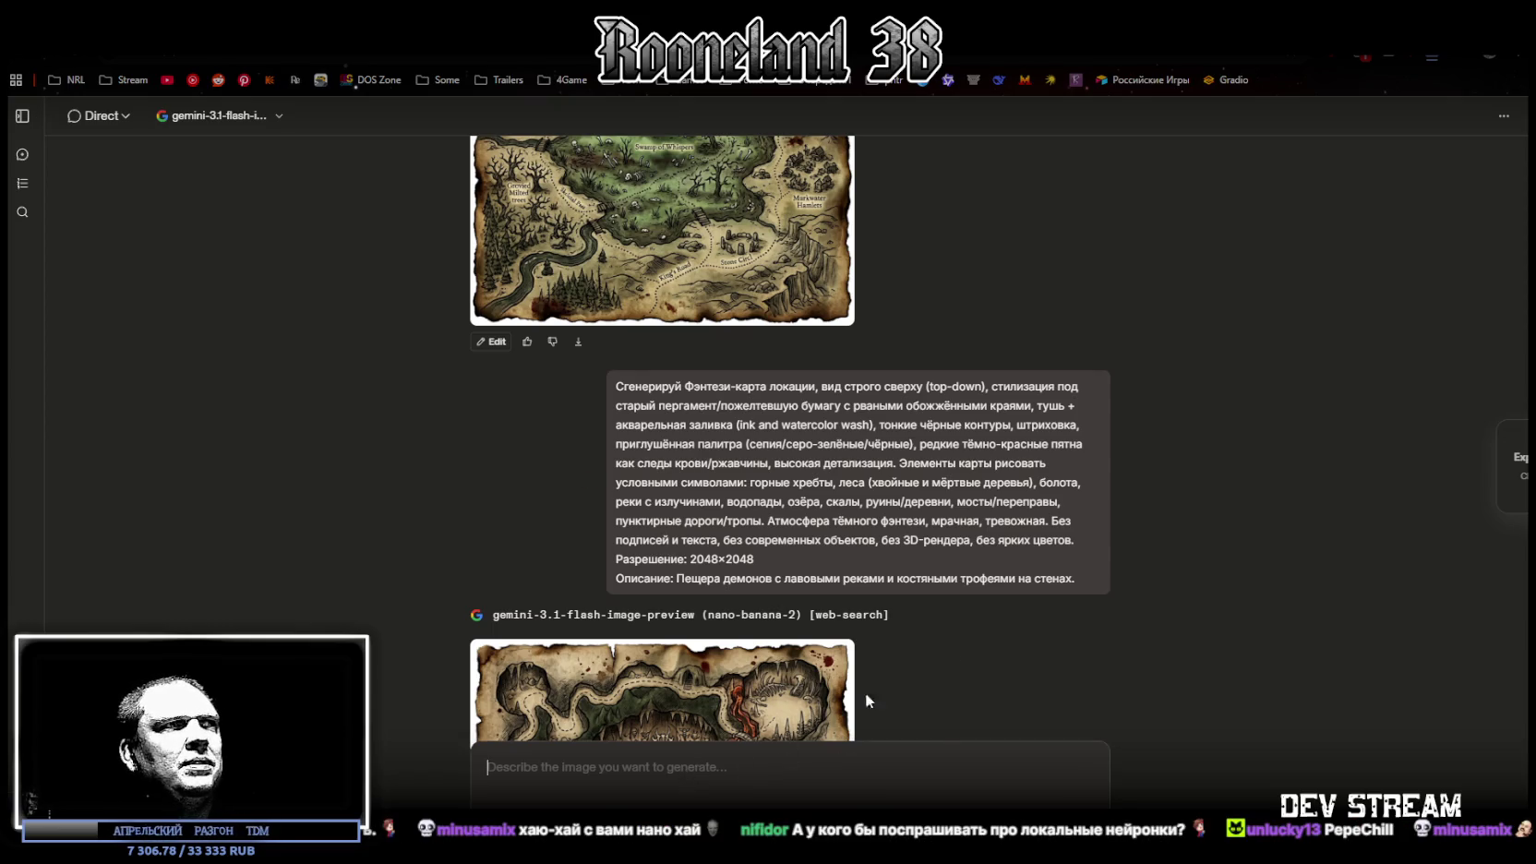
pyautogui.write('Сгенерируй Фэнтези-карта локации, вид строго сверху (top-down), стилизация под старый пергамент/пожелтевшую бумагу с рваными обожжёнными краями, тушь + акварельная заливка (ink and watercolor wash), тонкие чёрные контуры, штриховка, приглушённая палитра (сепия/серо-зелёные/чёрные), редкие тёмно-красные пятна как следы крови/ржавчины, высокая детализация. Элементы карты рисовать условными символами: горные хребты, леса (хвойные и мёртвые деревья), болота, реки с излучинами, водопады, озёра, скалы, руины/деревни, мосты/переправы, пунктирные дороги/тропы. Атмосфера тёмного фэнтези, мрачная, тревожная. Без подписей и текста, без современных объектов, без 3D-рендера, без ярких цветов. Разрешение: 2048×2048 Описание: Пещера демонов с лавовыми реками и костяными трофеями на стенах.')
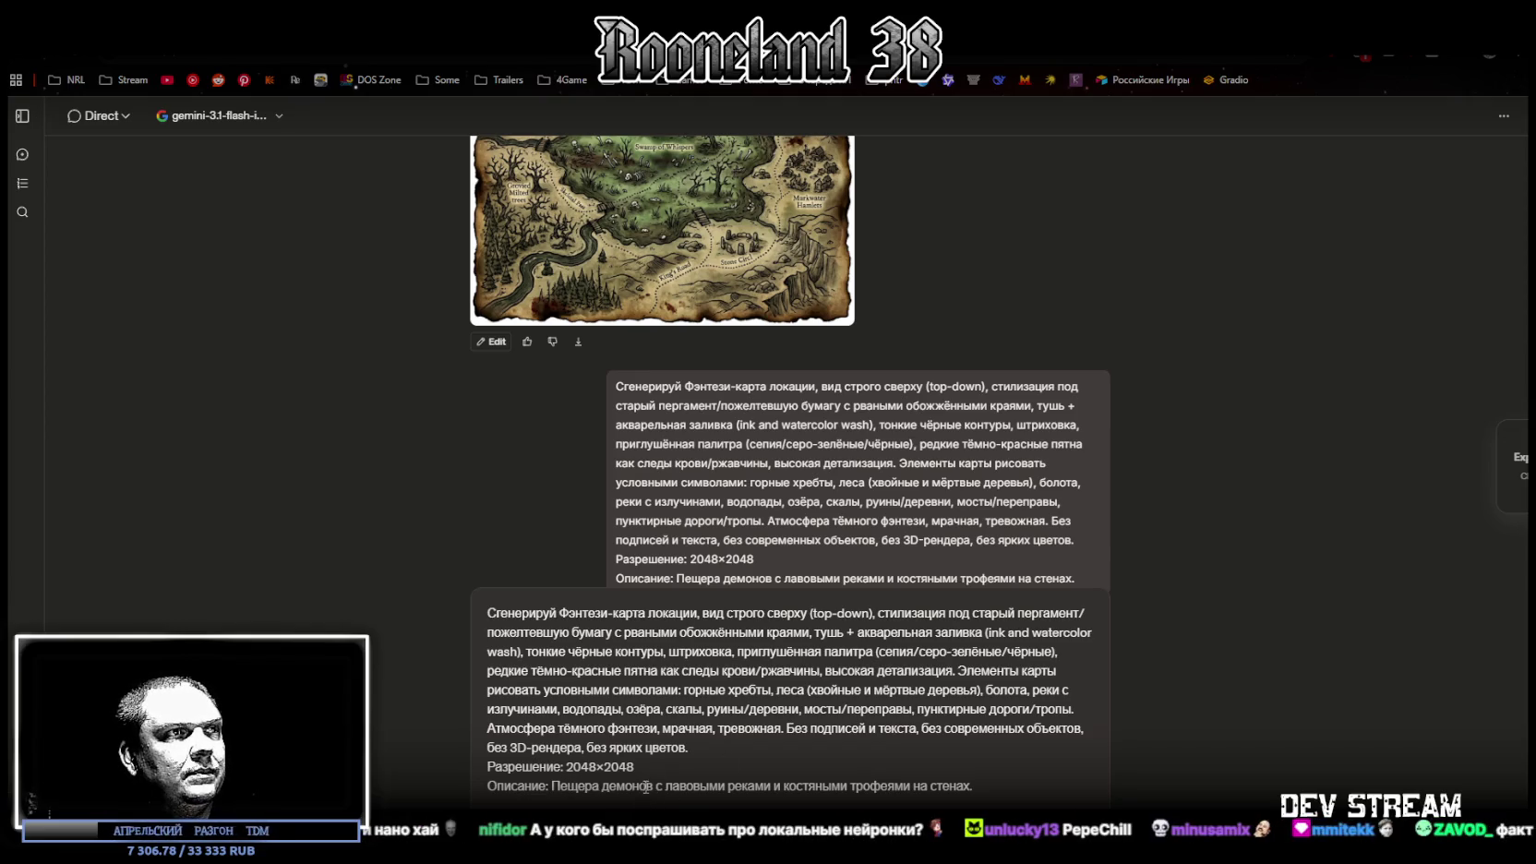
pyautogui.moveTo(552, 786); pyautogui.dragTo(998, 780)
pyautogui.write('Заброшенная деревня с горящими домами и воронами на крышах.')
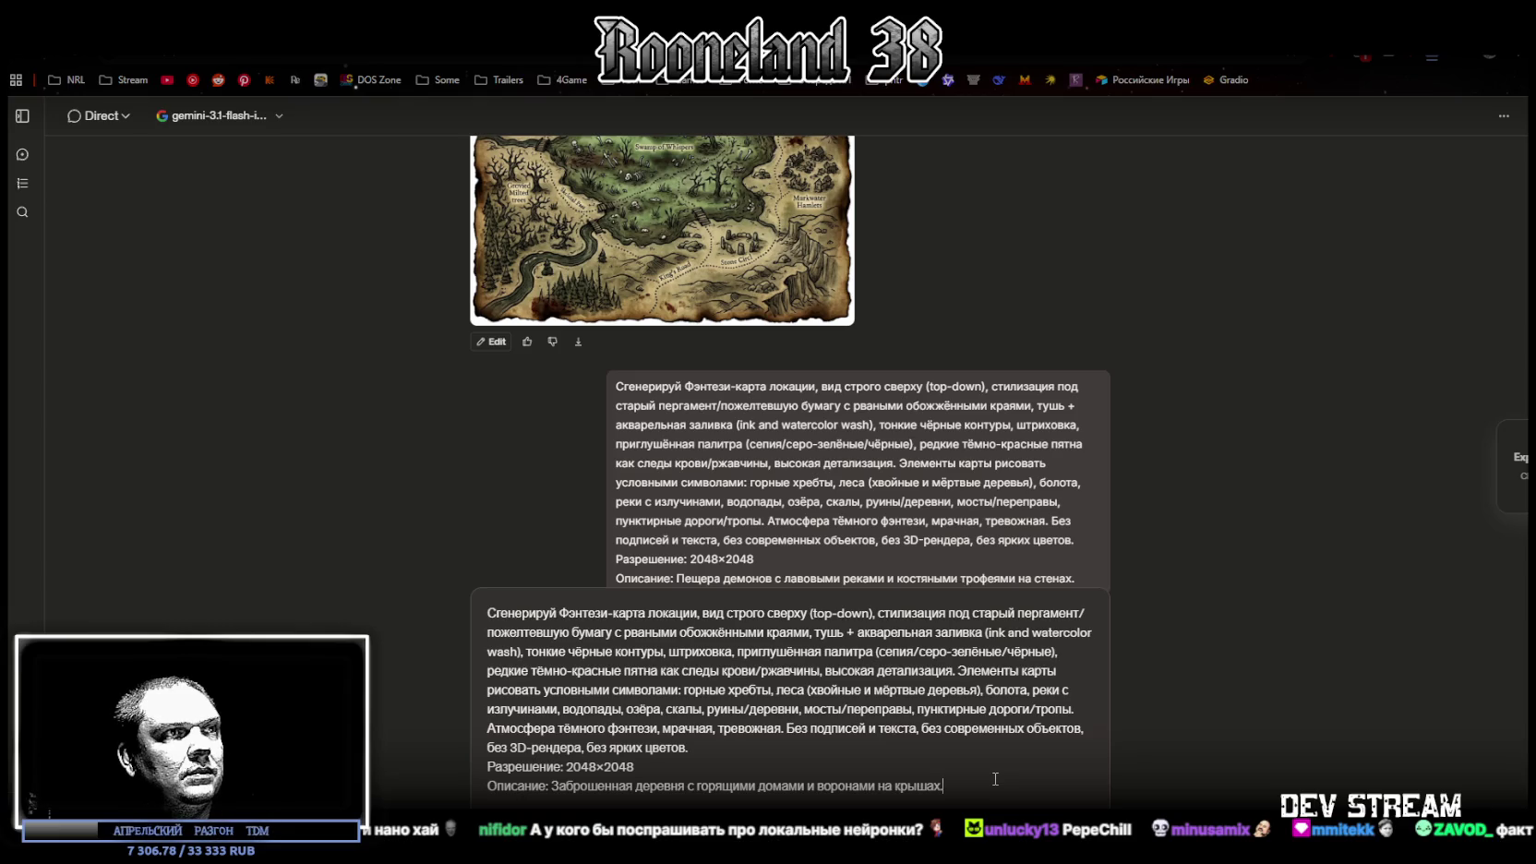
# Reword the phrase around 'горящими' and send the abandoned-village map prompt
pyautogui.click(693, 786)
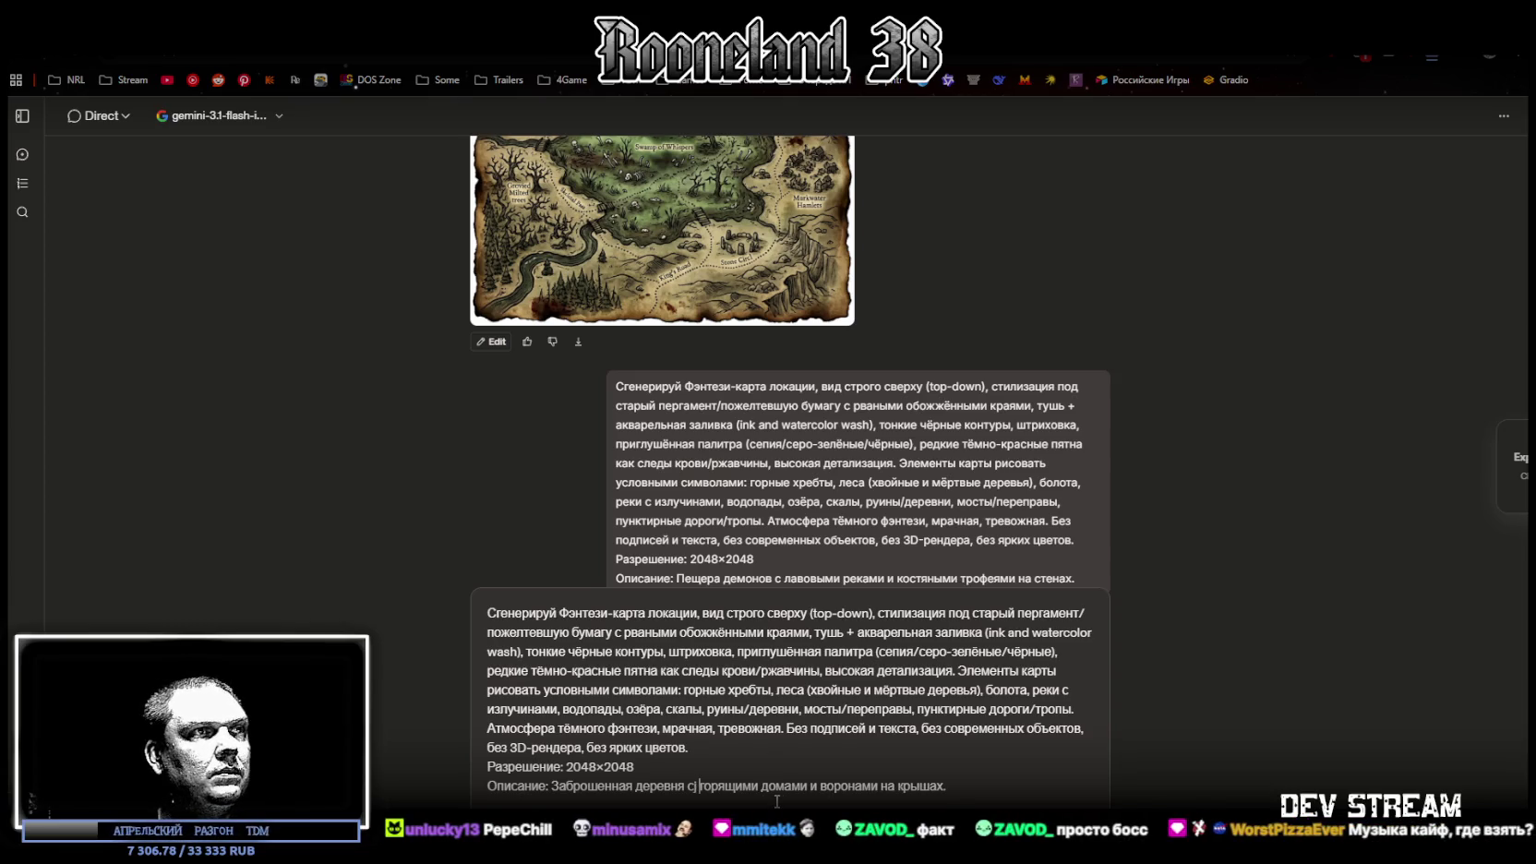
pyautogui.press('BackSpace')
pyautogui.write('со')
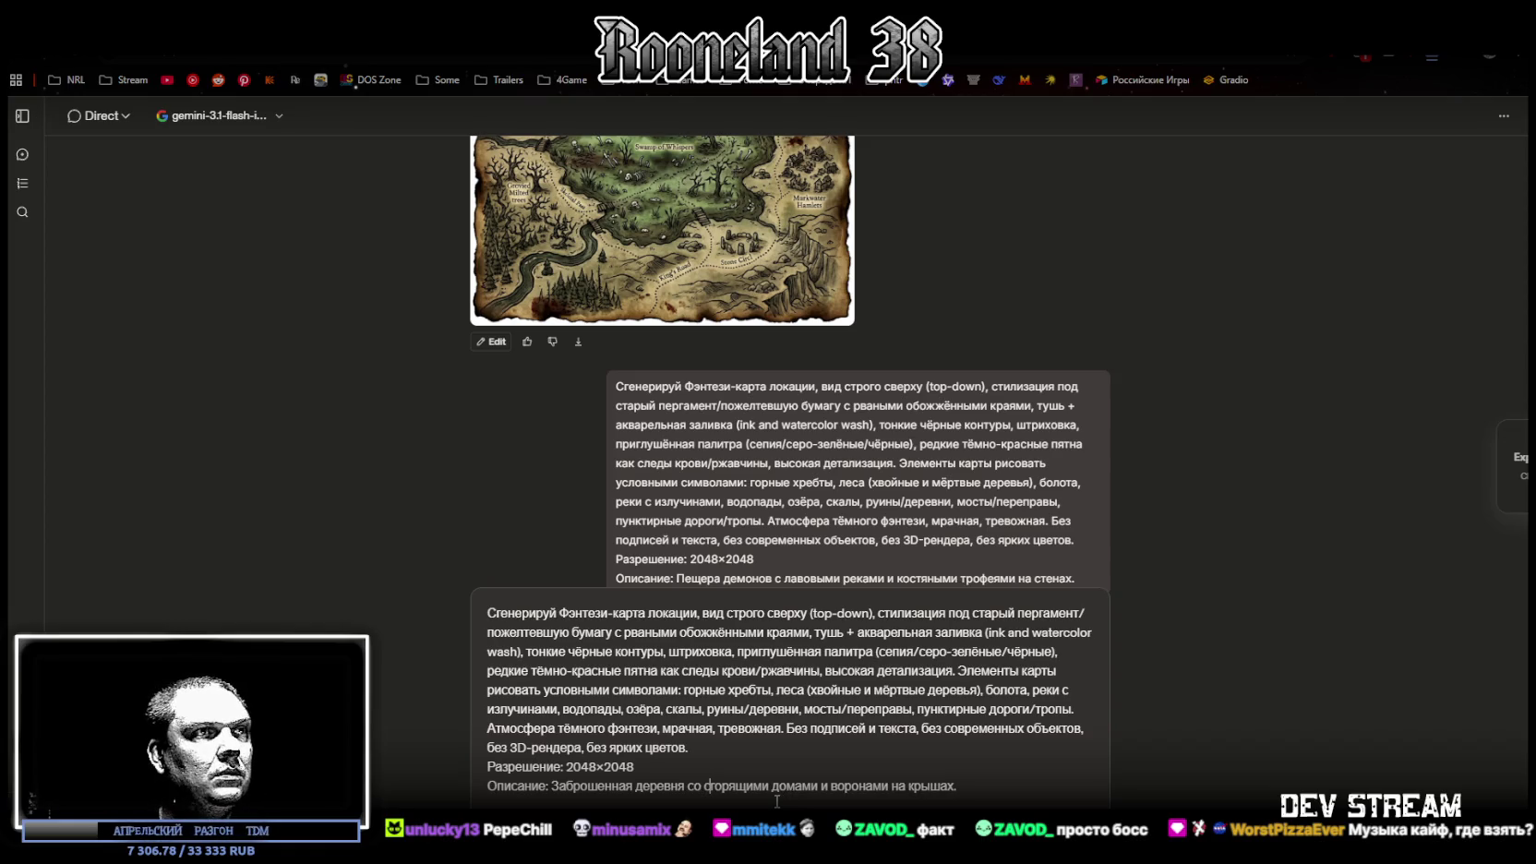
pyautogui.press('Delete')
pyautogui.press('Delete')
pyautogui.press('Delete')
pyautogui.write('ревши')
pyautogui.click(1000, 789)
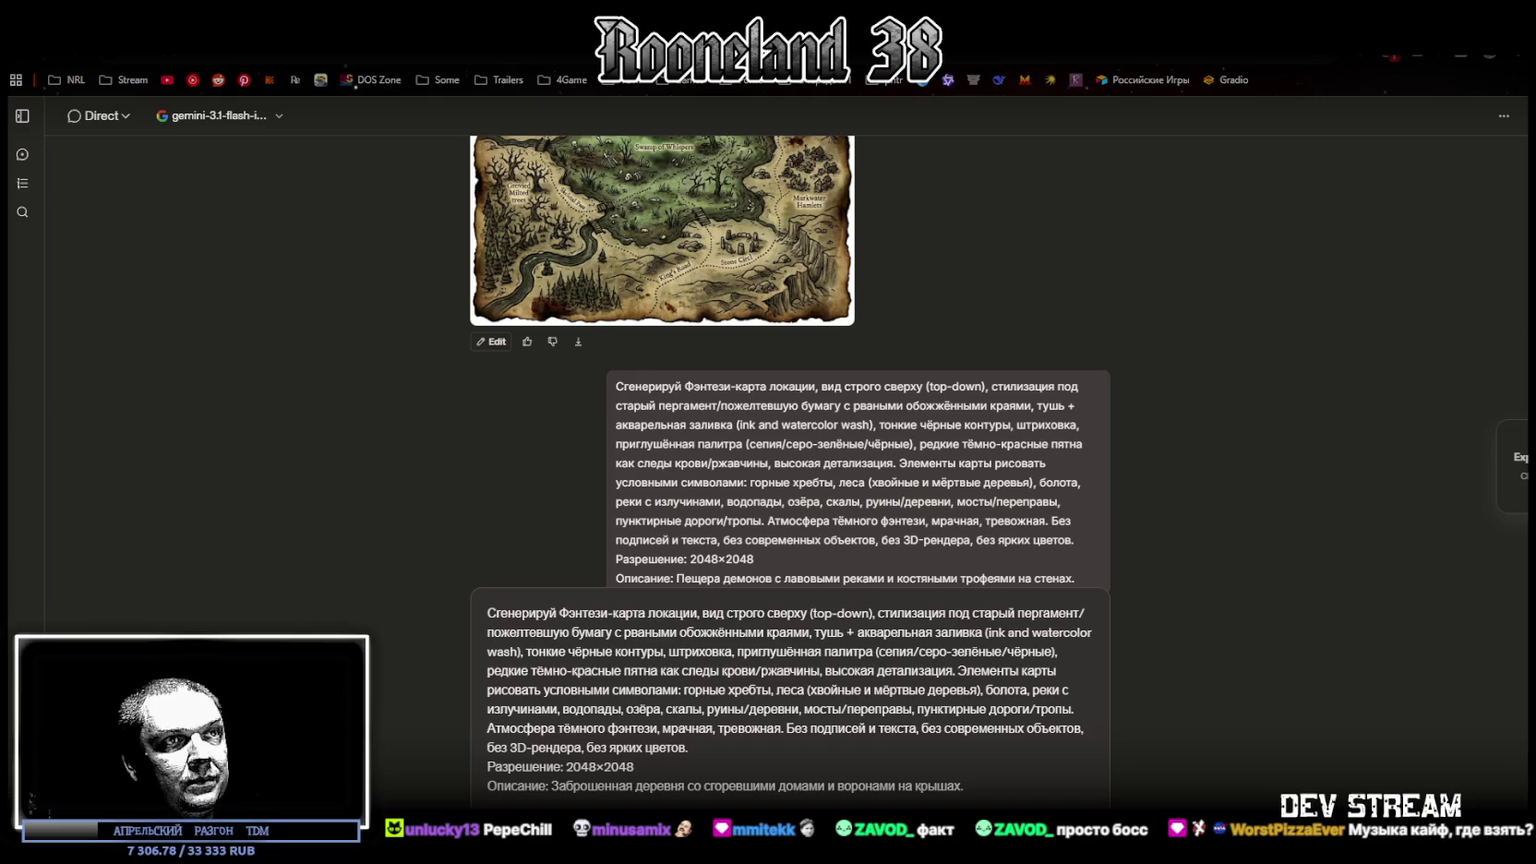
pyautogui.press('Return')
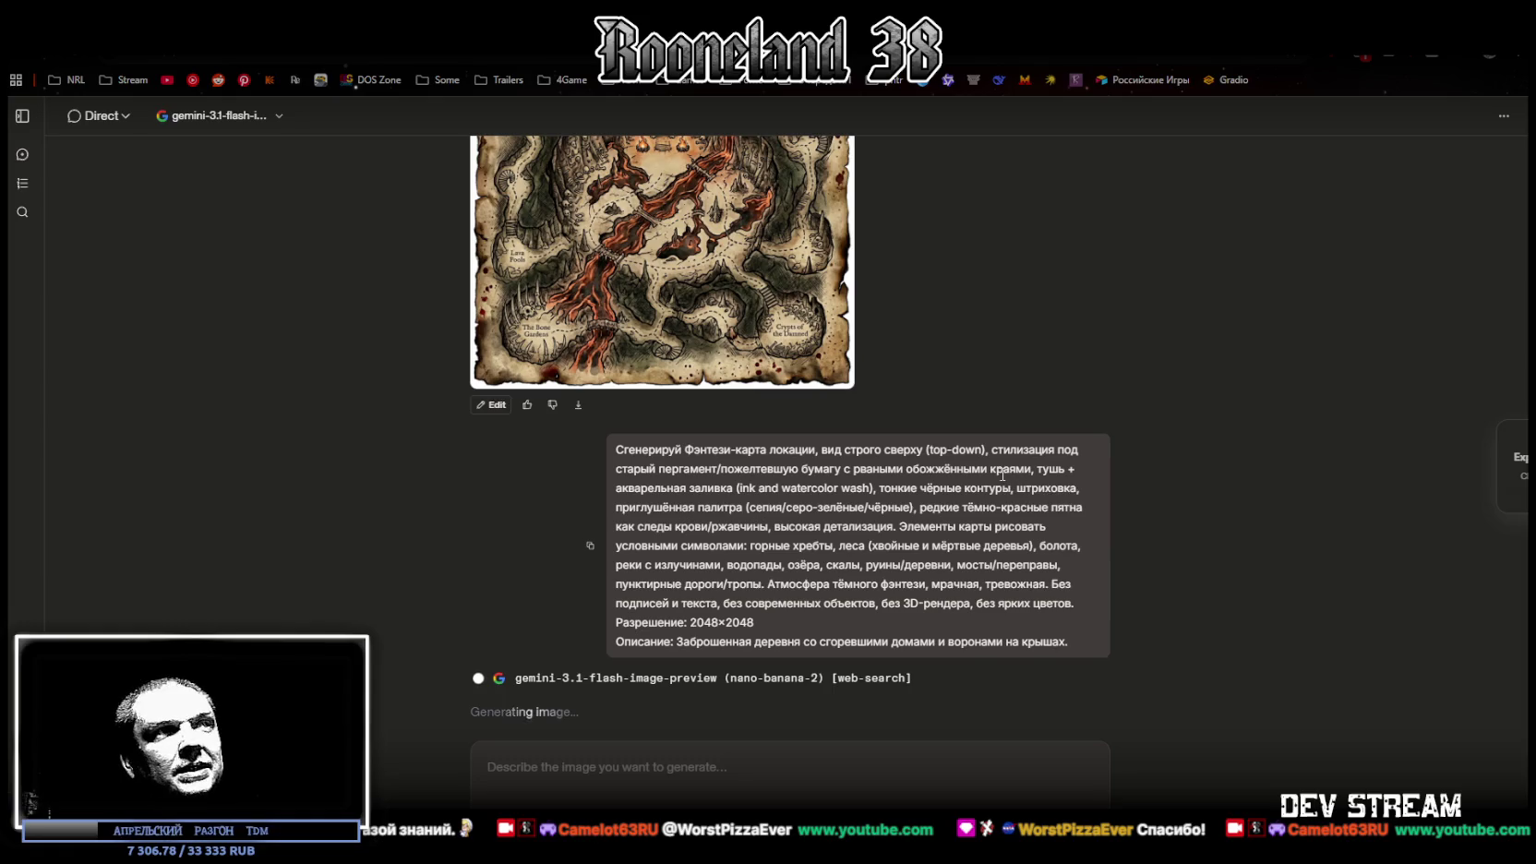
pyautogui.scroll(2, 995, 482)
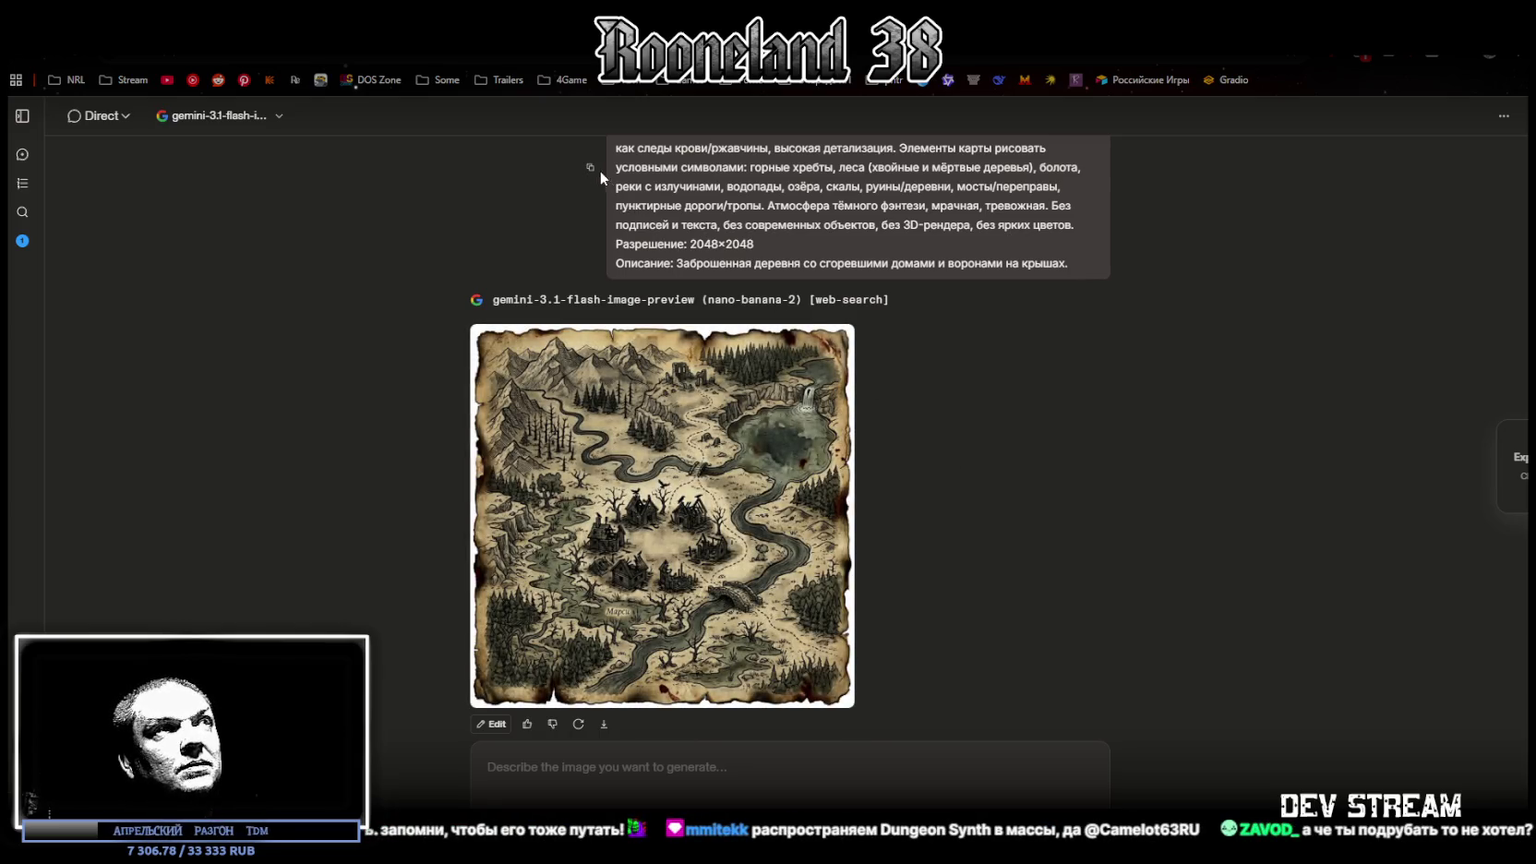
# Paste the map prompt, swap in the fallen king's throne-room description, and send it
pyautogui.click(766, 775)
pyautogui.write('Сгенерируй Фэнтези-карта локации, вид строго сверху (top-down), стилизация под старый пергамент/пожелтевшую бумагу с рваными обожжёнными краями, тушь + акварельная заливка (ink and watercolor wash), тонкие чёрные контуры, штриховка, приглушённая палитра (сепия/серо-зелёные/чёрные), редкие тёмно-красные пятна как следы крови/ржавчины, высокая детализация. Элементы карты рисовать условными символами: горные хребты, леса (хвойные и мёртвые деревья), болота, реки с излучинами, водопады, озёра, скалы, руины/деревни, мосты/переправы, пунктирные дороги/тропы. Атмосфера тёмного фэнтези, мрачная, тревожная. Без подписей и текста, без современных объектов, без 3D-рендера, без ярких цветов. Разрешение: 2048×2048 Описание: Заброшенная деревня со сгоревшими домами и воронами на крышах.')
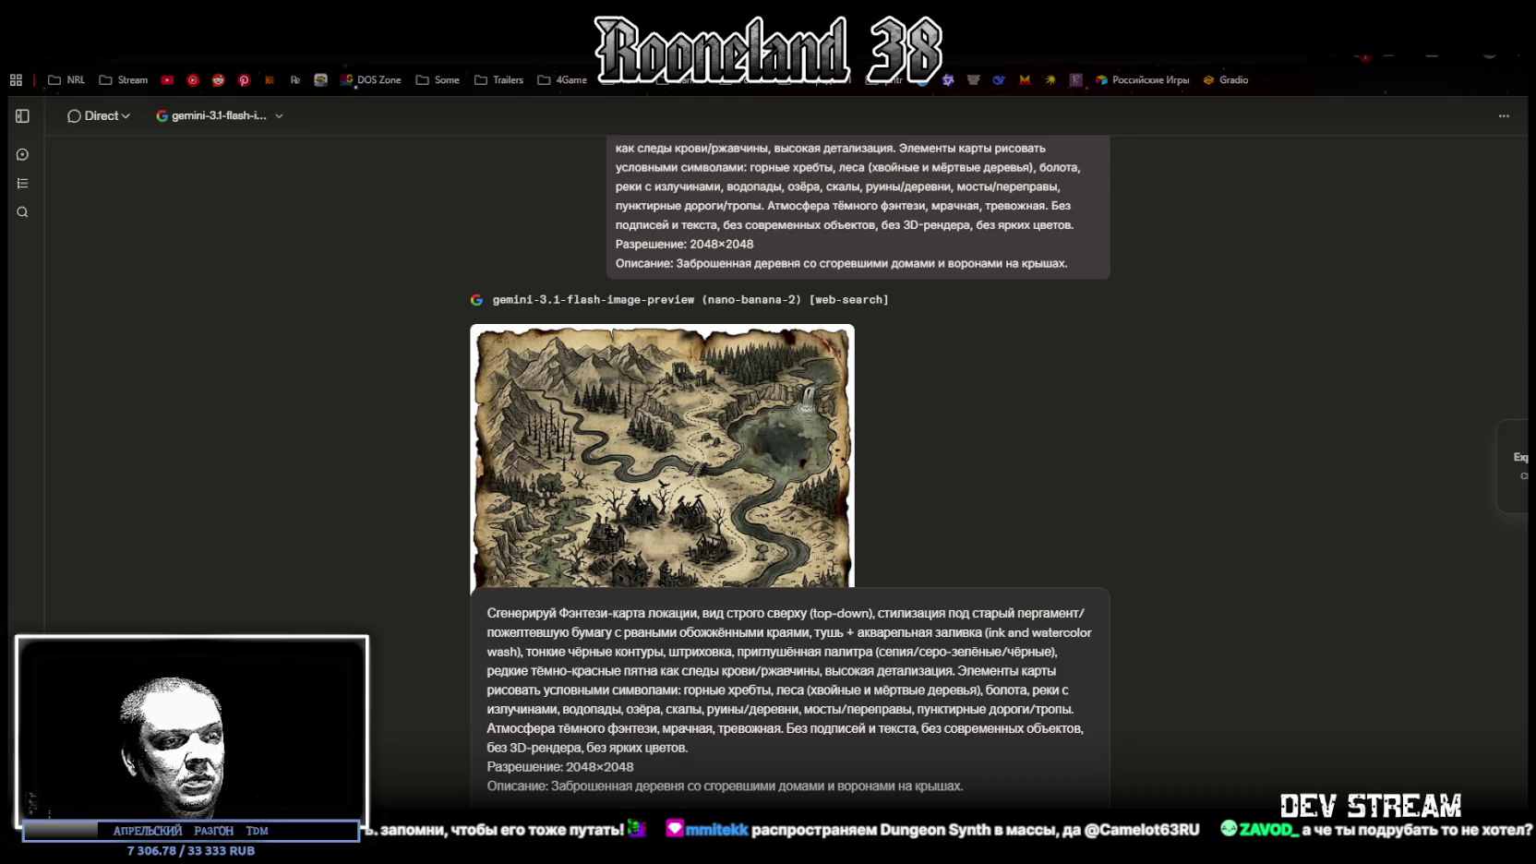
pyautogui.moveTo(551, 785); pyautogui.dragTo(963, 785)
pyautogui.write('Тронный зал падшего короля с разбитым троном и тенями у колонн.')
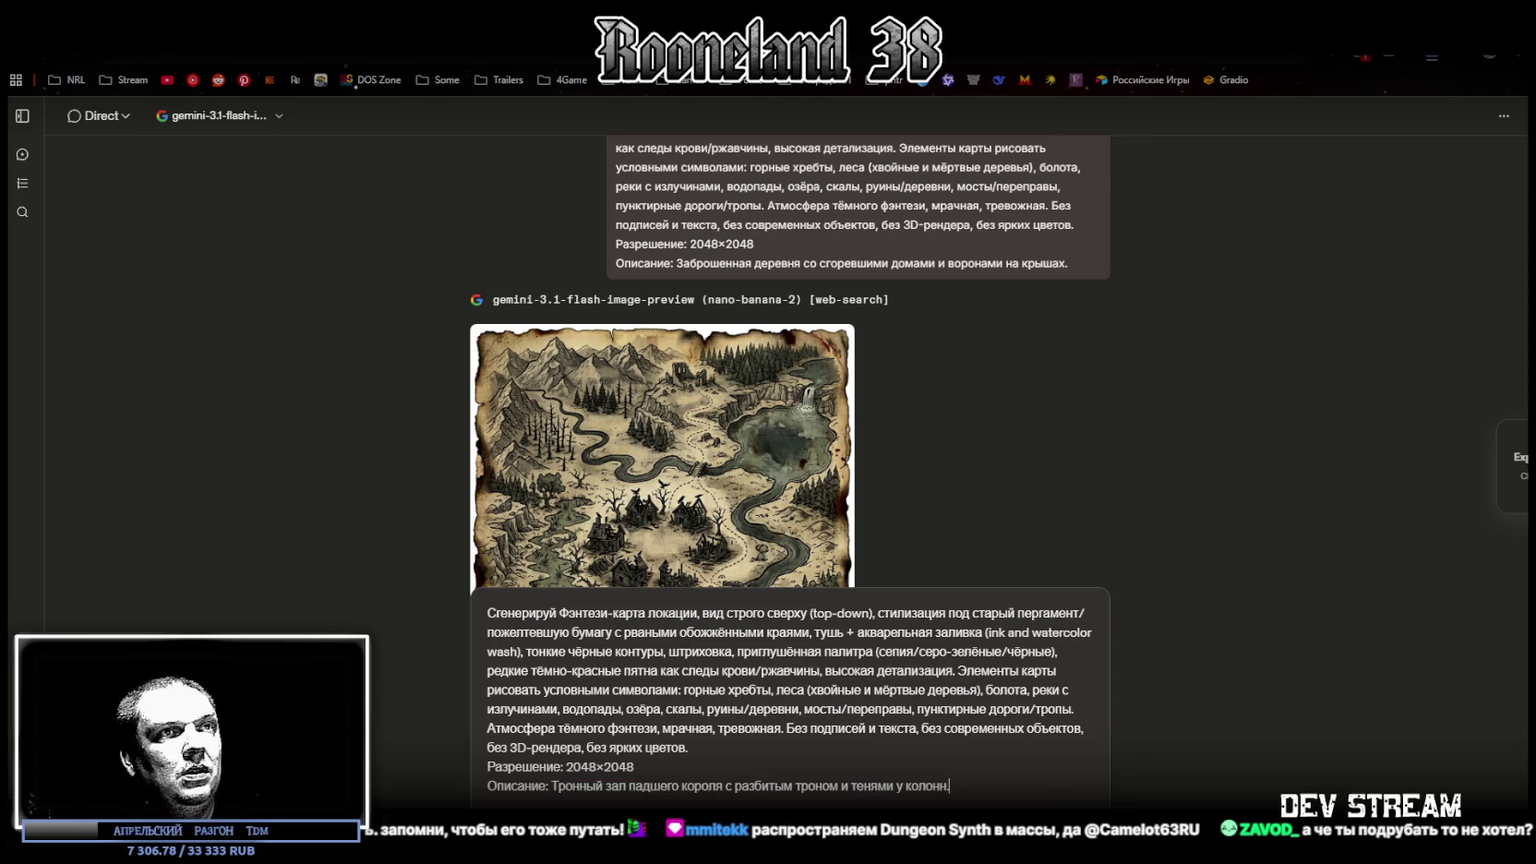
pyautogui.press('Return')
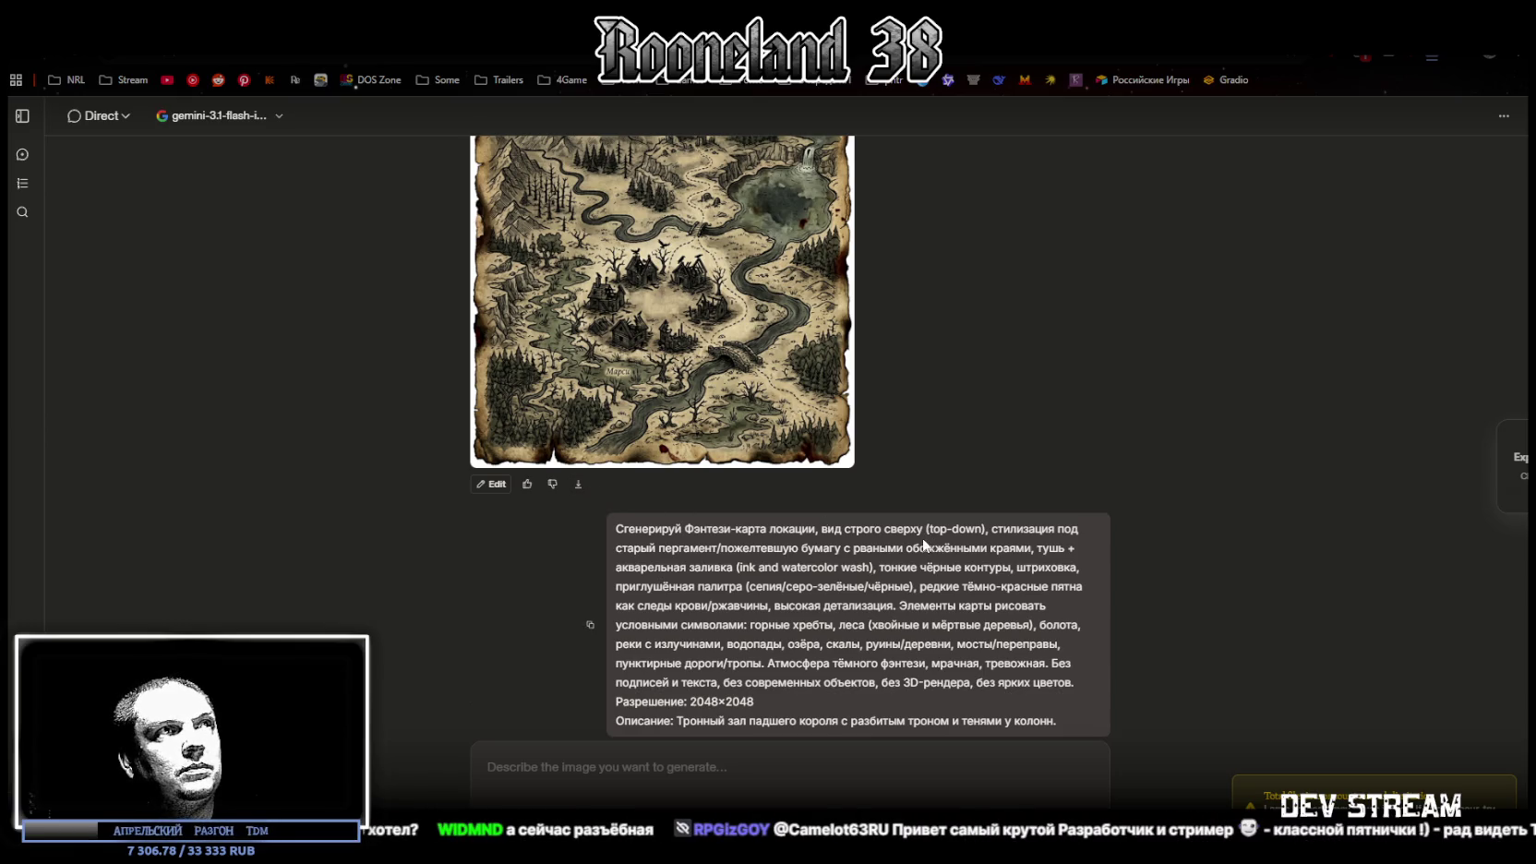
pyautogui.scroll(1, 917, 542)
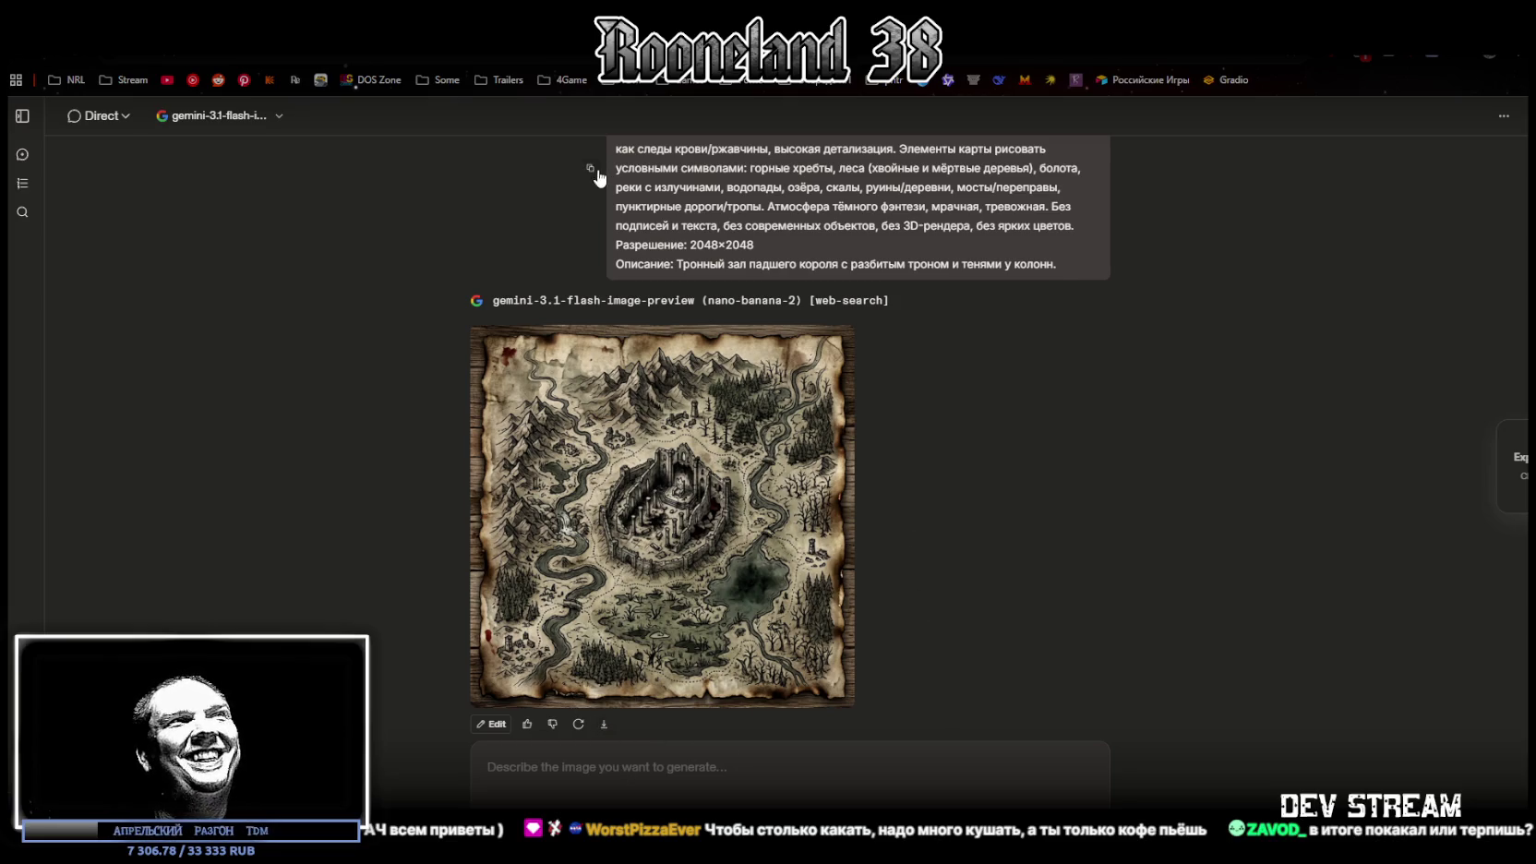
# Send the map prompt with the bridge-over-abyss description, then bring up the YouTube window
pyautogui.click(605, 766)
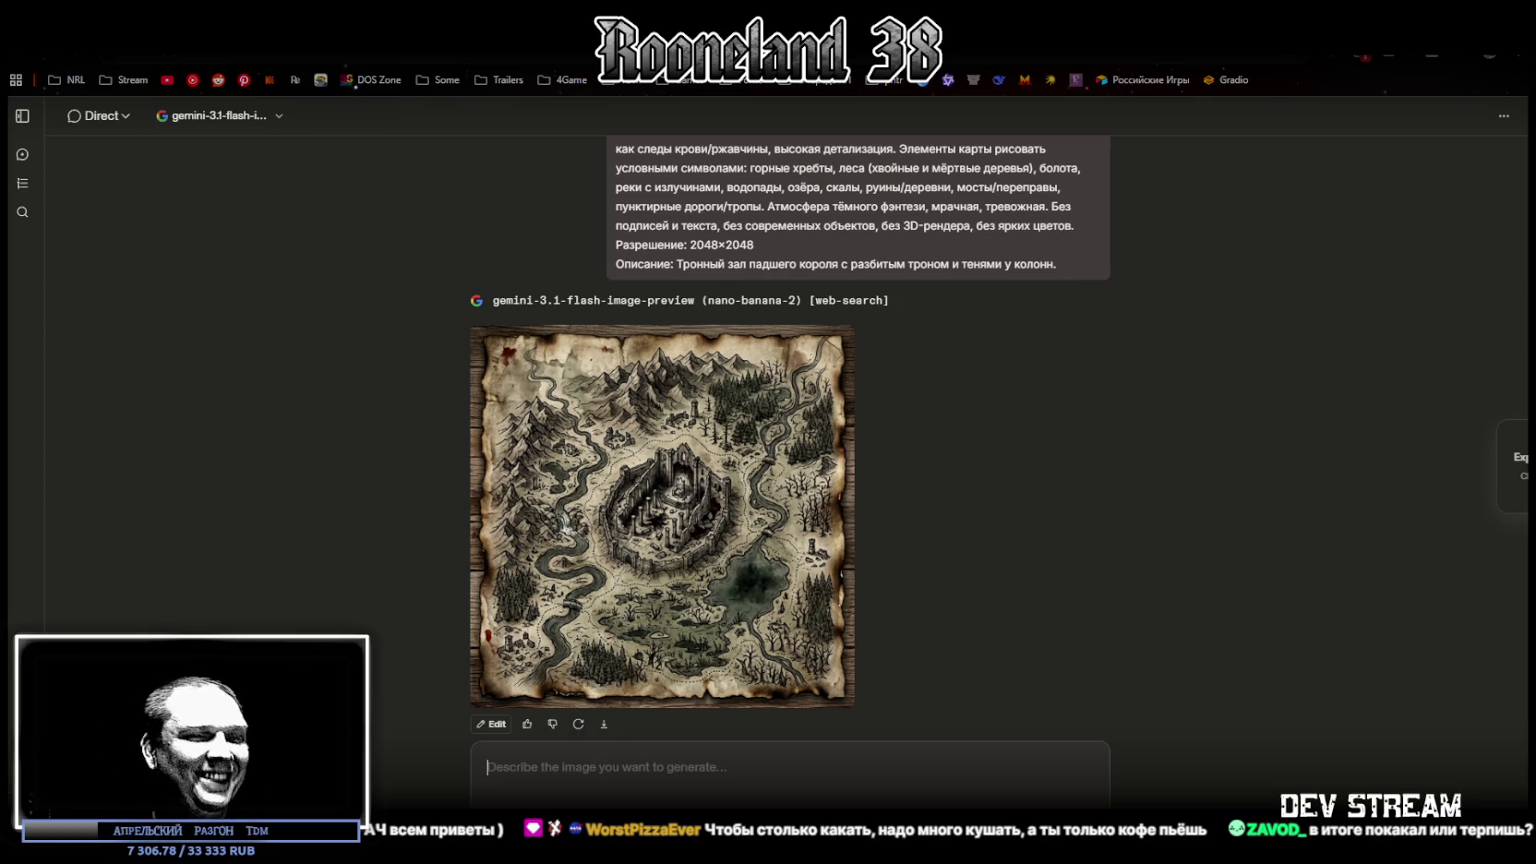
pyautogui.write('Сгенерируй Фэнтези-карта локации, вид строго сверху (top-down), стилизация под старый пергамент/пожелтевшую бумагу с рваными обожжёнными краями, тушь + акварельная заливка (ink and watercolor wash), тонкие чёрные контуры, штриховка, приглушённая палитра (сепия/серо-зелёные/чёрные), редкие тёмно-красные пятна как следы крови/ржавчины, высокая детализация. Элементы карты рисовать условными символами: горные хребты, леса (хвойные и мёртвые деревья), болота, реки с излучинами, водопады, озёра, скалы, руины/деревни, мосты/переправы, пунктирные дороги/тропы. Атмосфера тёмного фэнтези, мрачная, тревожная. Без подписей и текста, без современных объектов, без 3D-рендера, без ярких цветов. Разрешение: 2048×2048 Описание: Тронный зал падшего короля с разбитым троном и тенями у колонн.')
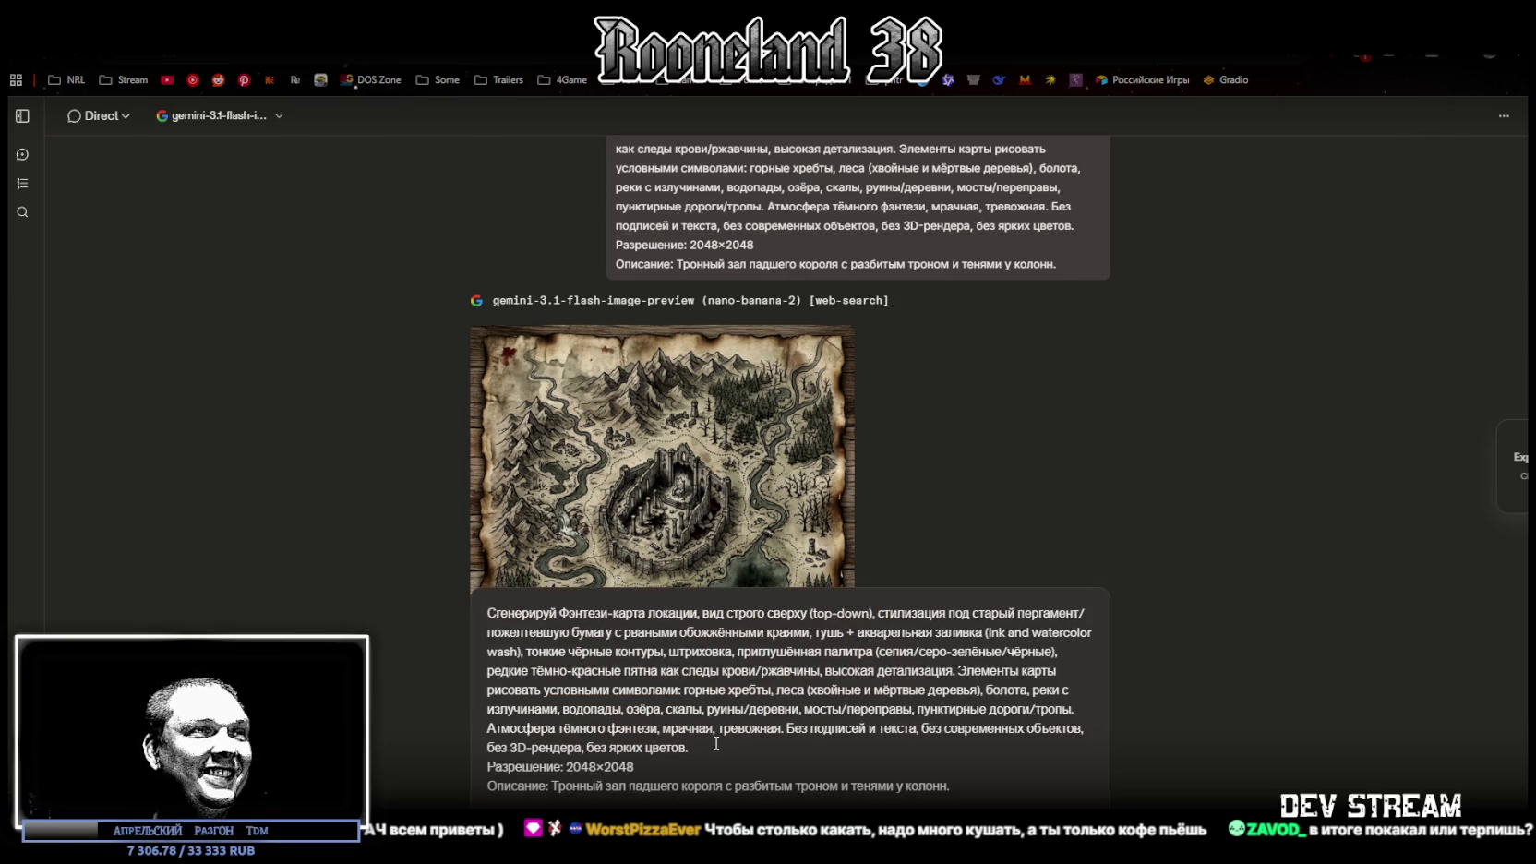
pyautogui.moveTo(552, 786); pyautogui.dragTo(951, 787)
pyautogui.write('Мост через бездну с оборванными цепями и парящими духами.')
pyautogui.press('Return')
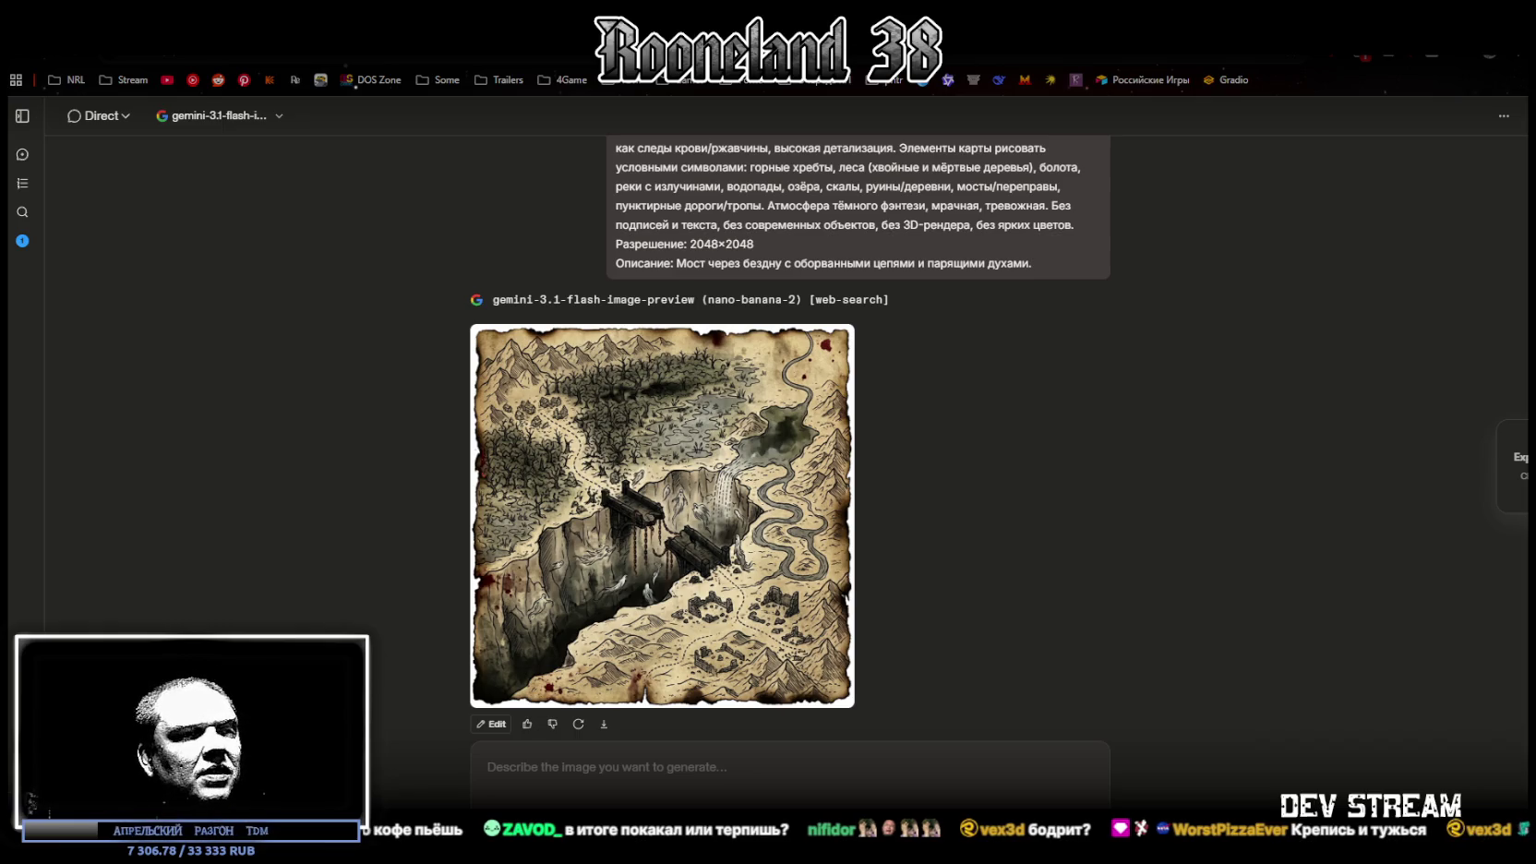
pyautogui.hotkey('alt', 'Tab')
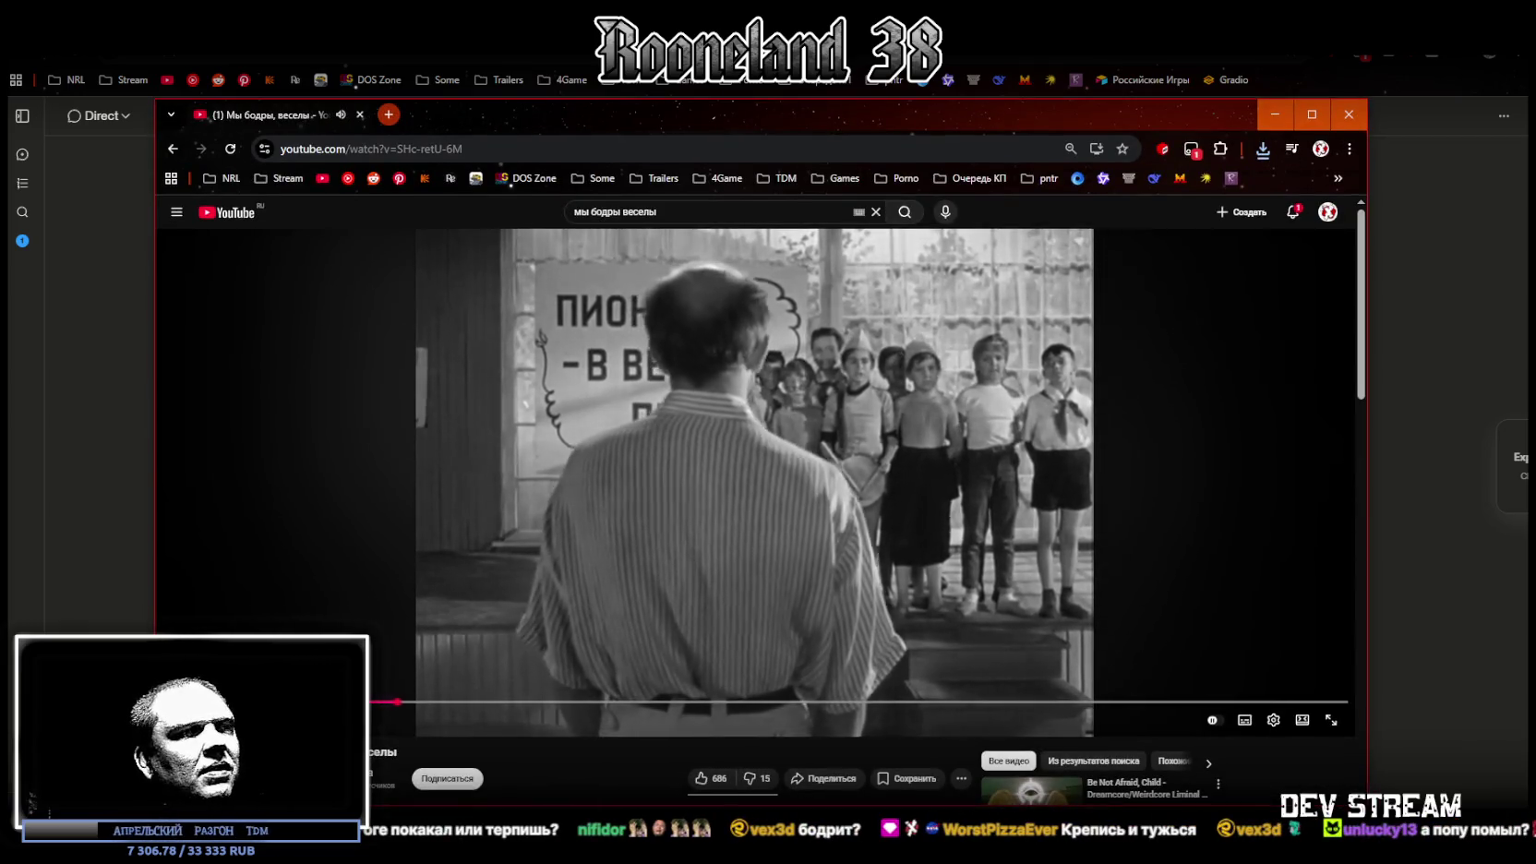
# Jump ahead in the YouTube clip and drag its window down out of the way
pyautogui.click(577, 701)
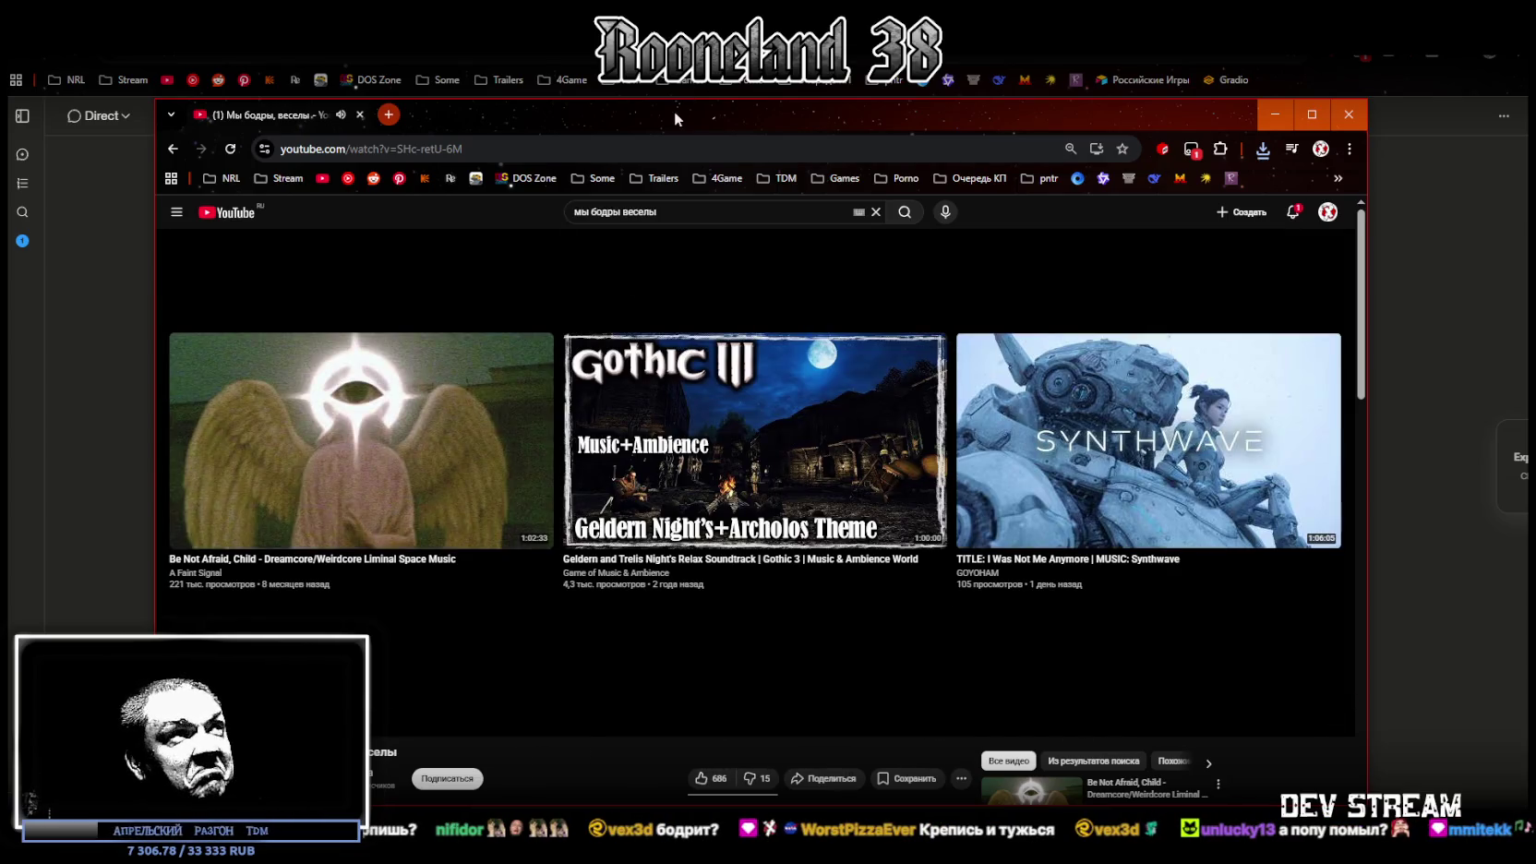
pyautogui.moveTo(672, 127)
pyautogui.mouseDown()
pyautogui.moveTo(672, 291)
pyautogui.moveTo(1123, 863)
pyautogui.mouseUp()
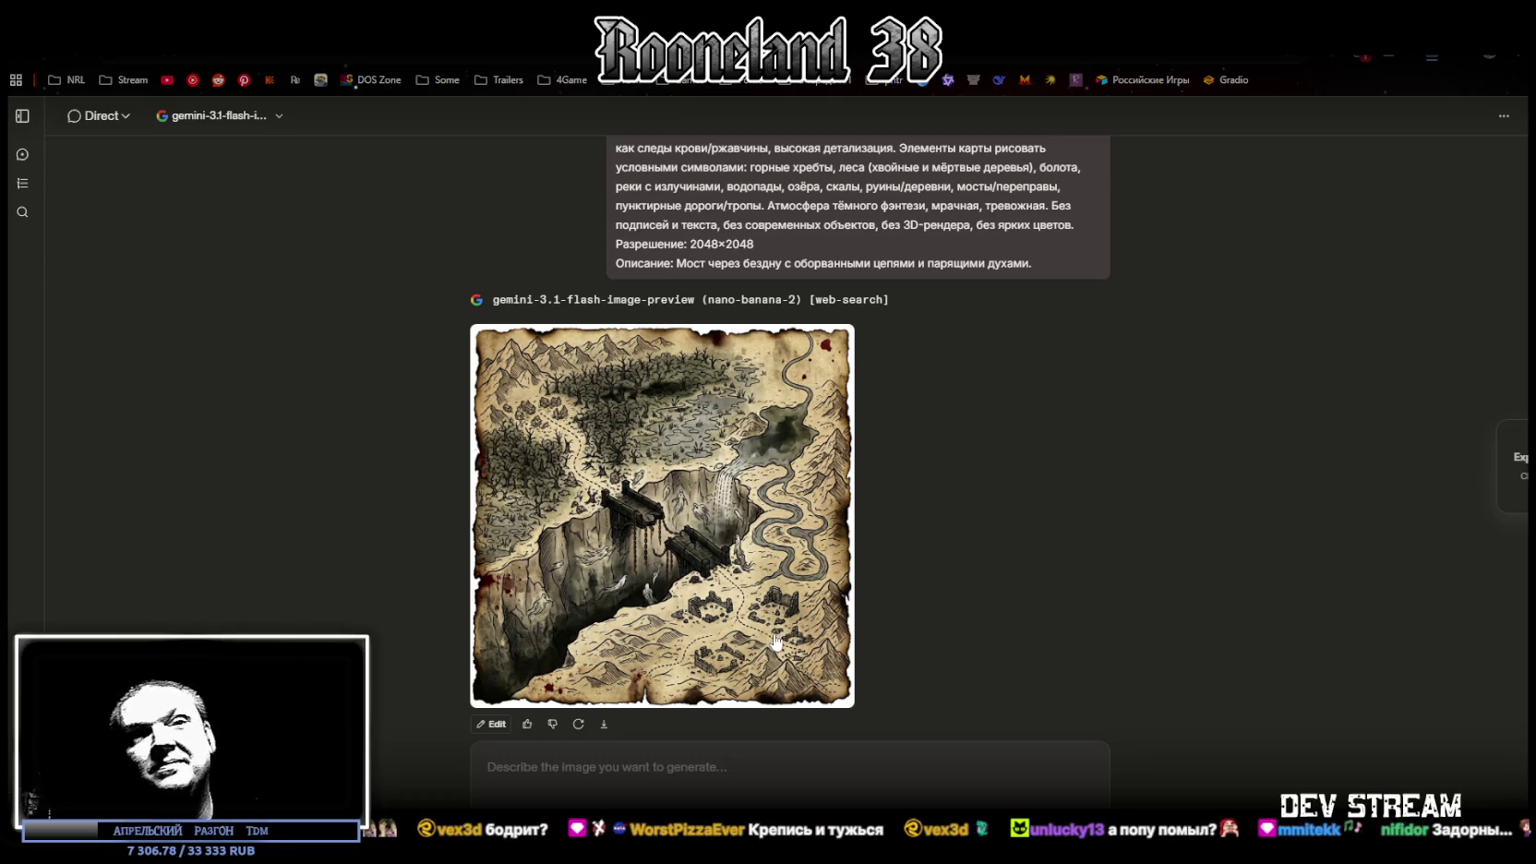
# Paste the map prompt with the alchemical laboratory description (bubbling cauldrons, caged skeletons) and send it
pyautogui.click(788, 798)
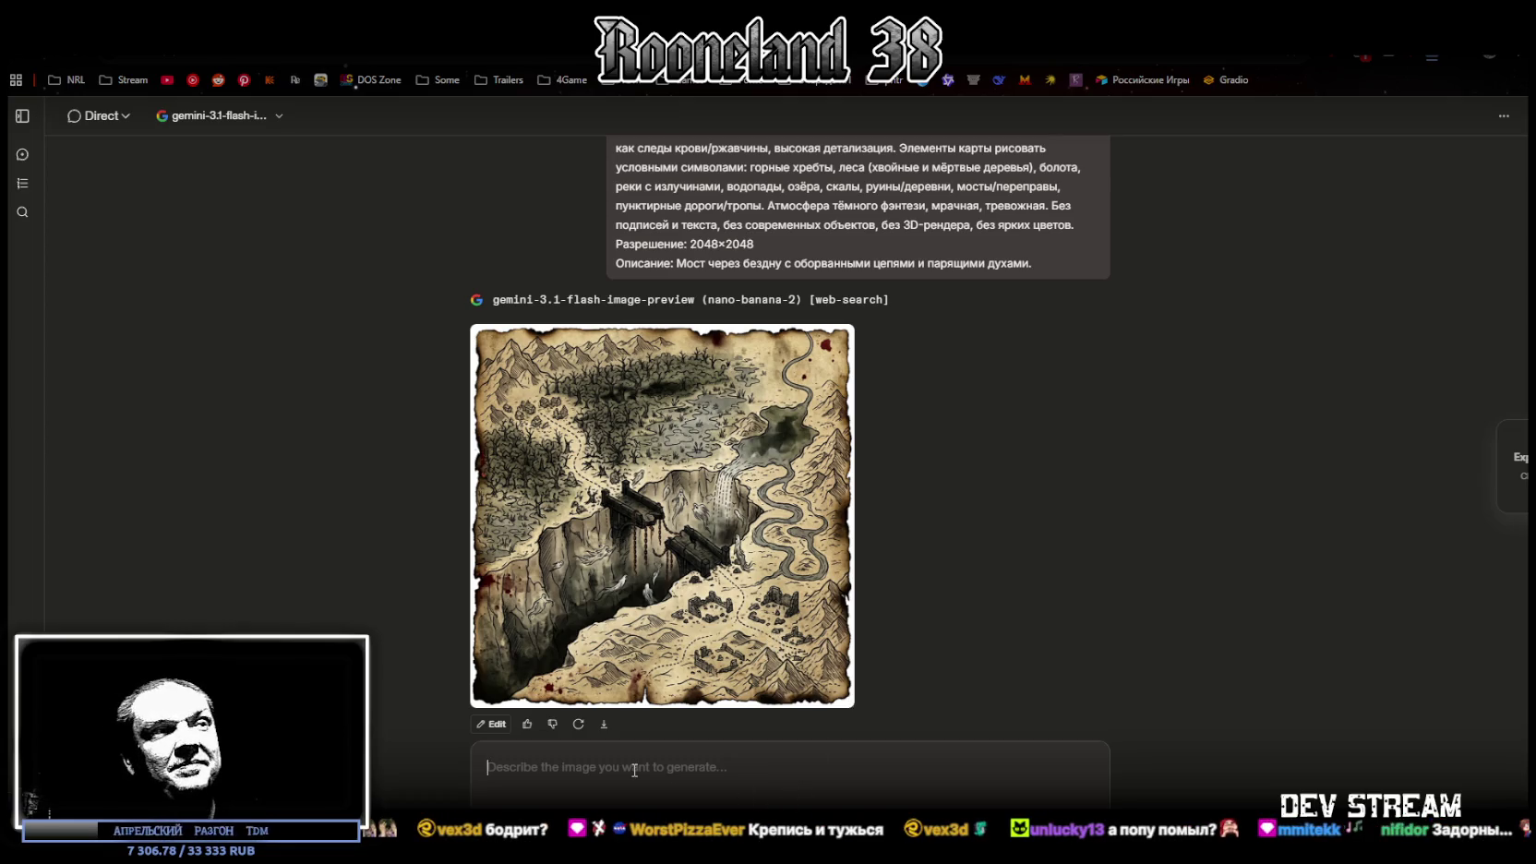
pyautogui.write('Сгенерируй Фэнтези-карта локации, вид строго сверху (top-down), стилизация под старый пергамент/пожелтевшую бумагу с рваными обожжёнными краями, тушь + акварельная заливка (ink and watercolor wash), тонкие чёрные контуры, штриховка, приглушённая палитра (сепия/серо-зелёные/чёрные), редкие тёмно-красные пятна как следы крови/ржавчины, высокая детализация. Элементы карты рисовать условными символами: горные хребты, леса (хвойные и мёртвые деревья), болота, реки с излучинами, водопады, озёра, скалы, руины/деревни, мосты/переправы, пунктирные дороги/тропы. Атмосфера тёмного фэнтези, мрачная, тревожная. Без подписей и текста, без современных объектов, без 3D-рендера, без ярких цветов. Разрешение: 2048×2048 Описание: Мост через бездну с оборванными цепями и парящими духами.')
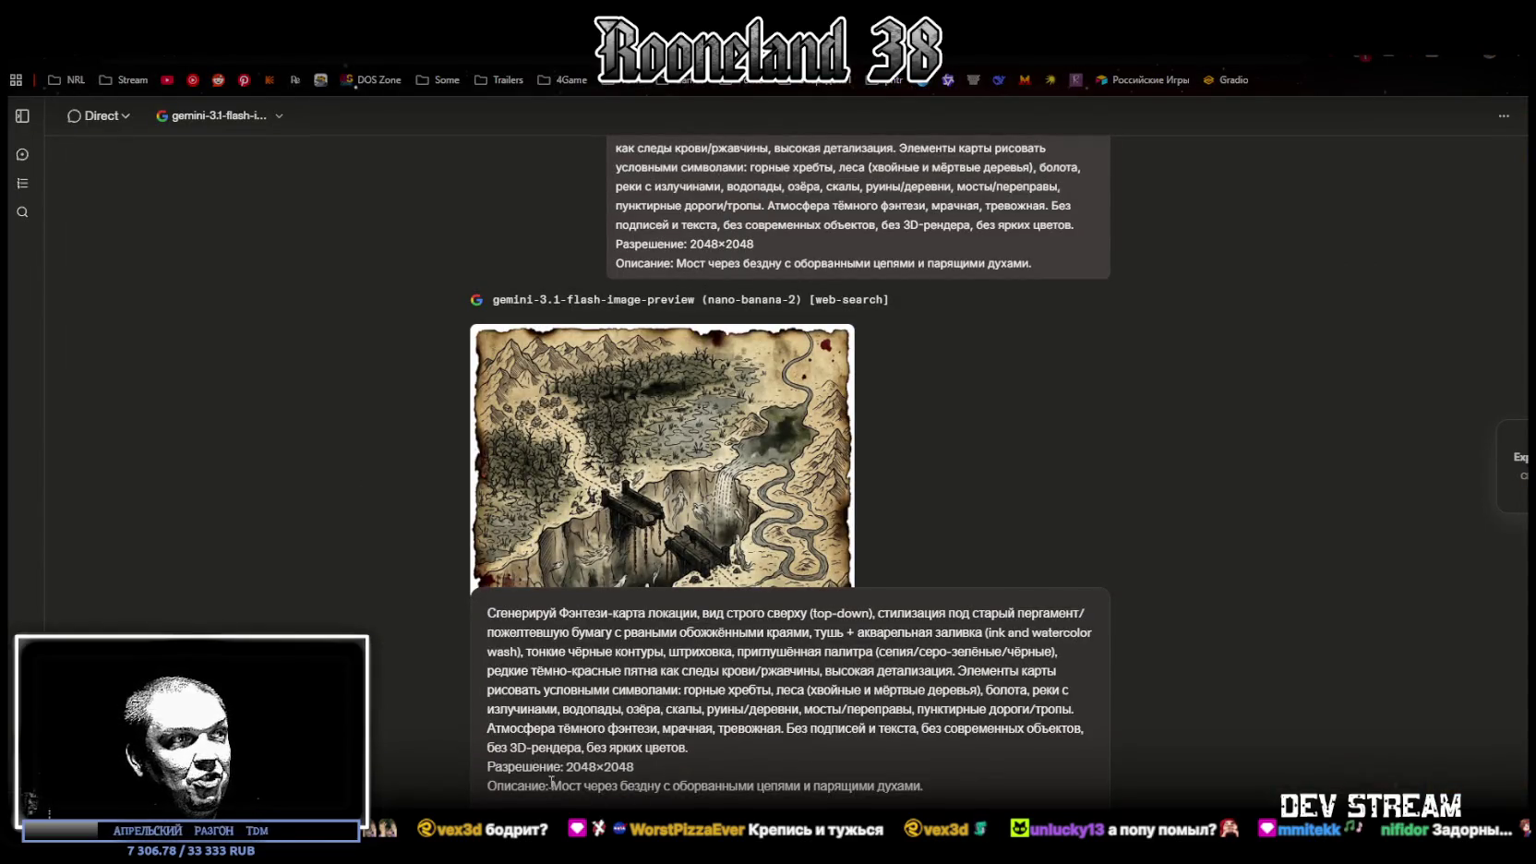
pyautogui.moveTo(552, 786); pyautogui.dragTo(960, 787)
pyautogui.write('Алхимическая лаборатория с пузырящимися котлами и скелетами в клетках.')
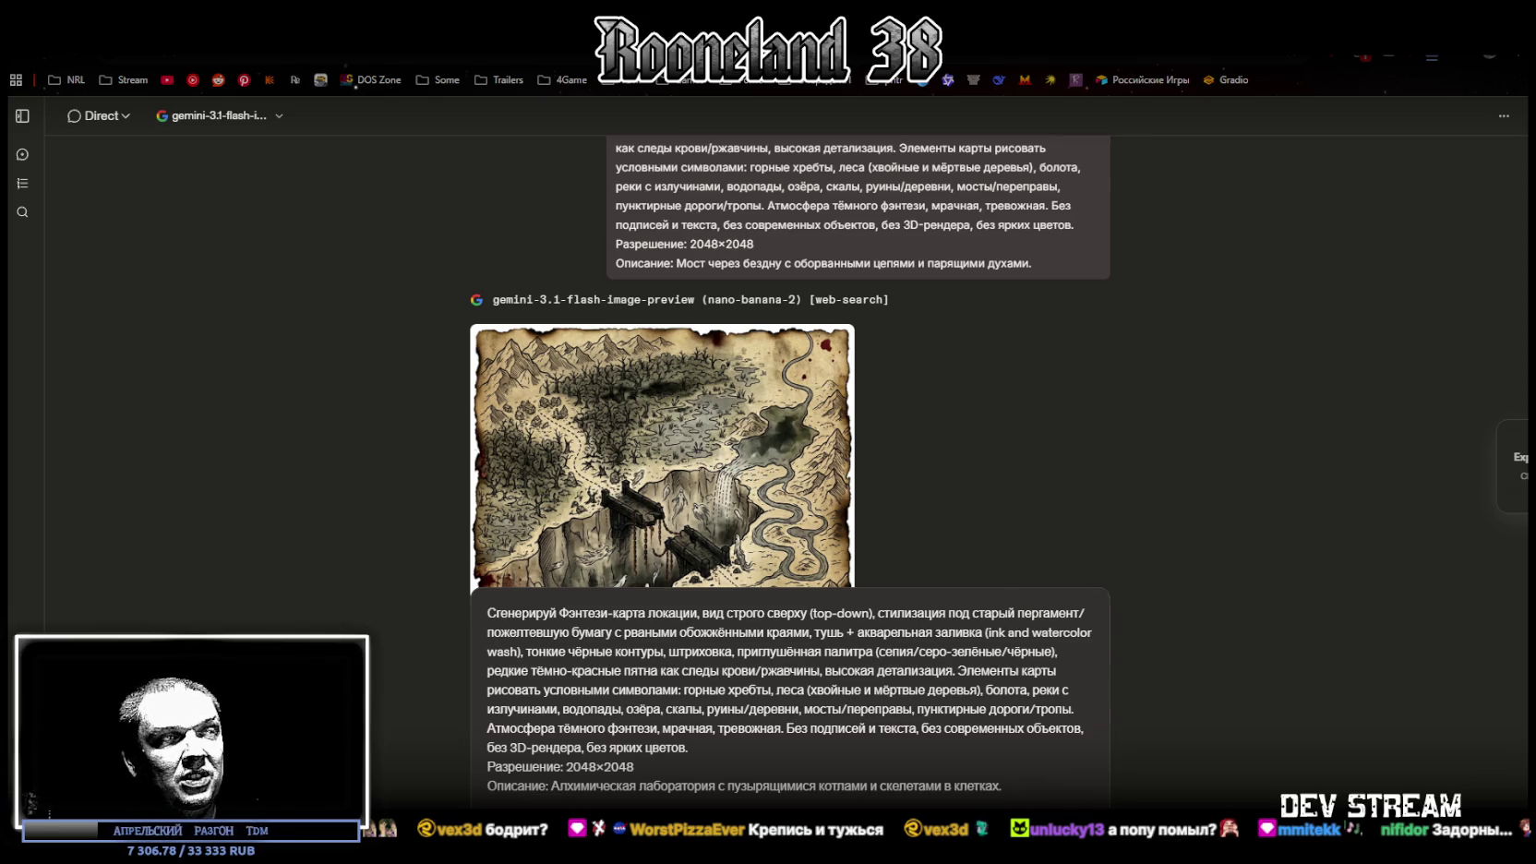
pyautogui.press('Return')
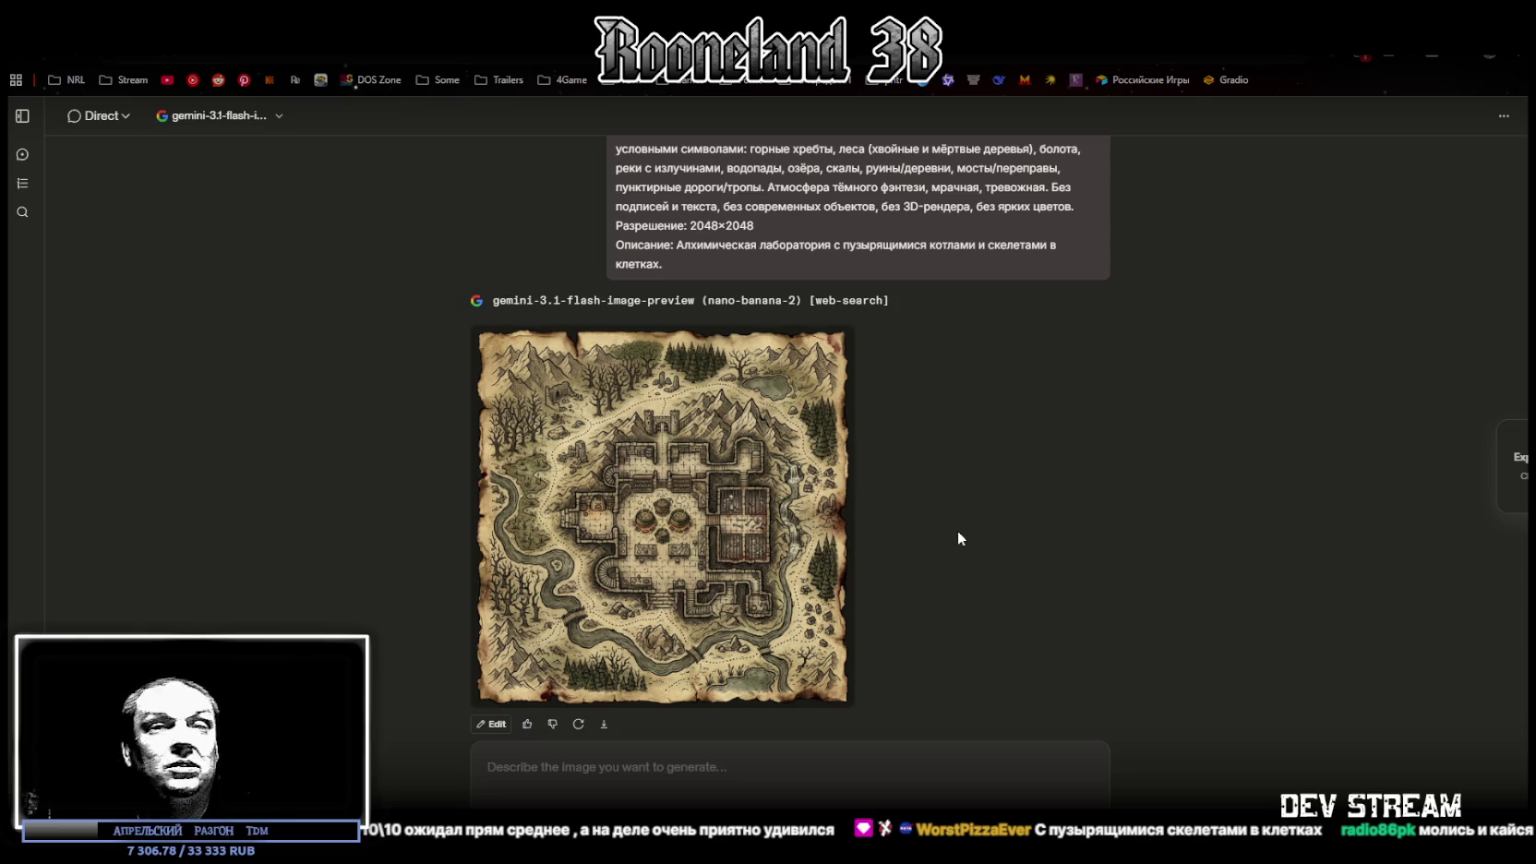
# Paste the map prompt, swap in the frozen-lake description with ghostly figures, and send it
pyautogui.scroll(-1, 948, 489)
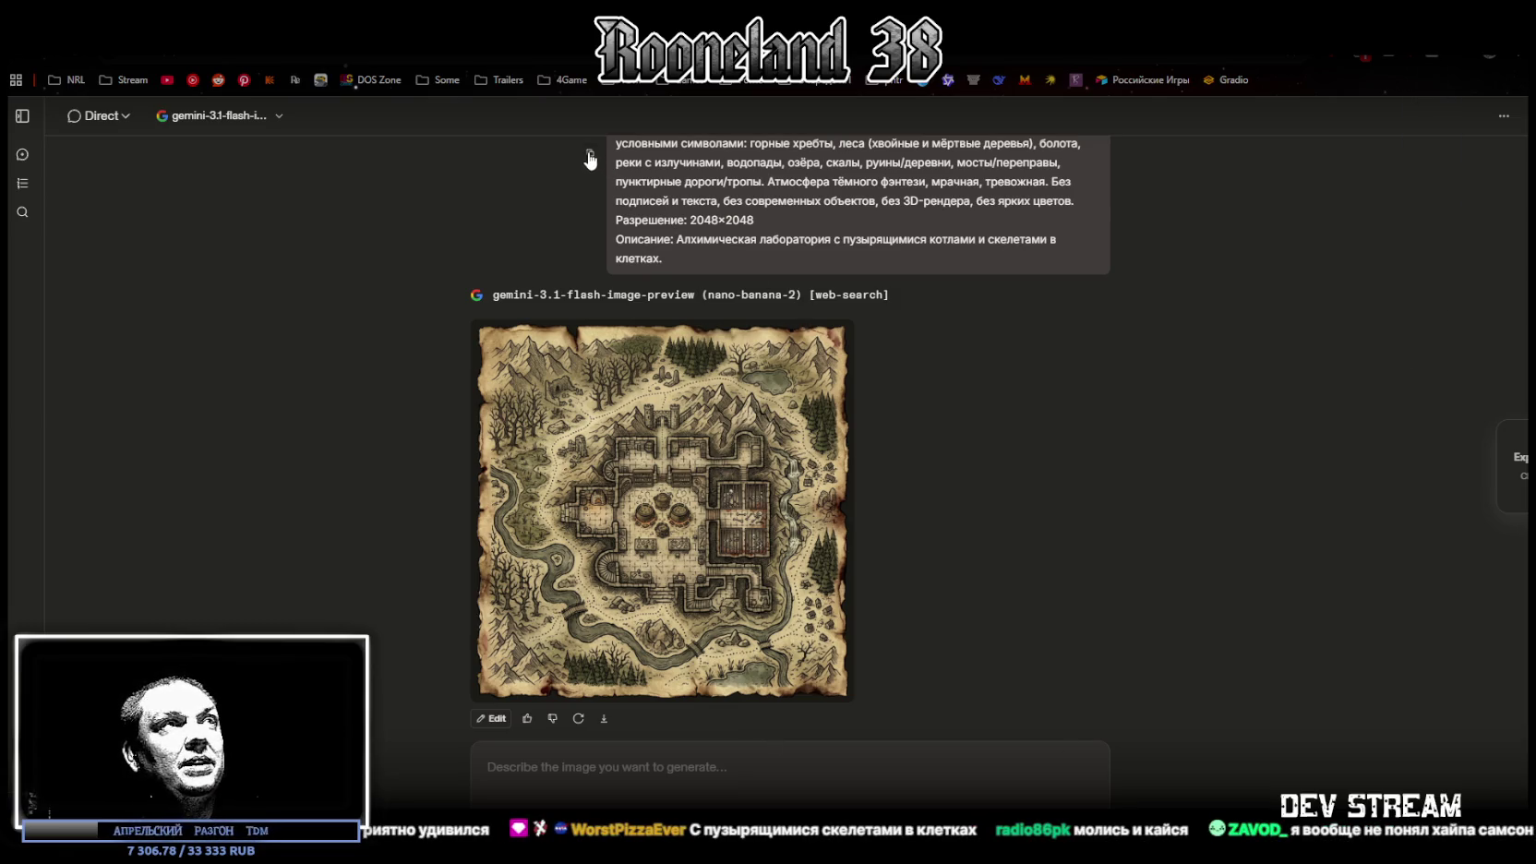
pyautogui.click(635, 771)
pyautogui.write('Сгенерируй Фэнтези-карта локации, вид строго сверху (top-down), стилизация под старый пергамент/пожелтевшую бумагу с рваными обожжёнными краями, тушь + акварельная заливка (ink and watercolor wash), тонкие чёрные контуры, штриховка, приглушённая палитра (сепия/серо-зелёные/чёрные), редкие тёмно-красные пятна как следы крови/ржавчины, высокая детализация. Элементы карты рисовать условными символами: горные хребты, леса (хвойные и мёртвые деревья), болота, реки с излучинами, водопады, озёра, скалы, руины/деревни, мосты/переправы, пунктирные дороги/тропы. Атмосфера тёмного фэнтези, мрачная, тревожная. Без подписей и текста, без современных объектов, без 3D-рендера, без ярких цветов. Разрешение: 2048×2048 Описание: Алхимическая лаборатория с пузырящимися котлами и скелетами в клетках.')
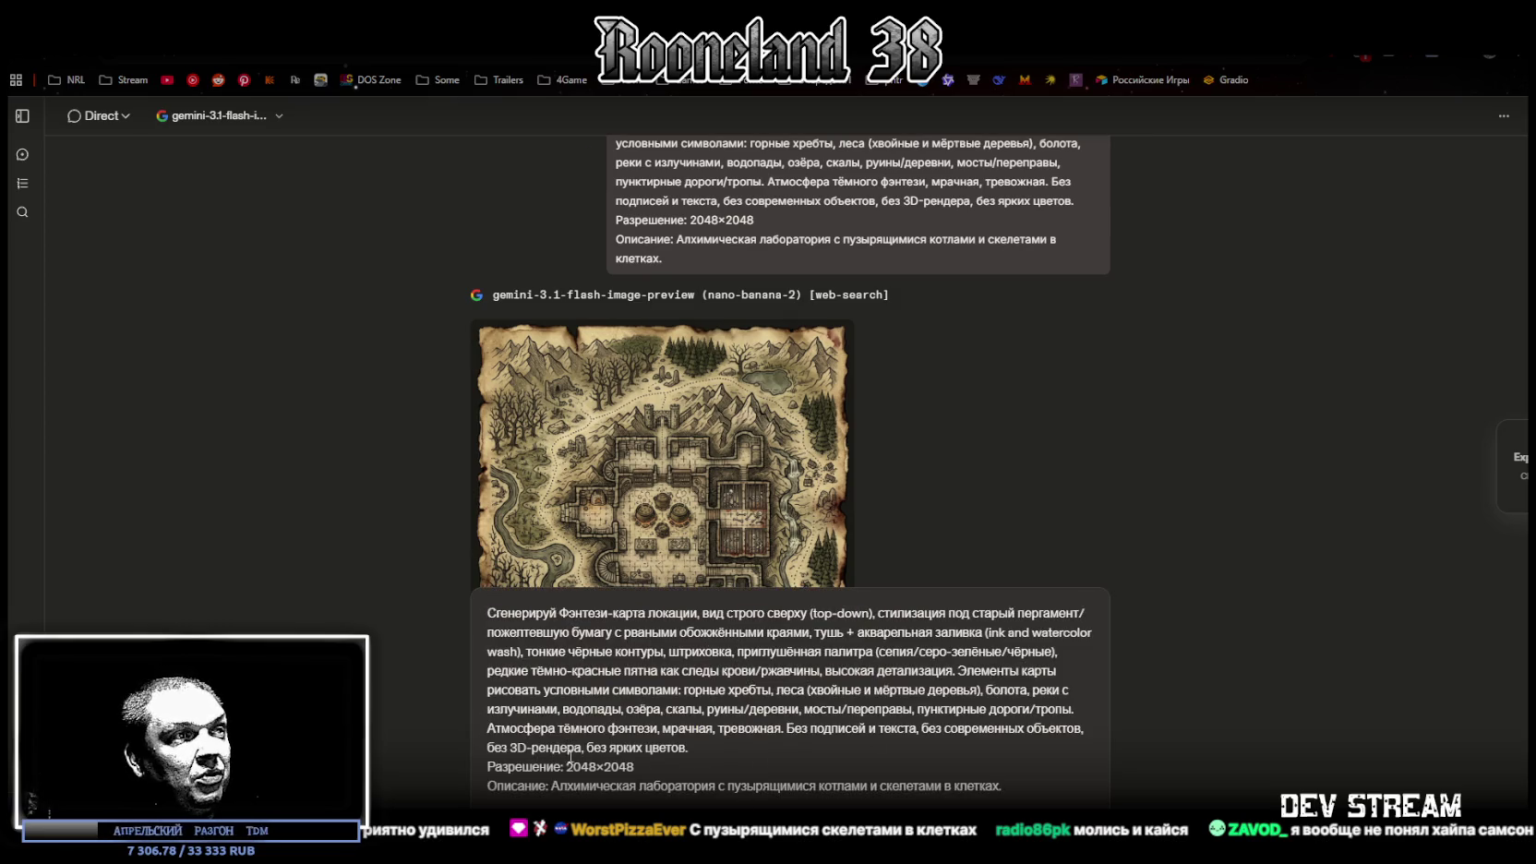
pyautogui.moveTo(553, 786); pyautogui.dragTo(1043, 785)
pyautogui.write('Замерзшее озеро с чёрной водой и призрачными фигурами подо льдом.')
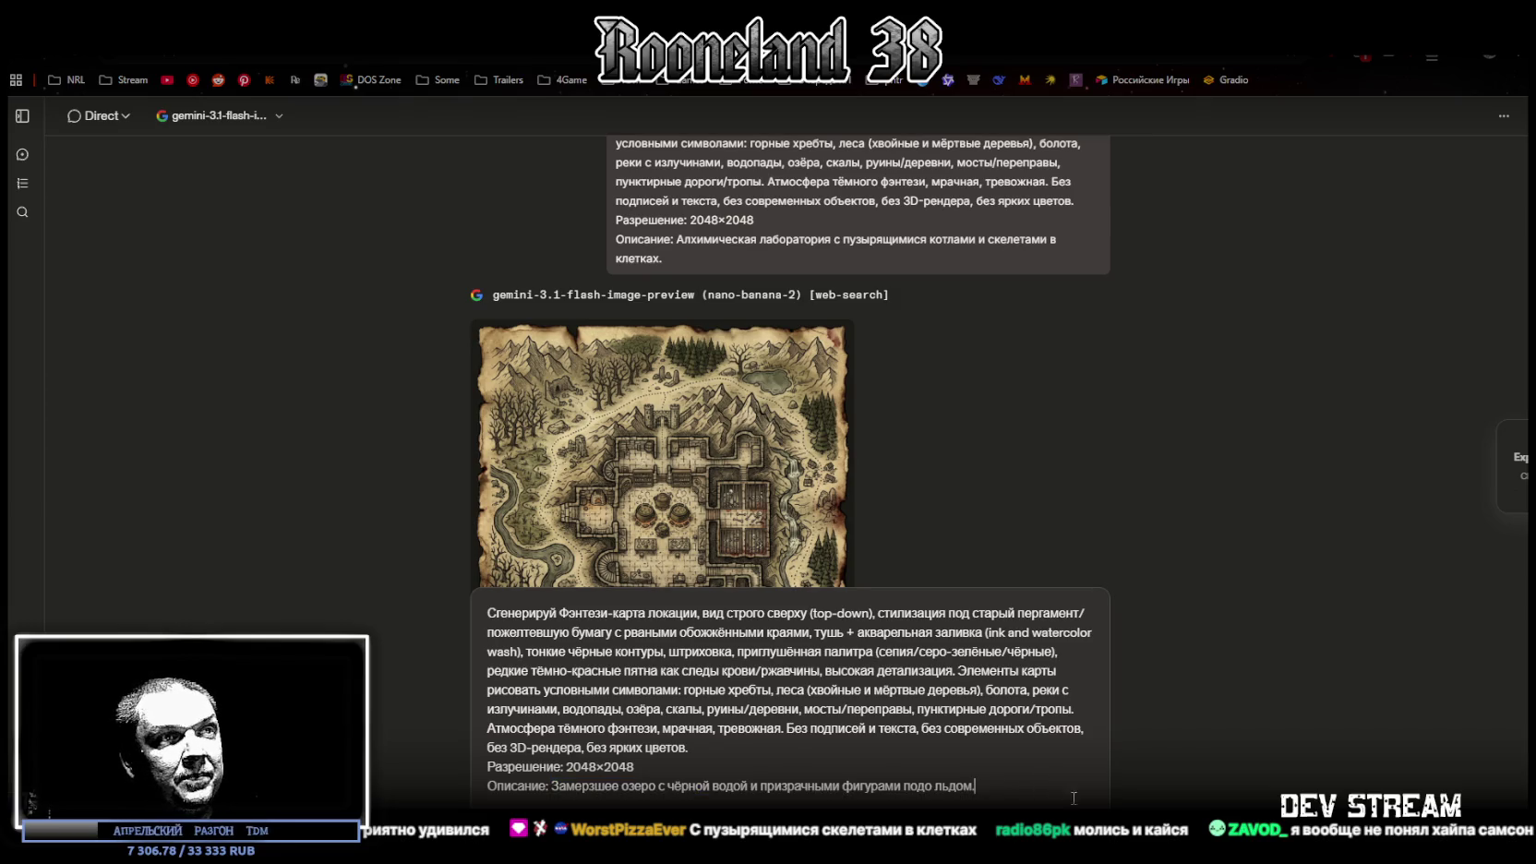
pyautogui.press('Return')
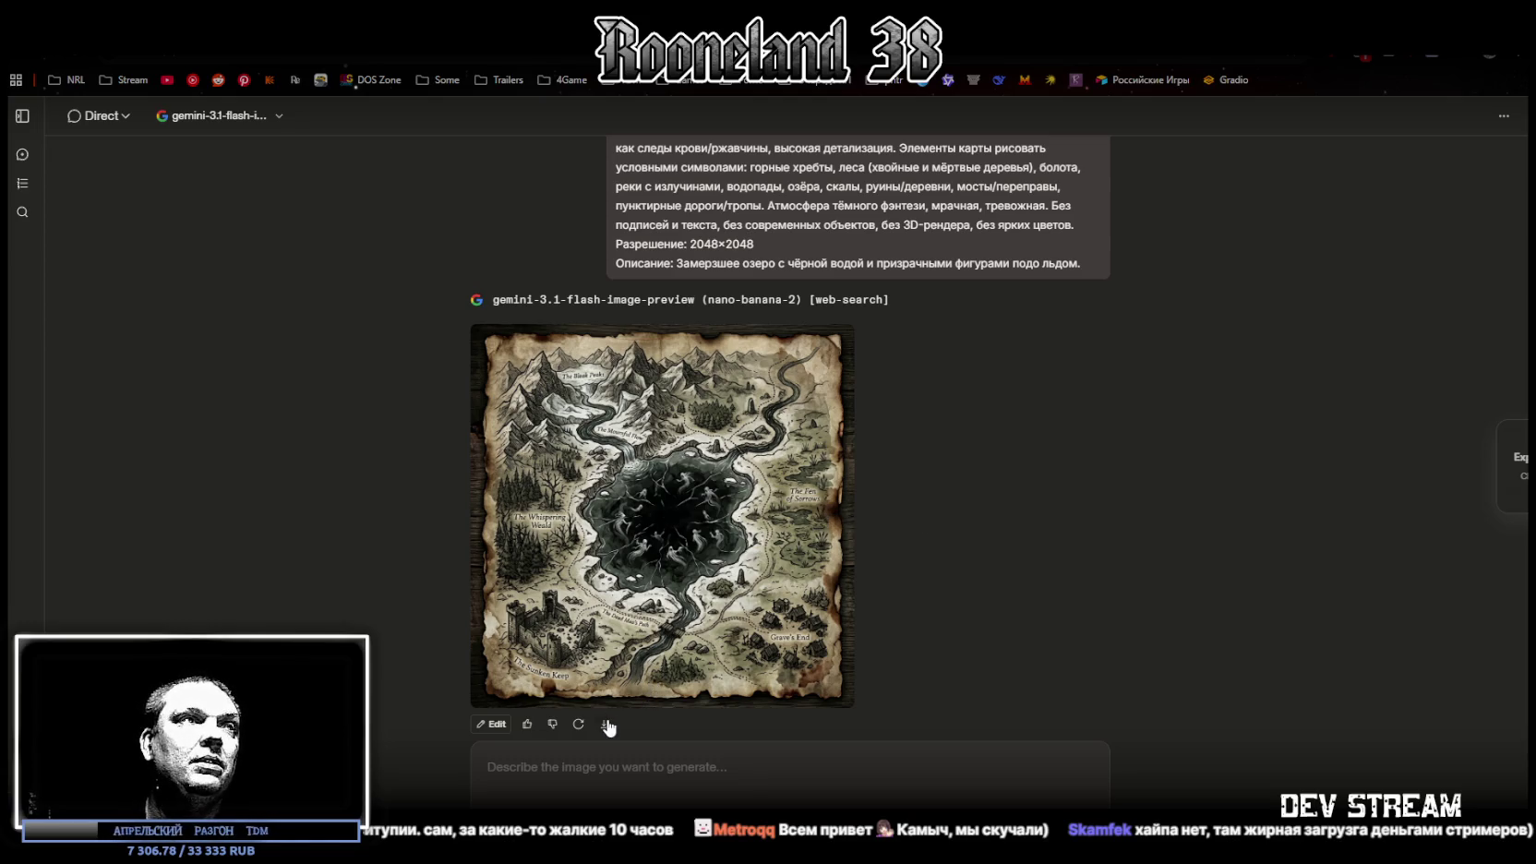
pyautogui.scroll(3, 684, 415)
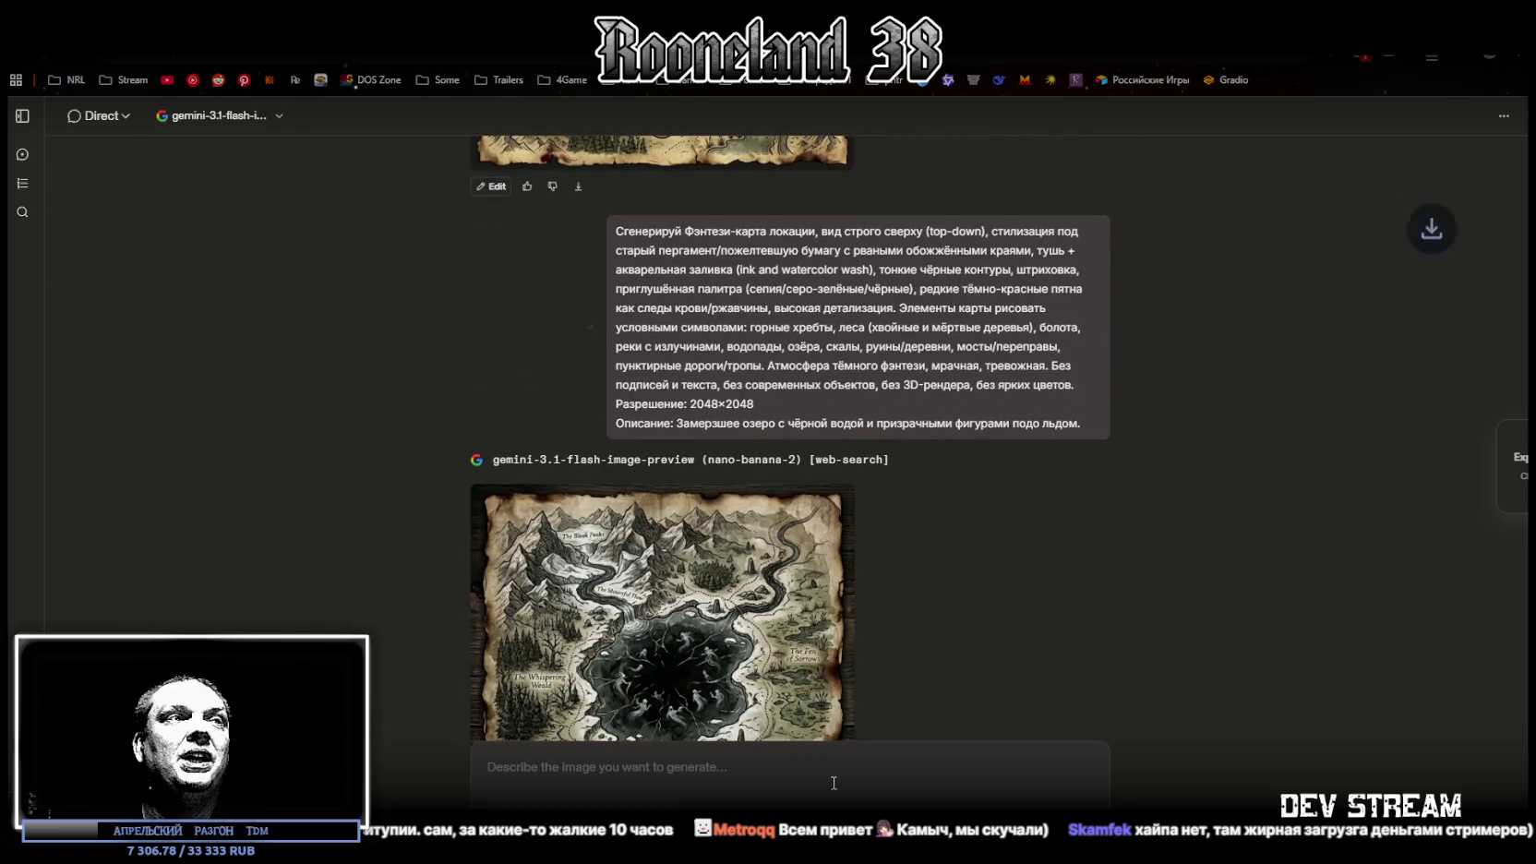
pyautogui.click(673, 765)
# Send the map prompt with the ancient altar description, then switch to the Twitch tab
pyautogui.write('Сгенерируй Фэнтези-карта локации, вид строго сверху (top-down), стилизация под старый пергамент/пожелтевшую бумагу с рваными обожжёнными краями, тушь + акварельная заливка (ink and watercolor wash), тонкие чёрные контуры, штриховка, приглушённая палитра (сепия/серо-зелёные/чёрные), редкие тёмно-красные пятна как следы крови/ржавчины, высокая детализация. Элементы карты рисовать условными символами: горные хребты, леса (хвойные и мёртвые деревья), болота, реки с излучинами, водопады, озёра, скалы, руины/деревни, мосты/переправы, пунктирные дороги/тропы. Атмосфера тёмного фэнтези, мрачная, тревожная. Без подписей и текста, без современных объектов, без 3D-рендера, без ярких цветов. Разрешение: 2048×2048 Описание: Замерзшее озеро с чёрной водой и призрачными фигурами подо льдом.')
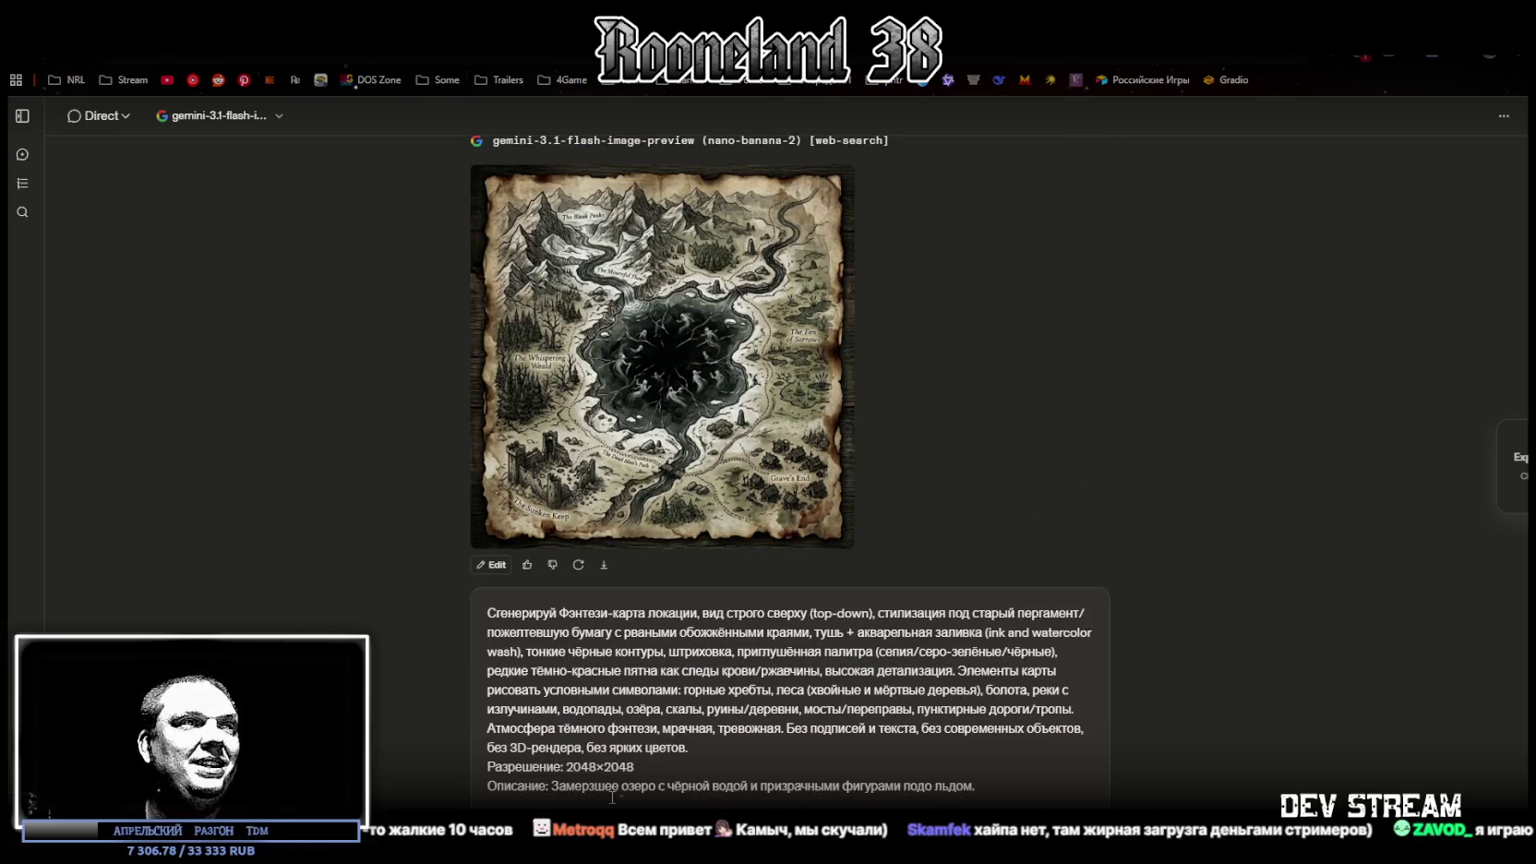
pyautogui.moveTo(551, 785); pyautogui.dragTo(976, 786)
pyautogui.write('Древний алтарь с кровавыми рунами и парящими черепами вокруг.')
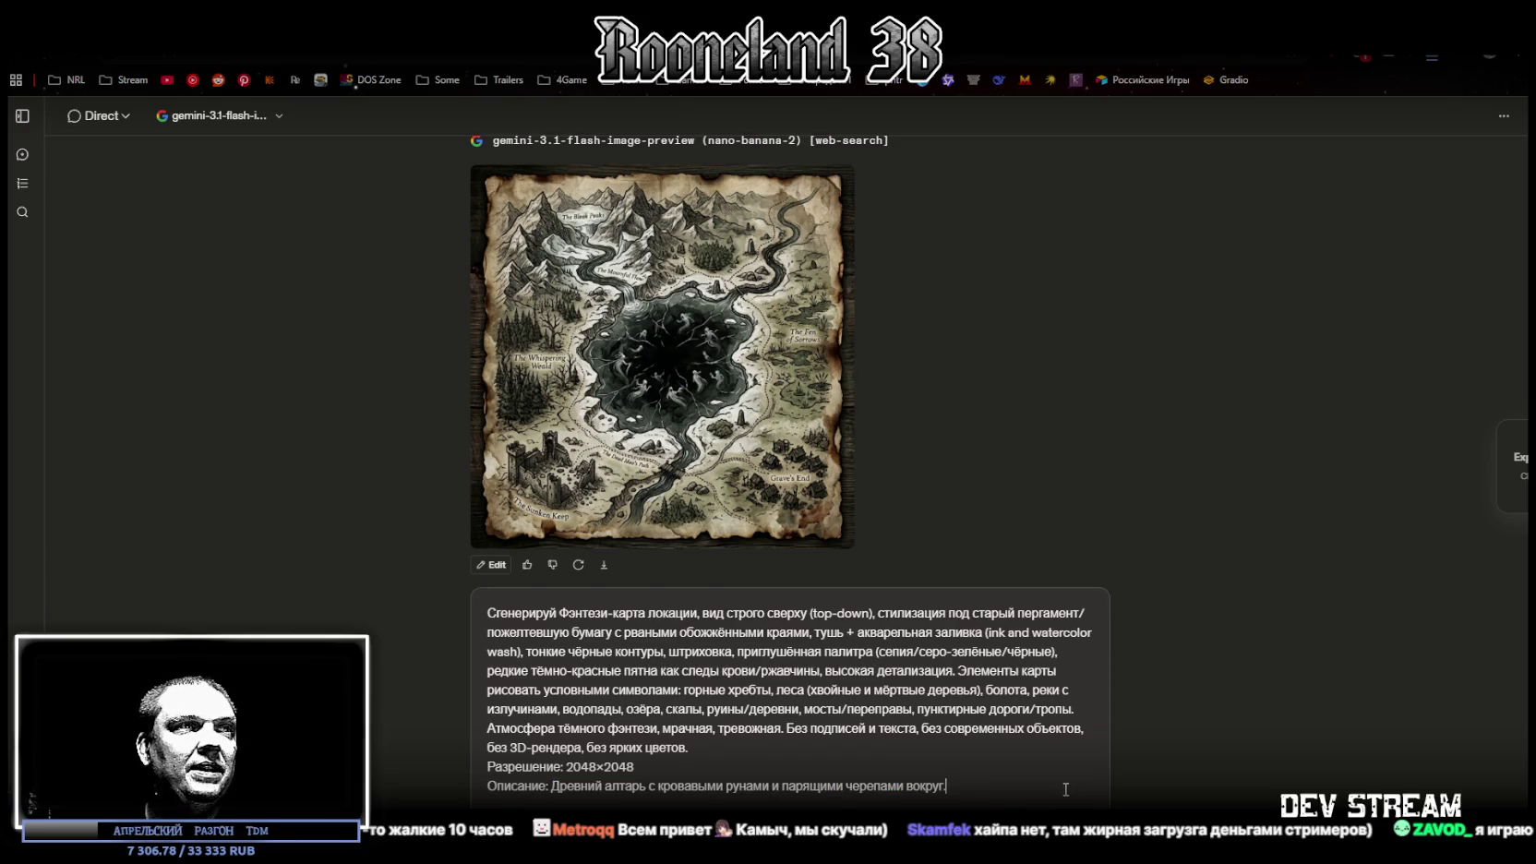
pyautogui.press('Return')
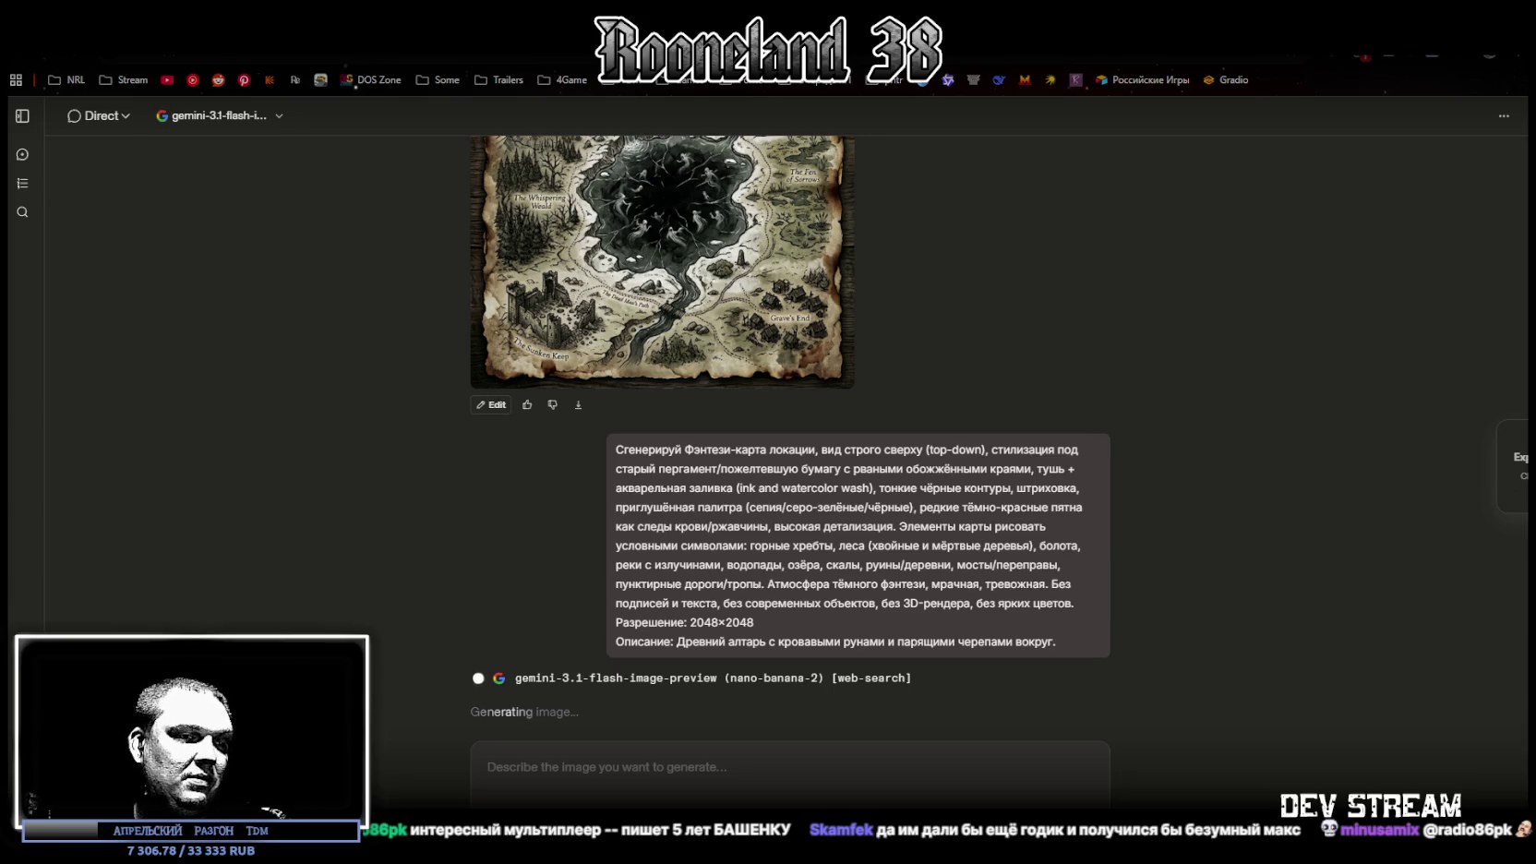
pyautogui.hotkey('ctrl', 'Tab')
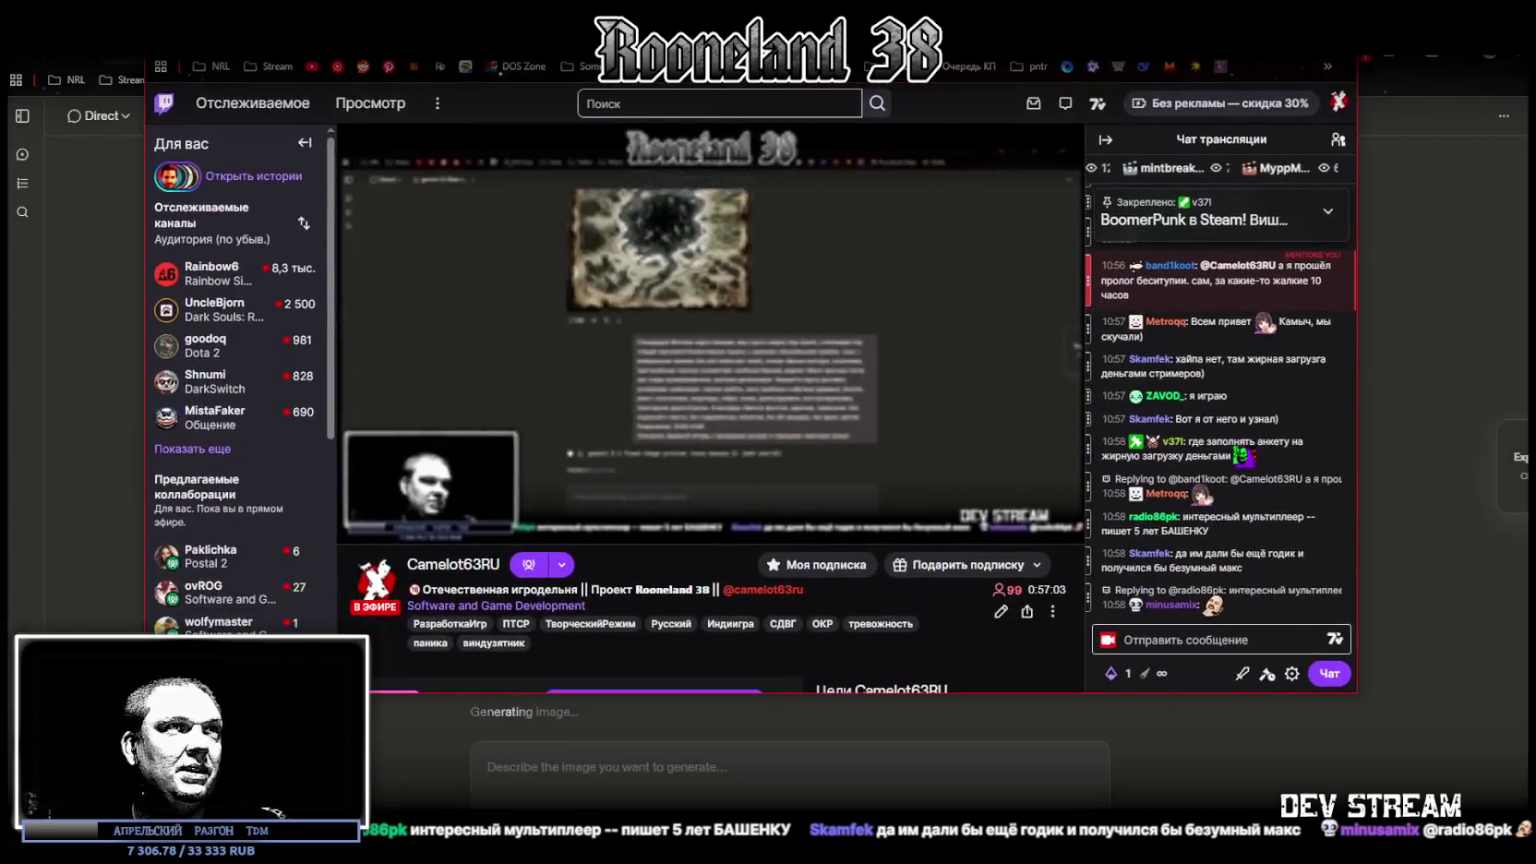
# Scroll to the Twitch channel's about panels, reload the page, then Alt+Tab between windows
pyautogui.scroll(-6, 723, 524)
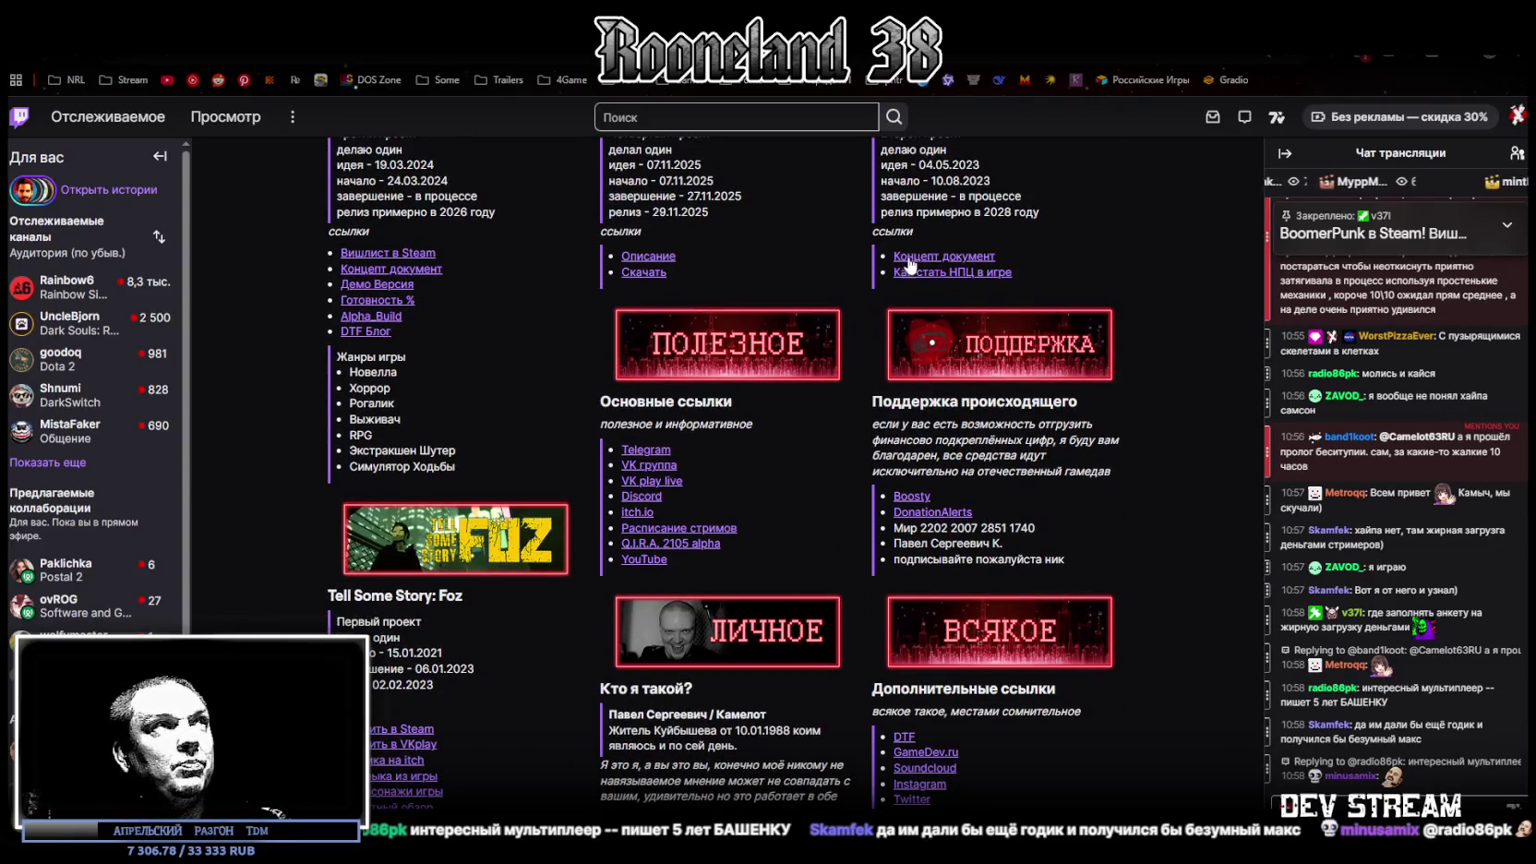
pyautogui.press('F5')
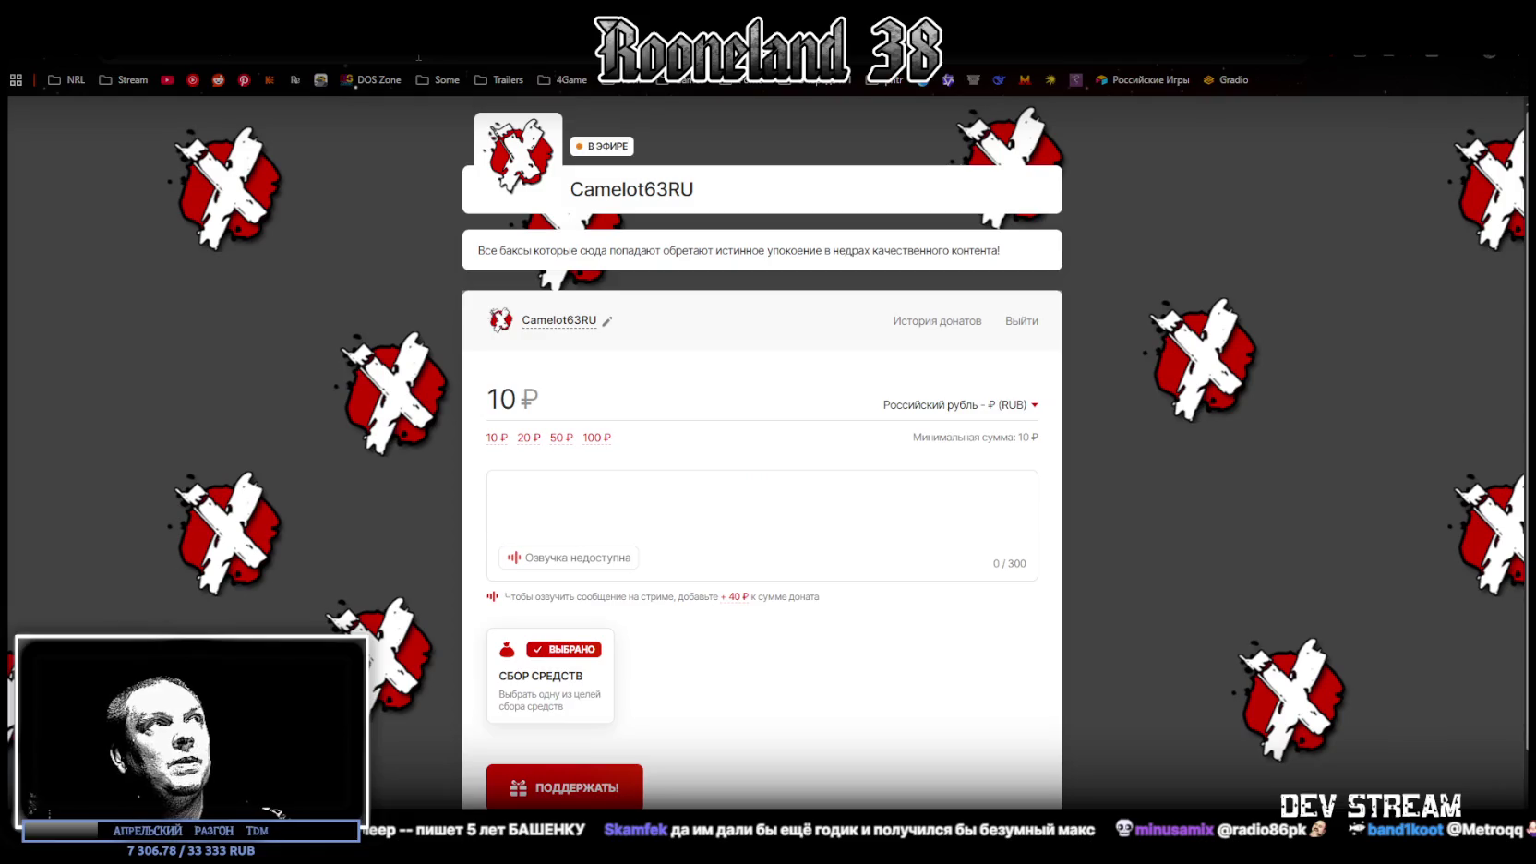
pyautogui.hotkey('ctrl', 'l')
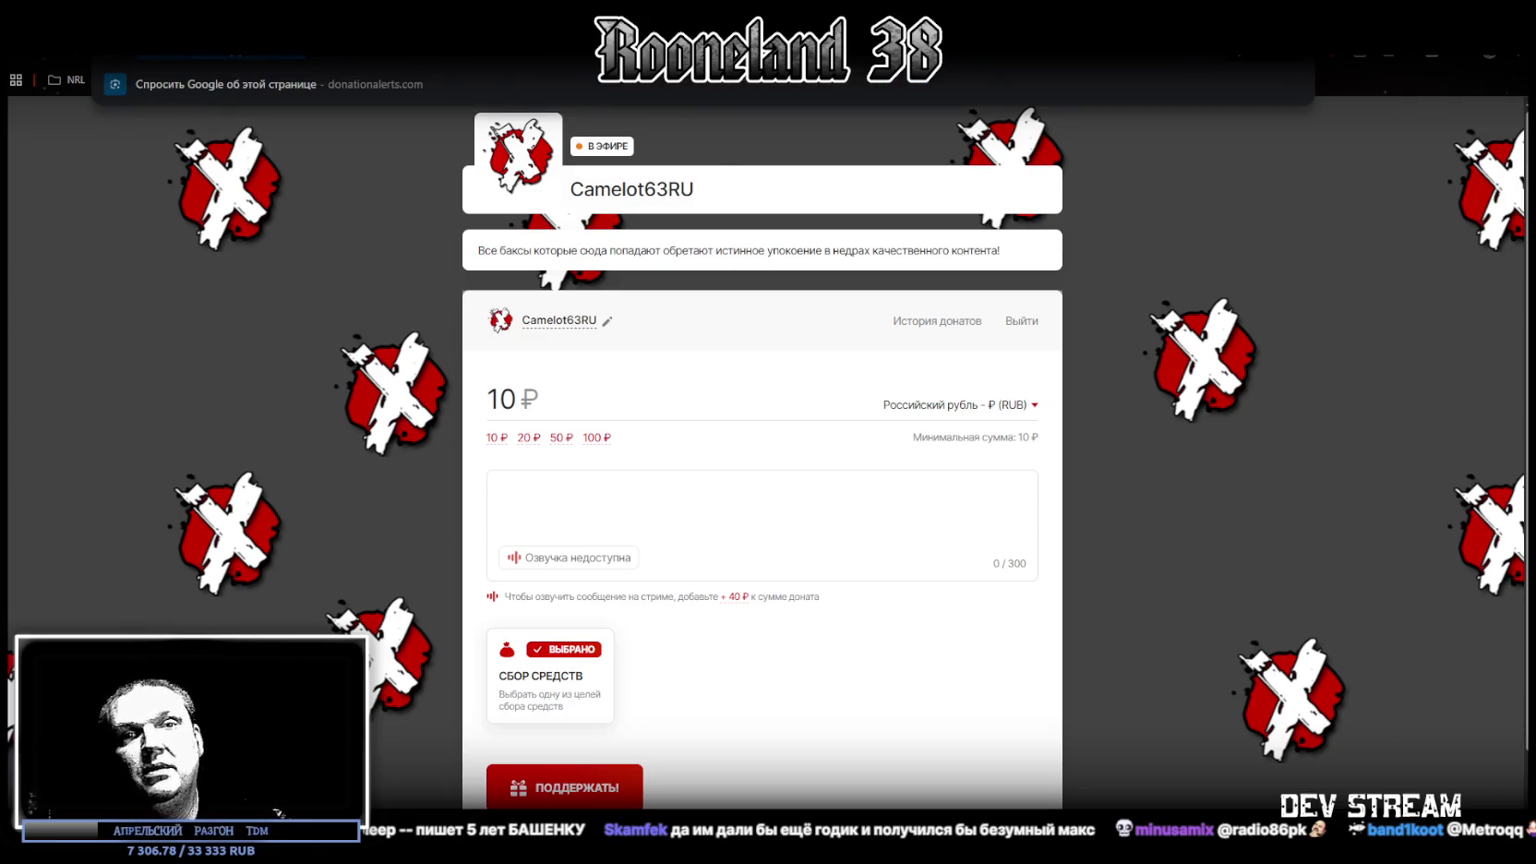
pyautogui.press('Escape')
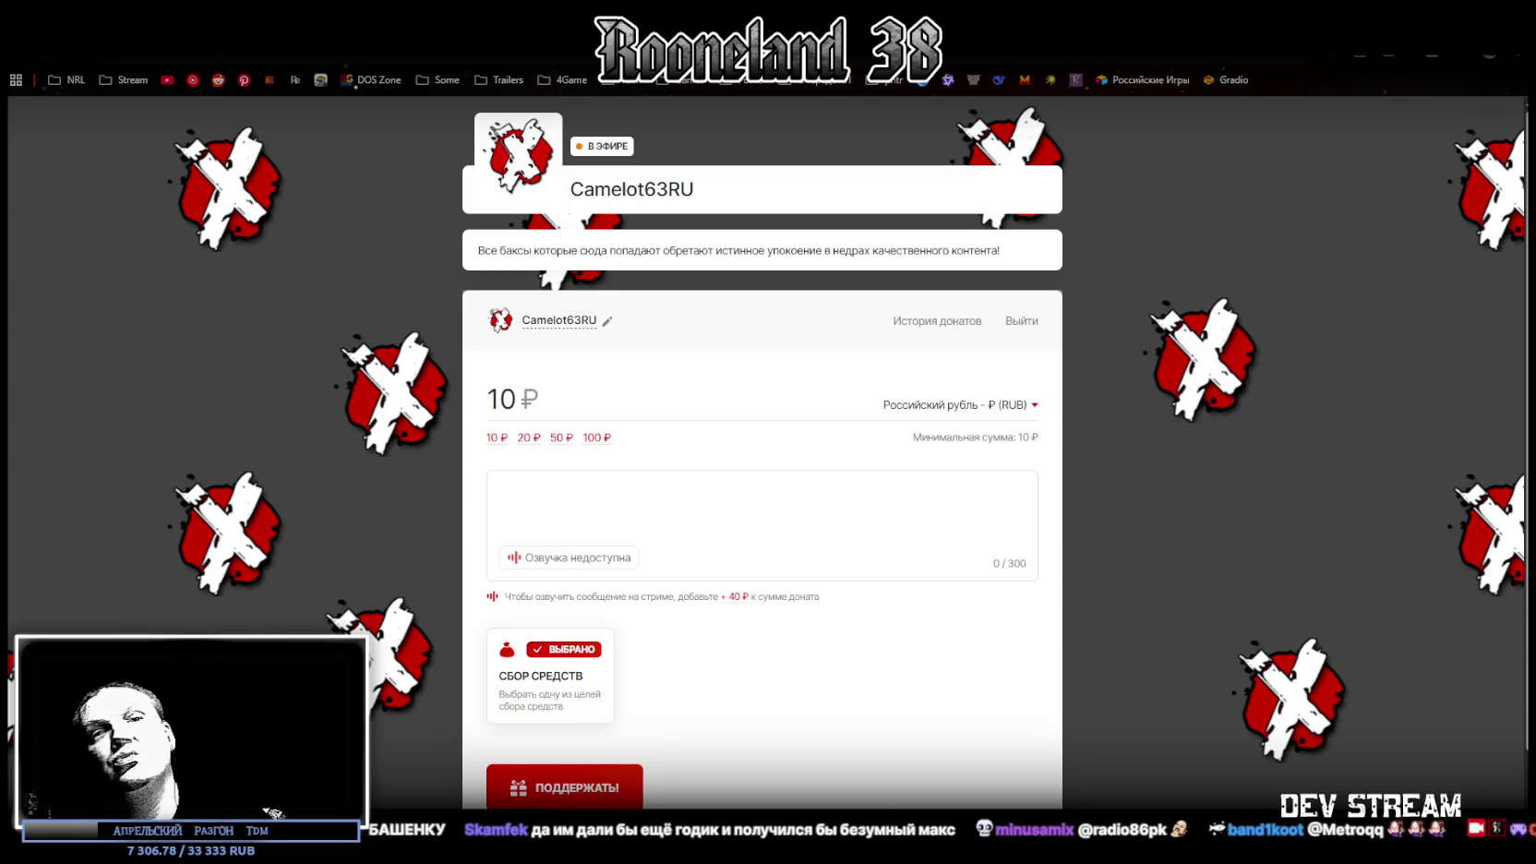
pyautogui.hotkey('alt', 'Tab')
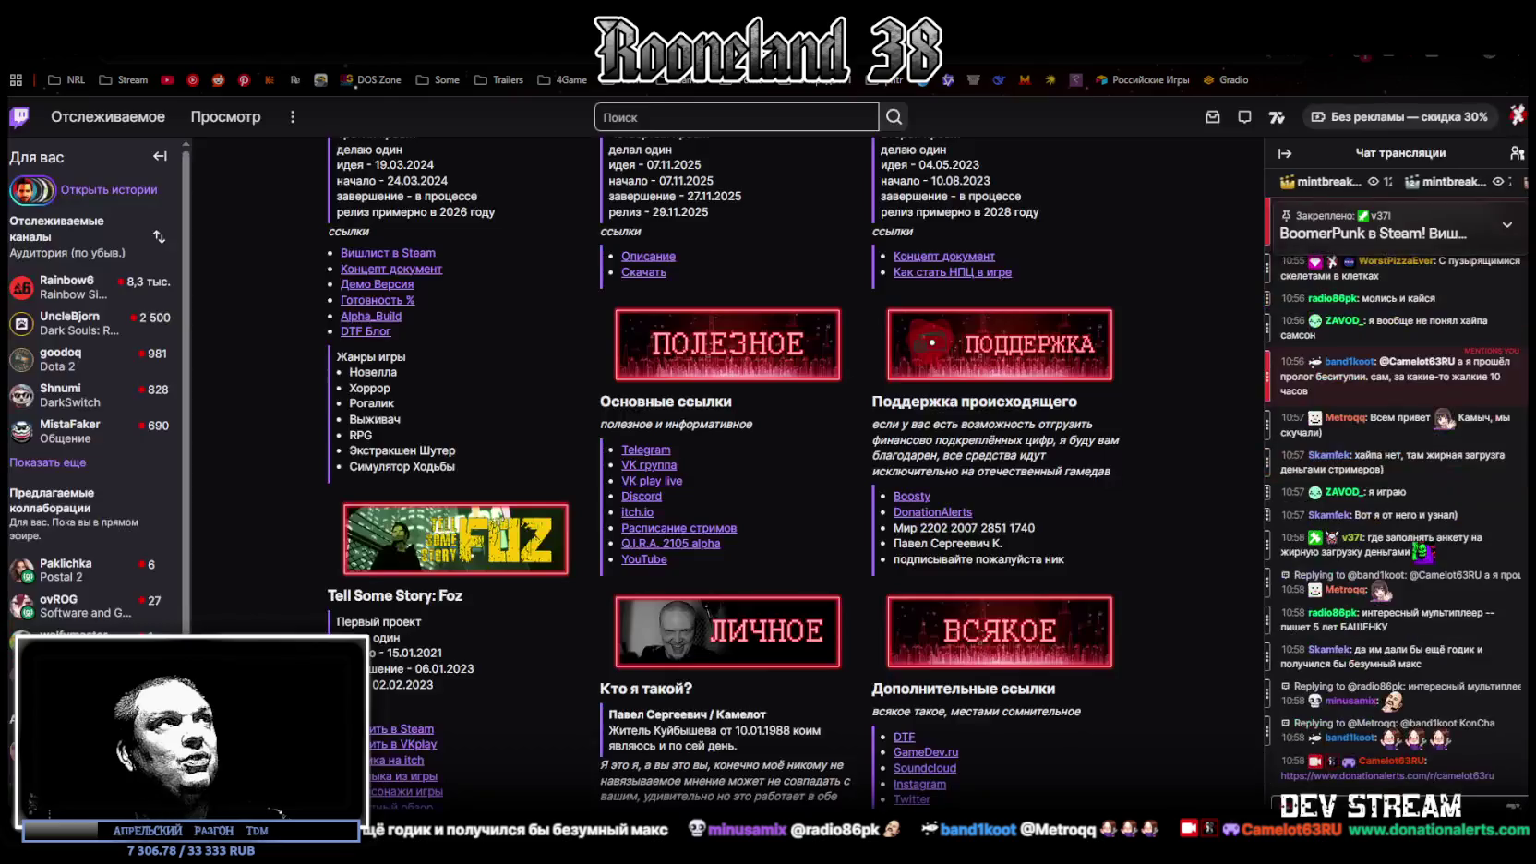
pyautogui.hotkey('alt', 'Tab')
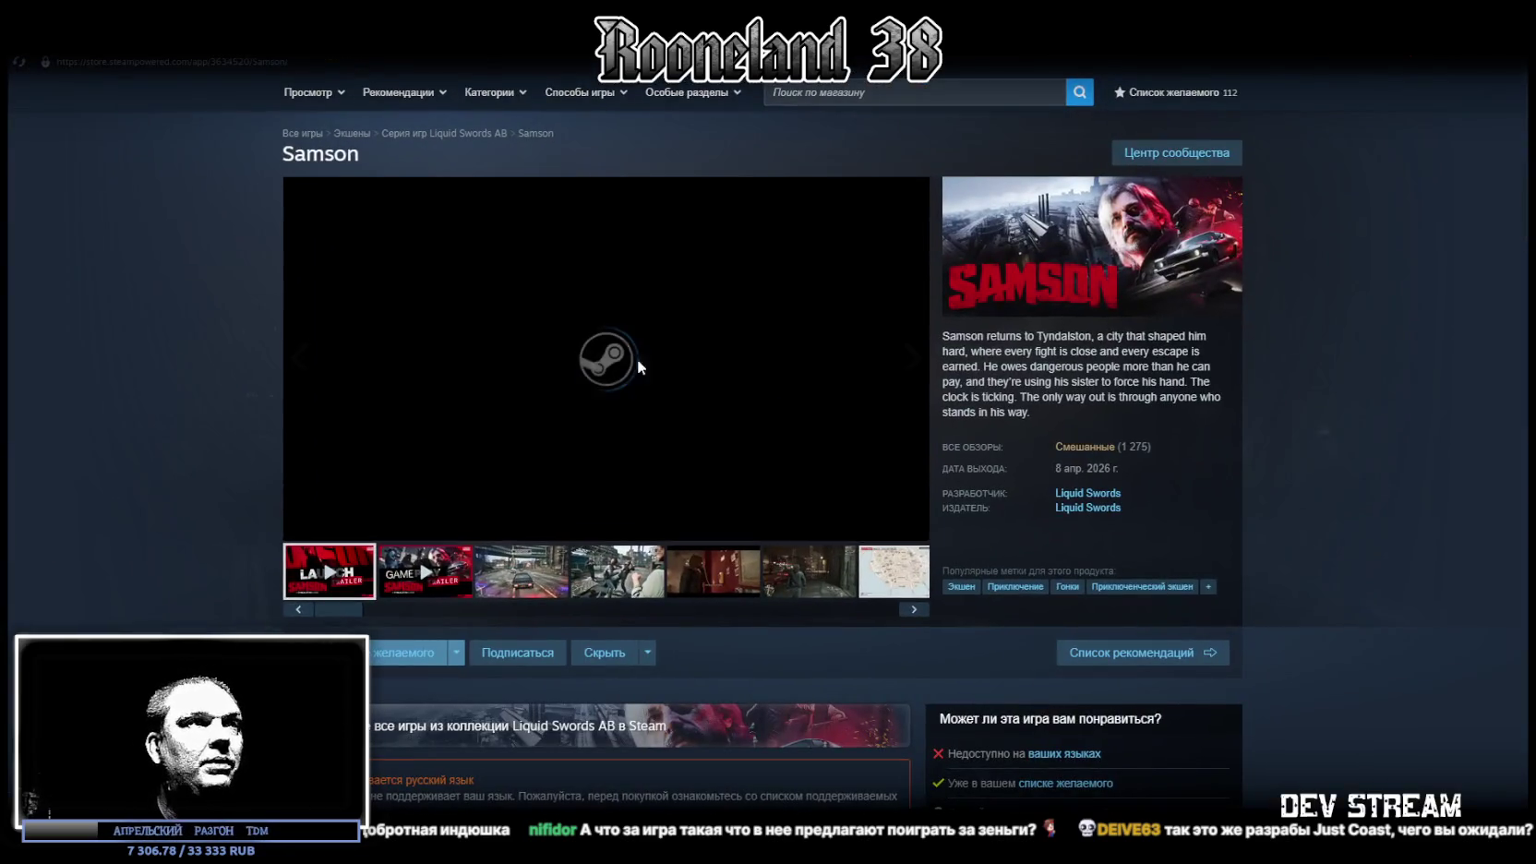
# Unmute the Samson launch trailer and check its Mixed rating of 53% of 1,275 reviews
pyautogui.moveTo(1092, 452)
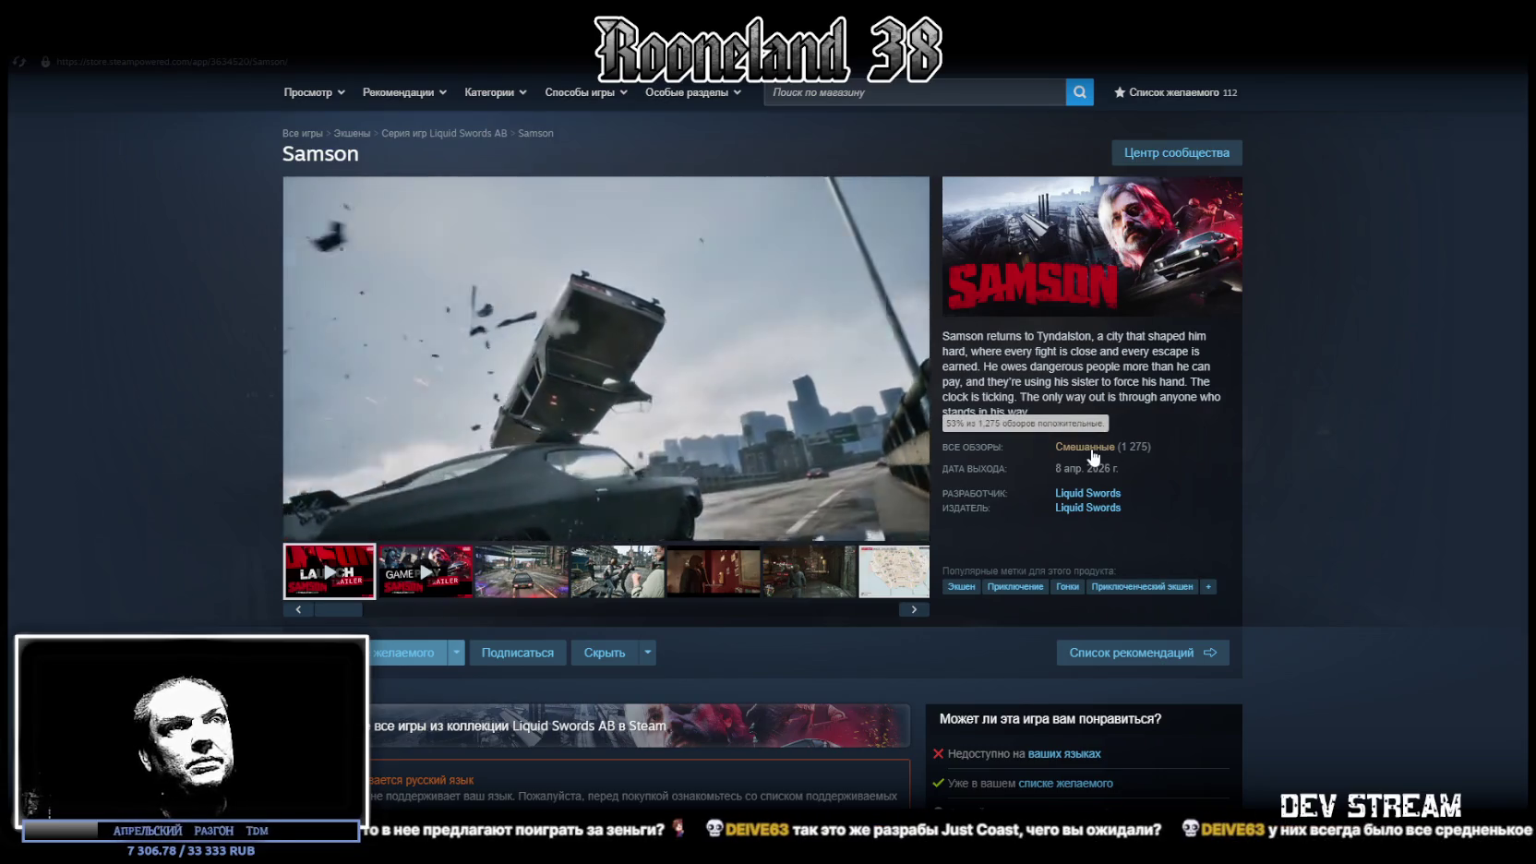
pyautogui.moveTo(358, 530); pyautogui.dragTo(380, 528)
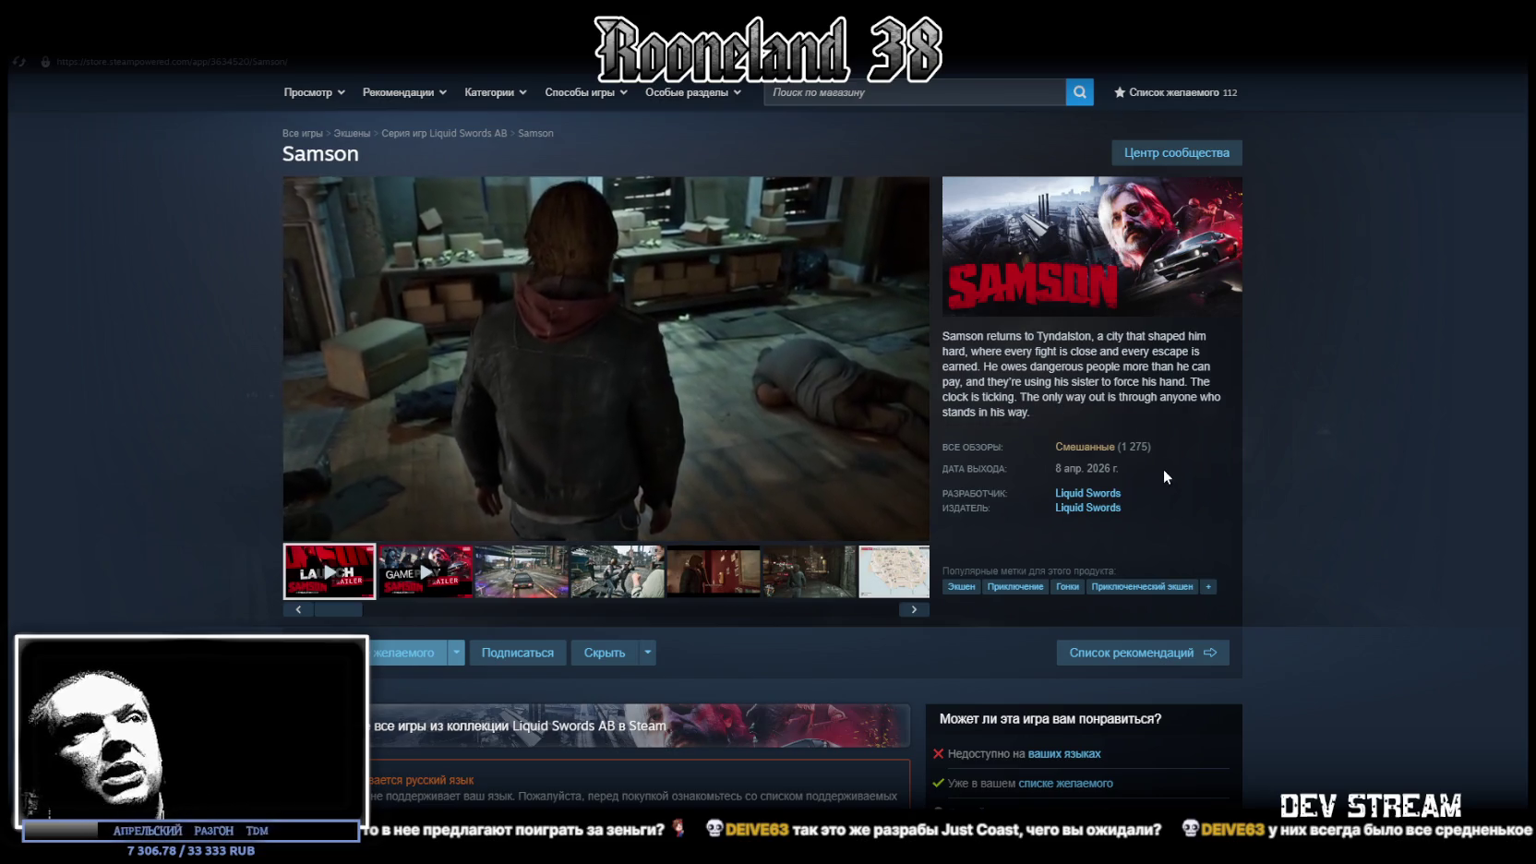
pyautogui.moveTo(1089, 452)
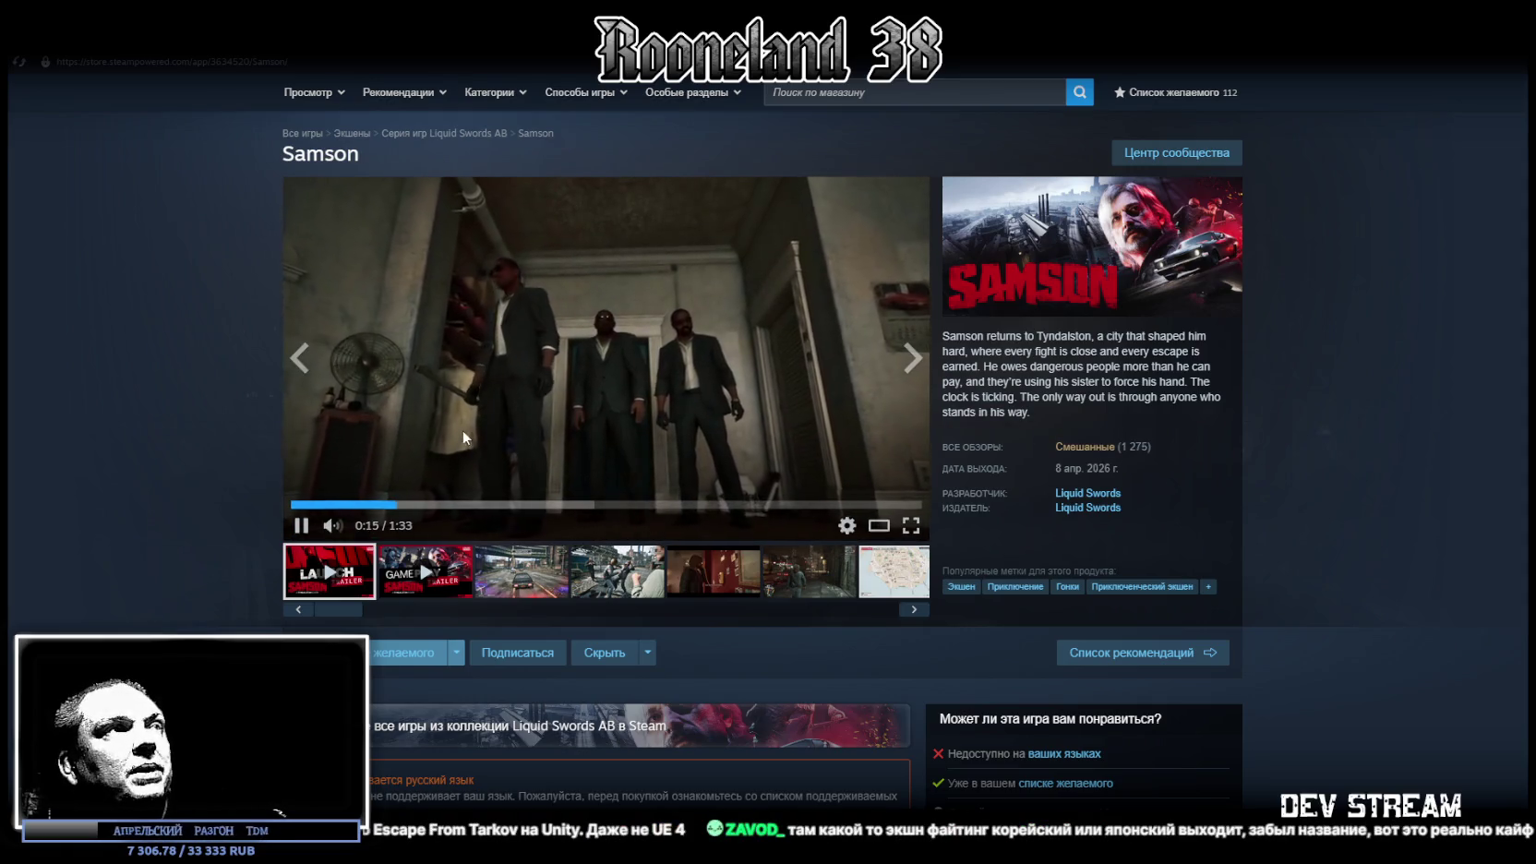
pyautogui.moveTo(1144, 454)
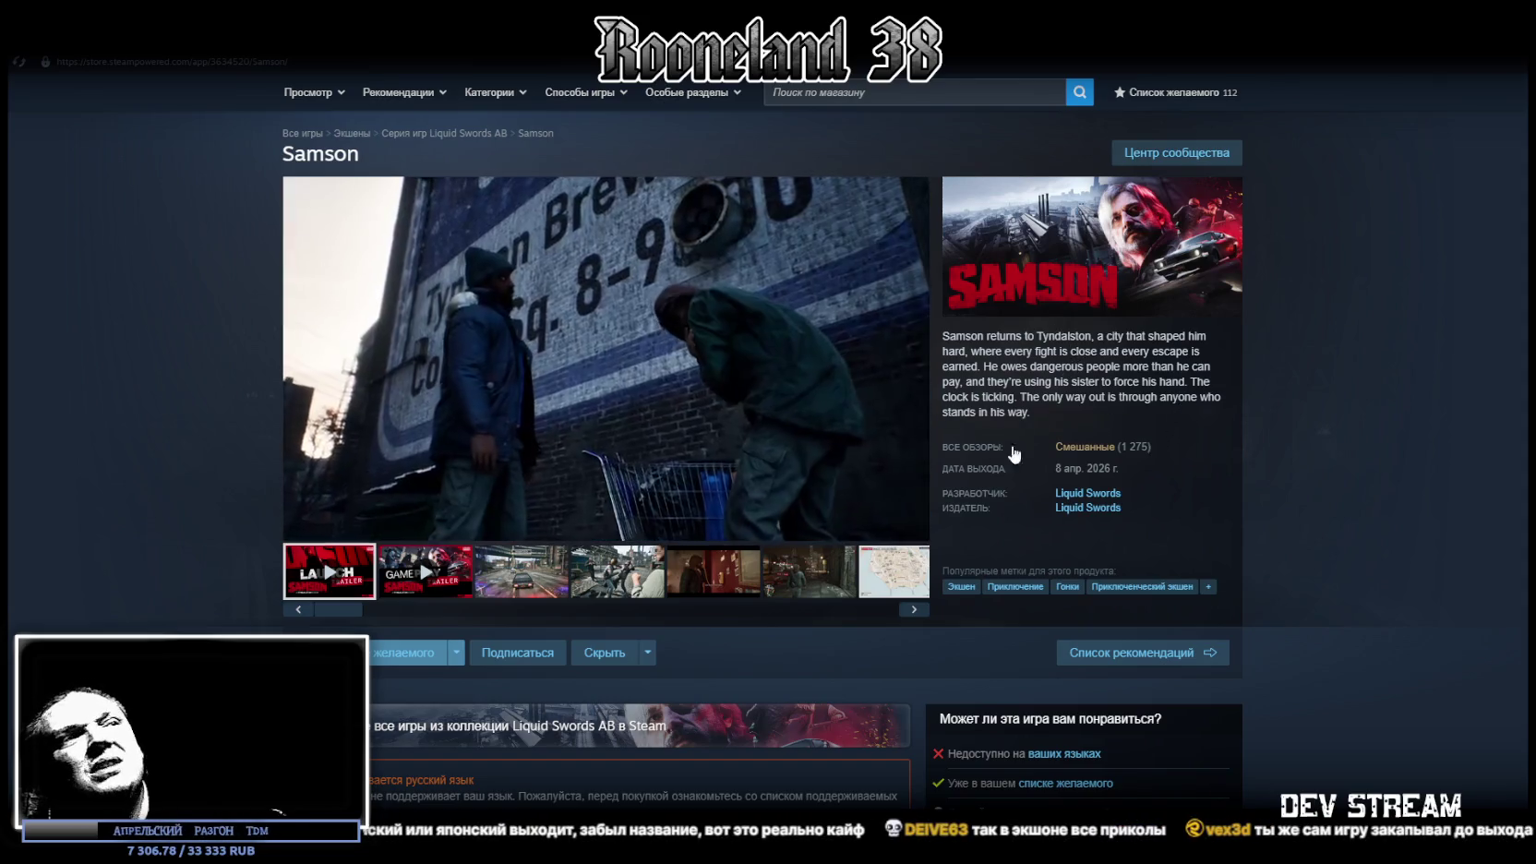
# Jump to Samson's user reviews, remove the language filter, and browse through them
pyautogui.click(1088, 447)
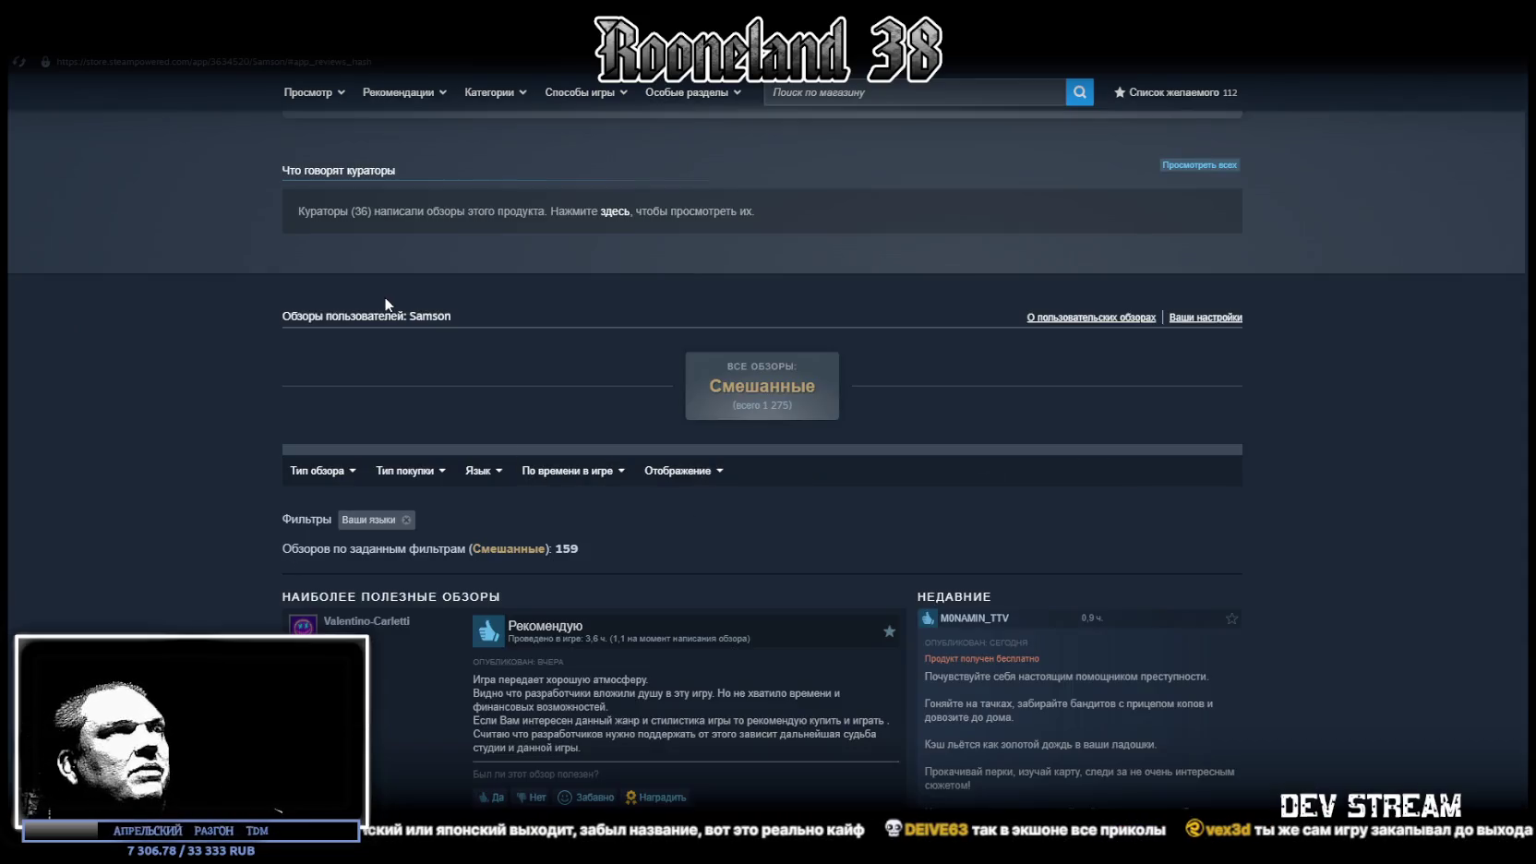
pyautogui.click(406, 520)
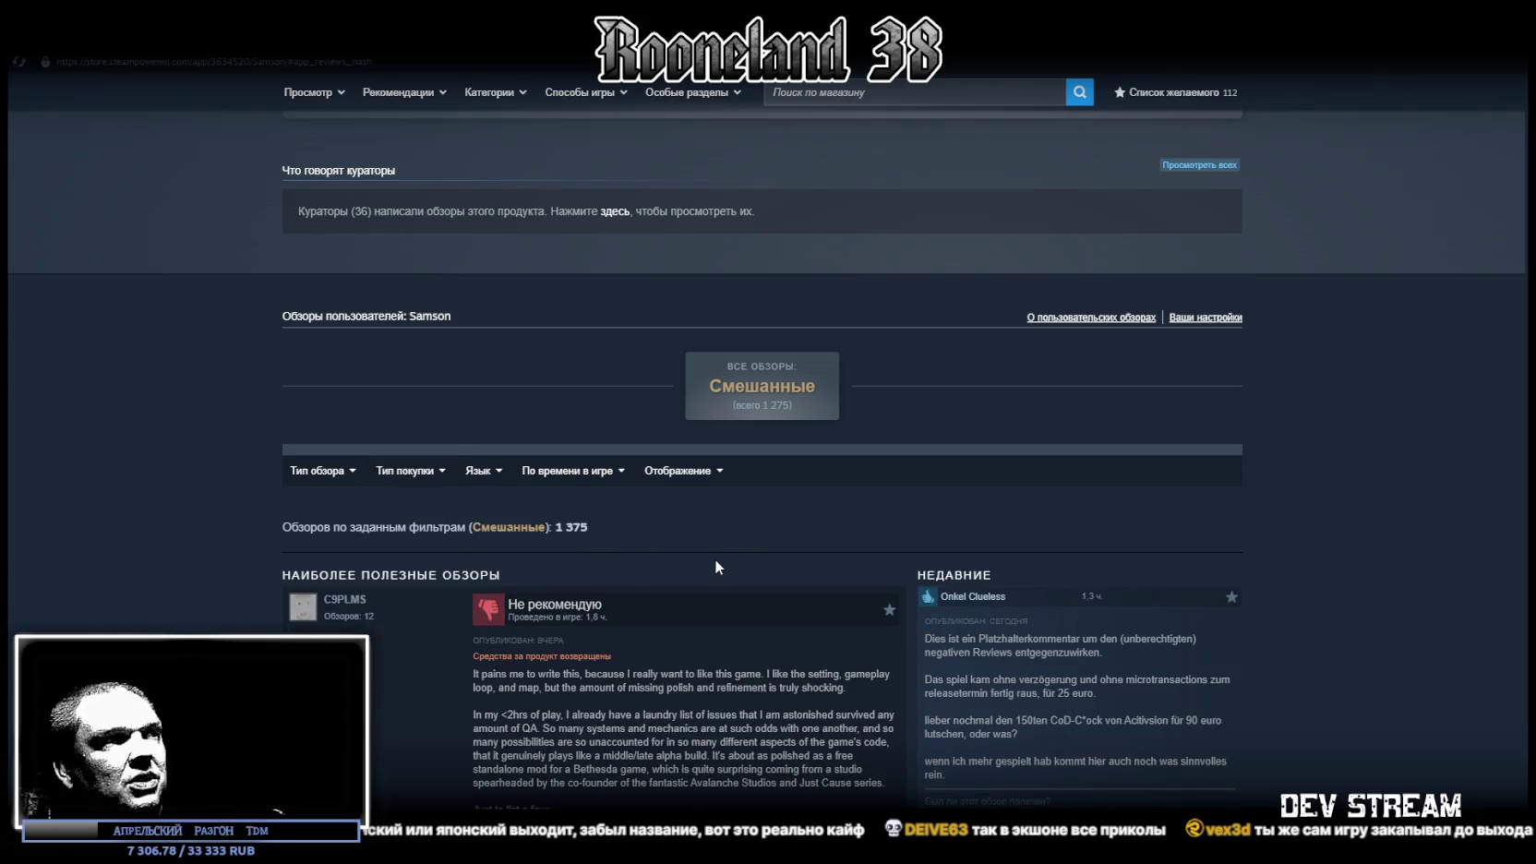
pyautogui.scroll(-2, 715, 567)
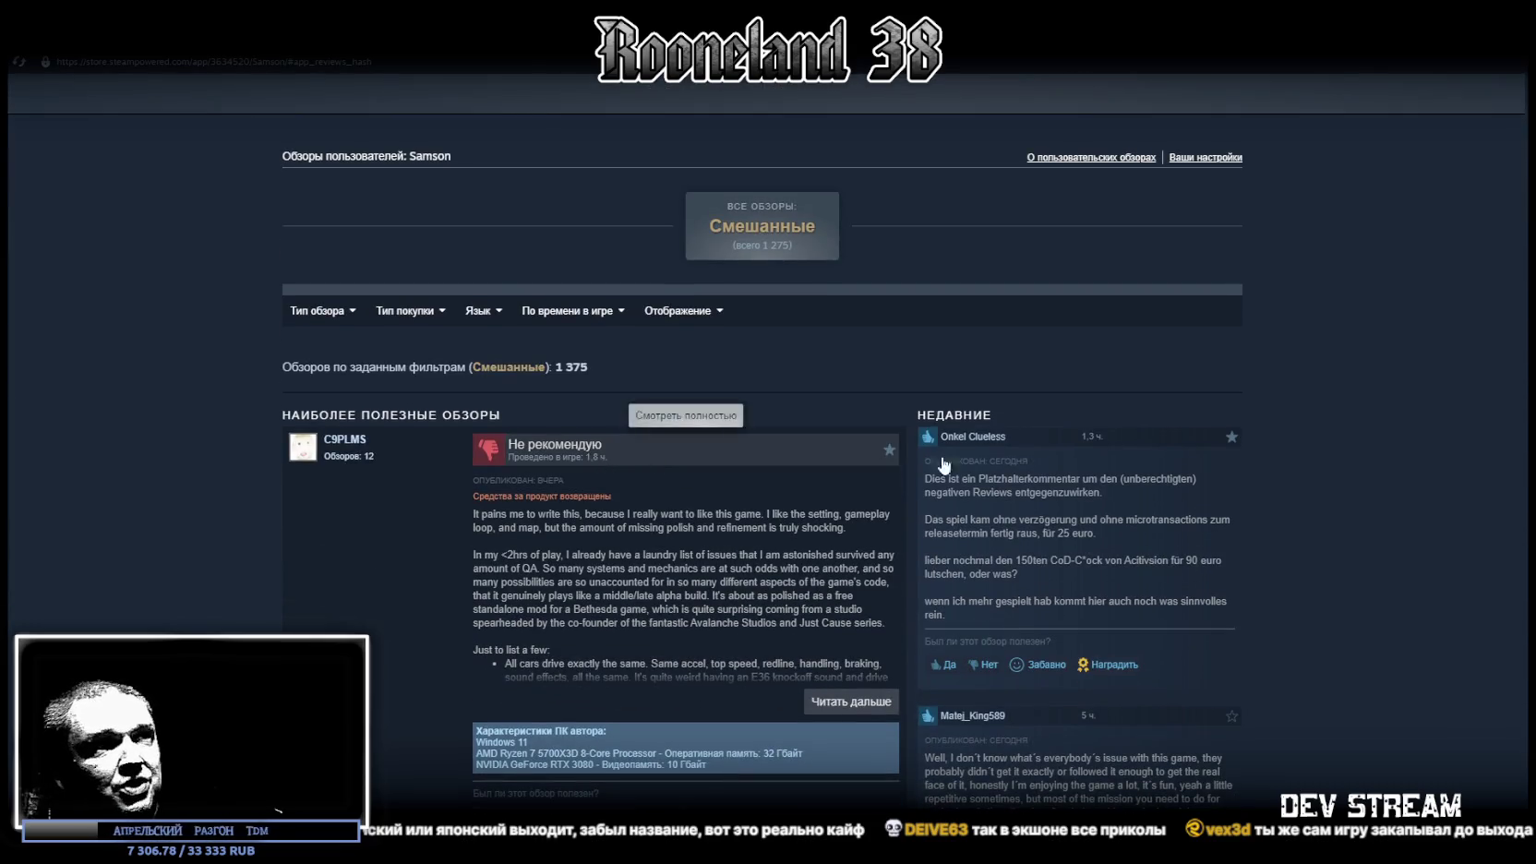
pyautogui.scroll(-3, 905, 490)
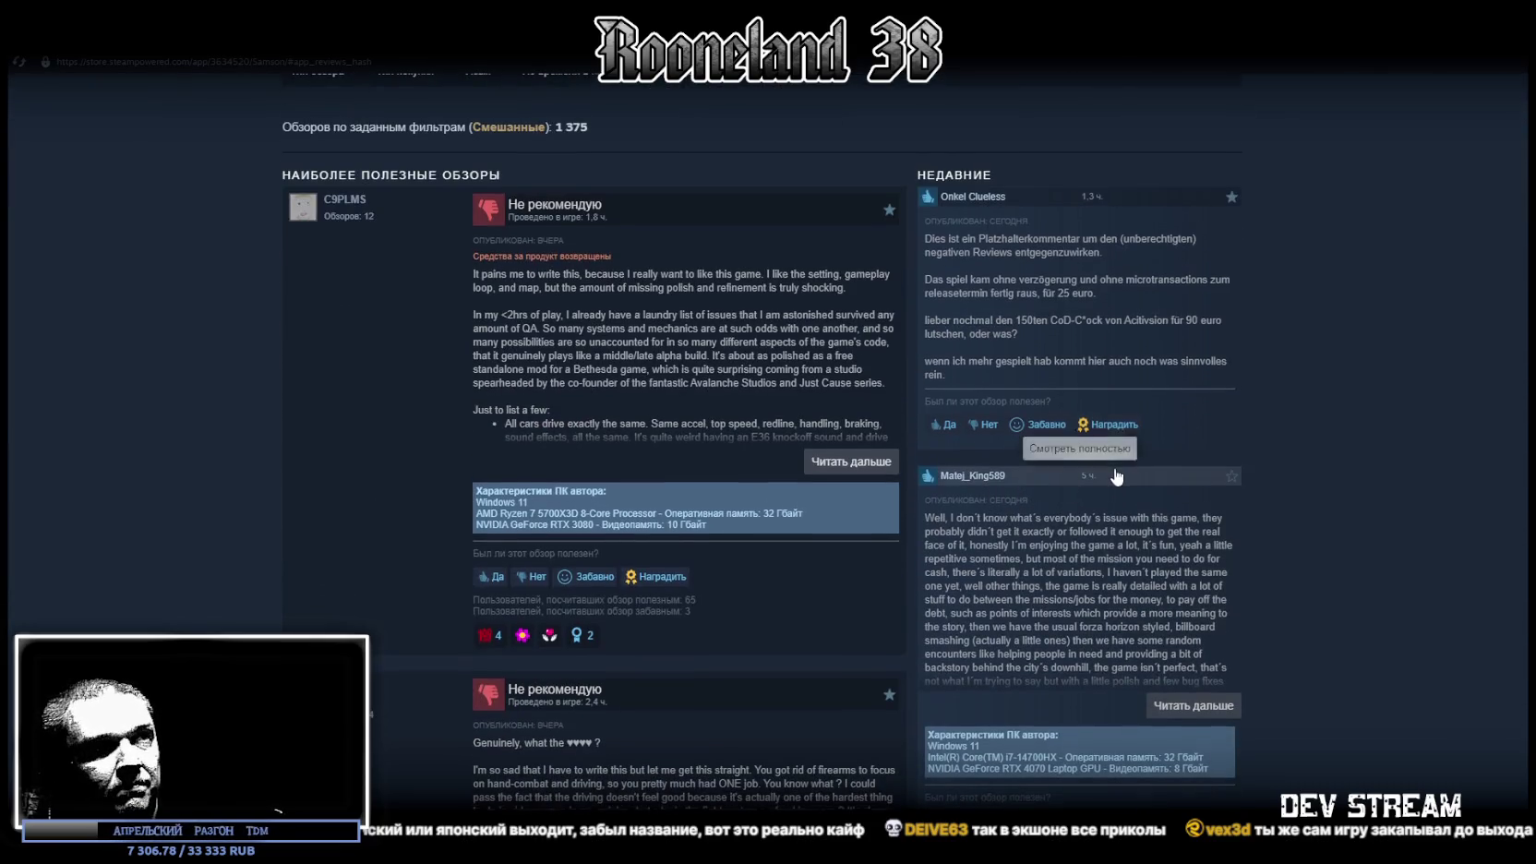
pyautogui.scroll(-2, 1108, 434)
pyautogui.scroll(-2, 1148, 450)
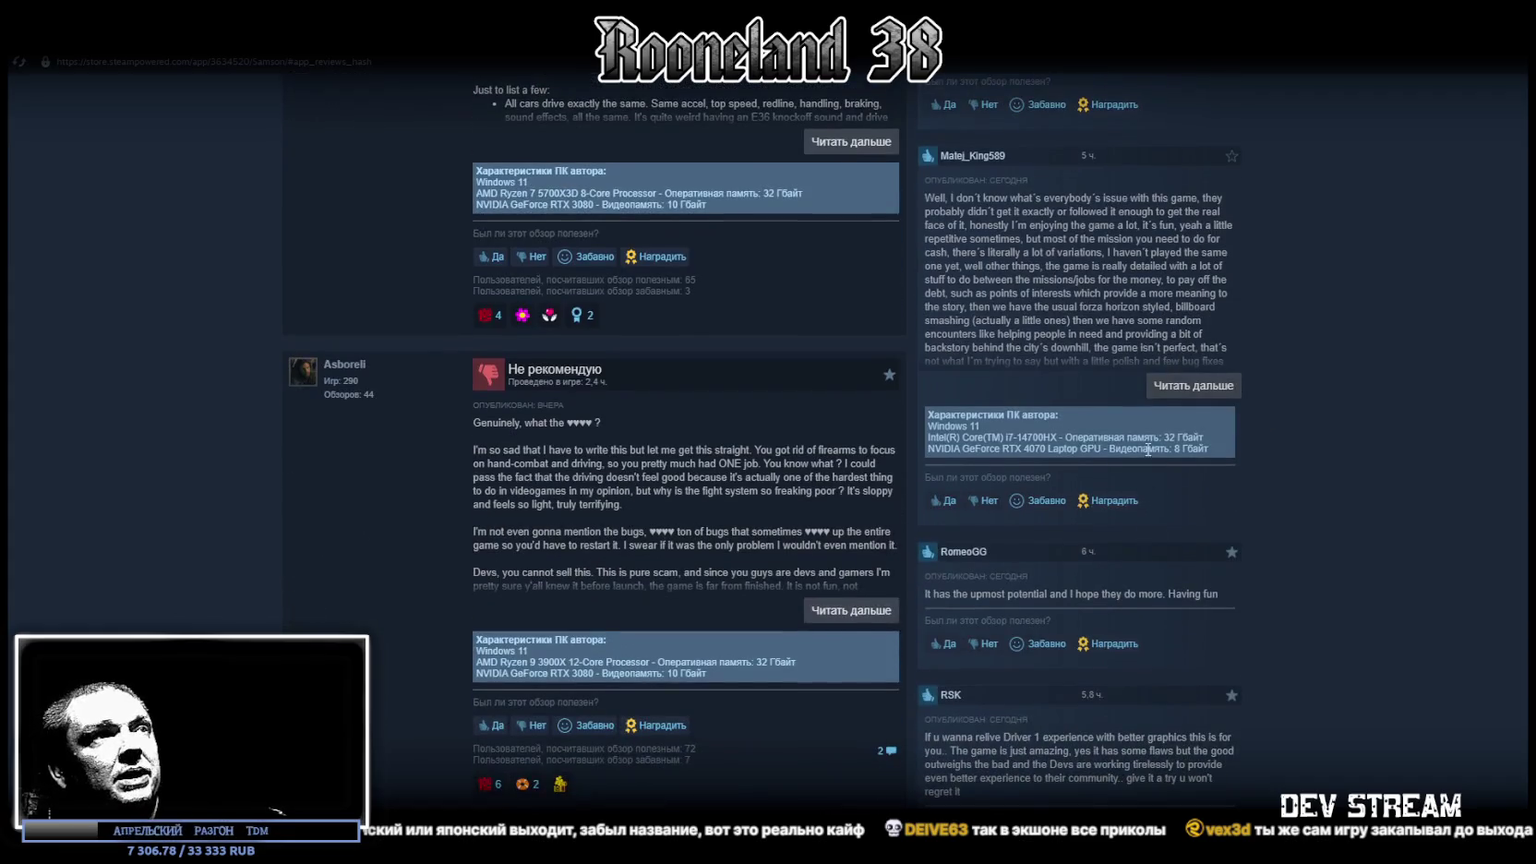
pyautogui.scroll(-3, 1254, 567)
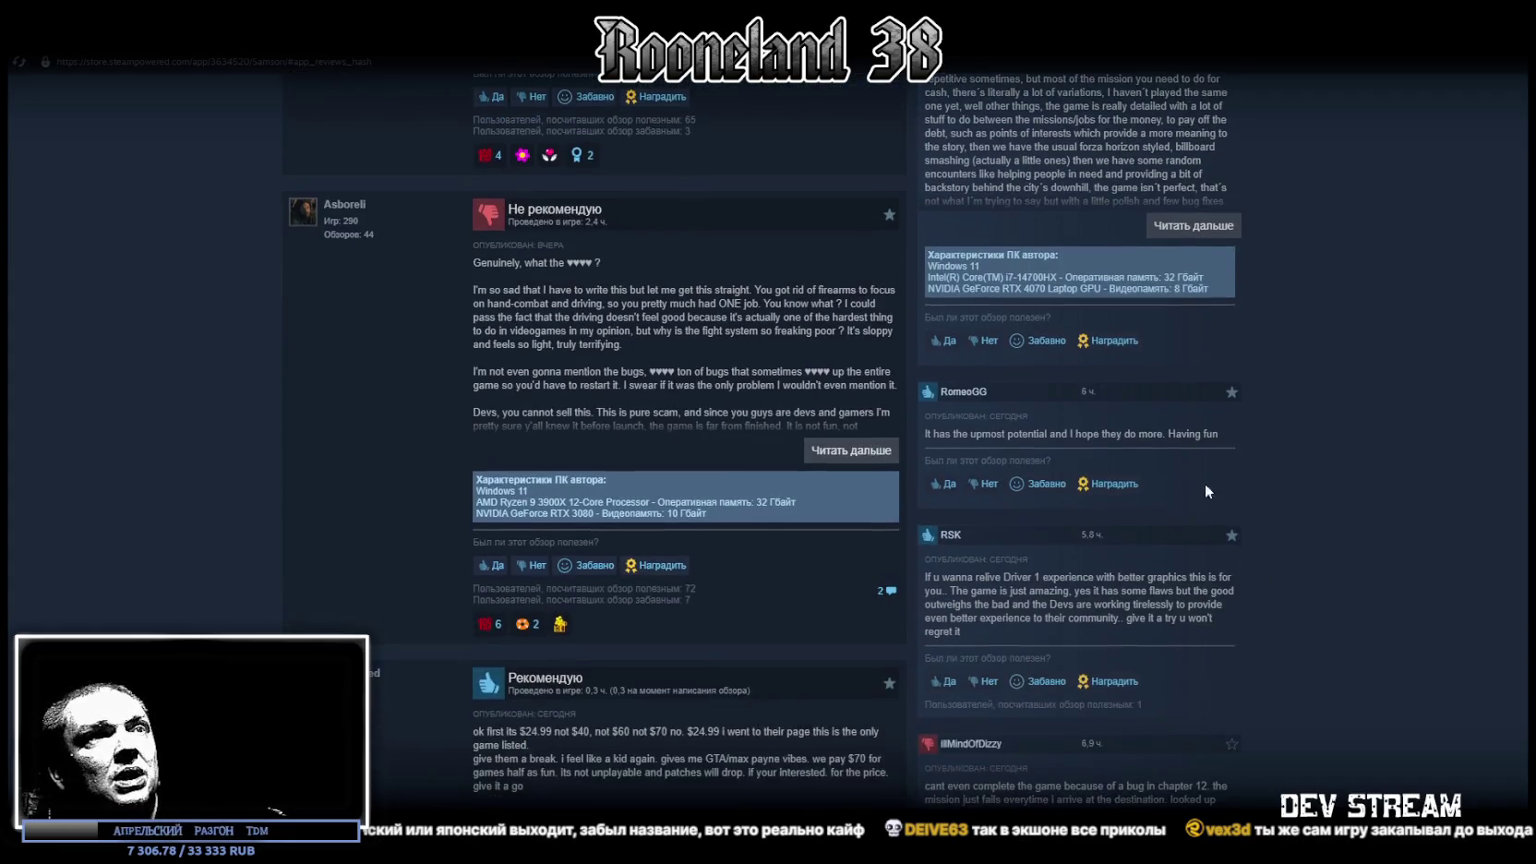
pyautogui.scroll(-6, 1216, 483)
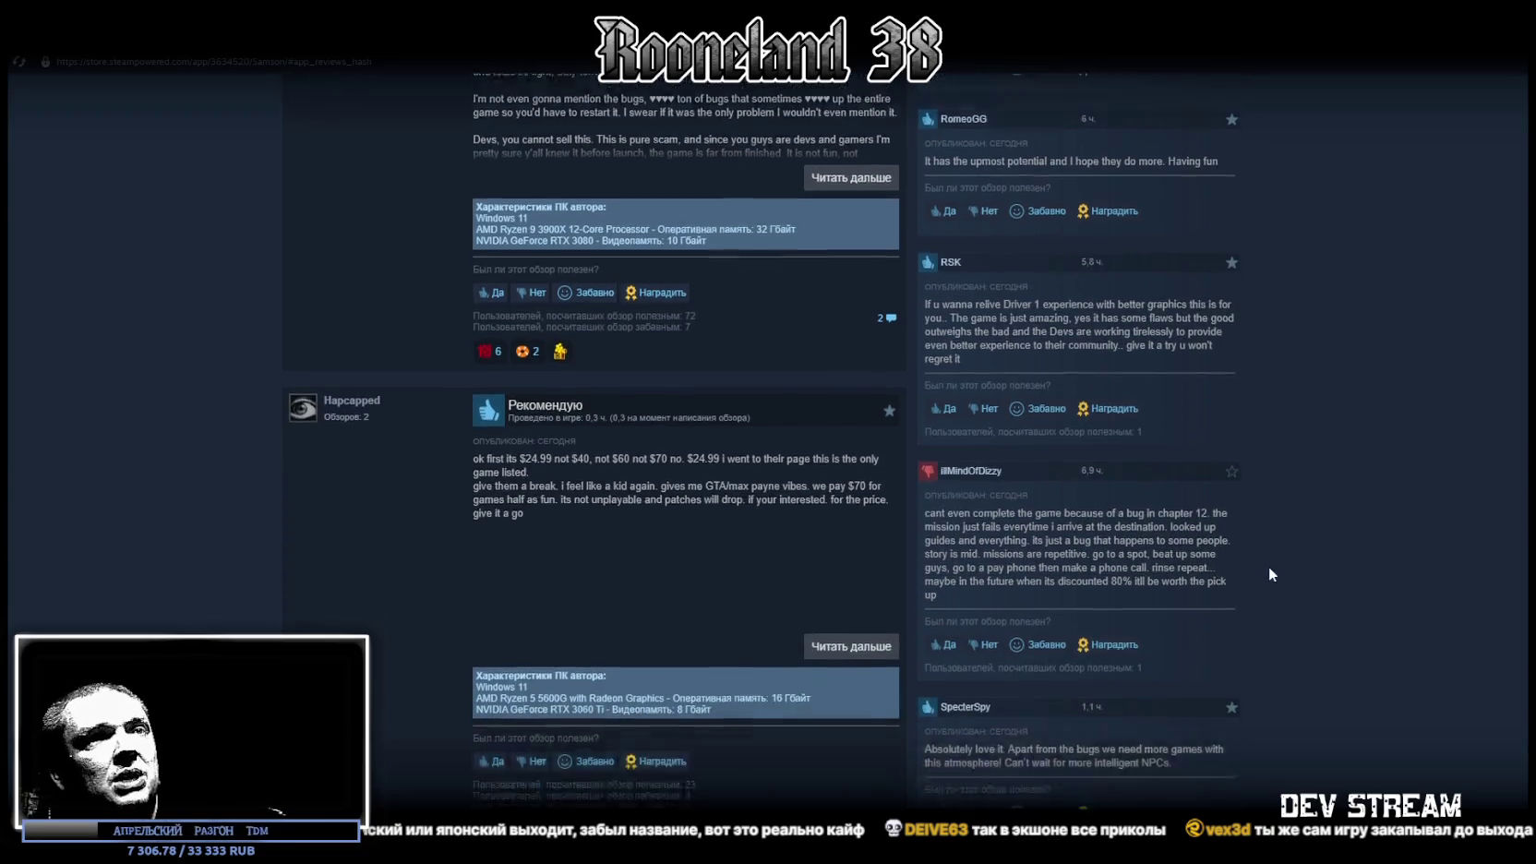
pyautogui.scroll(-4, 1245, 544)
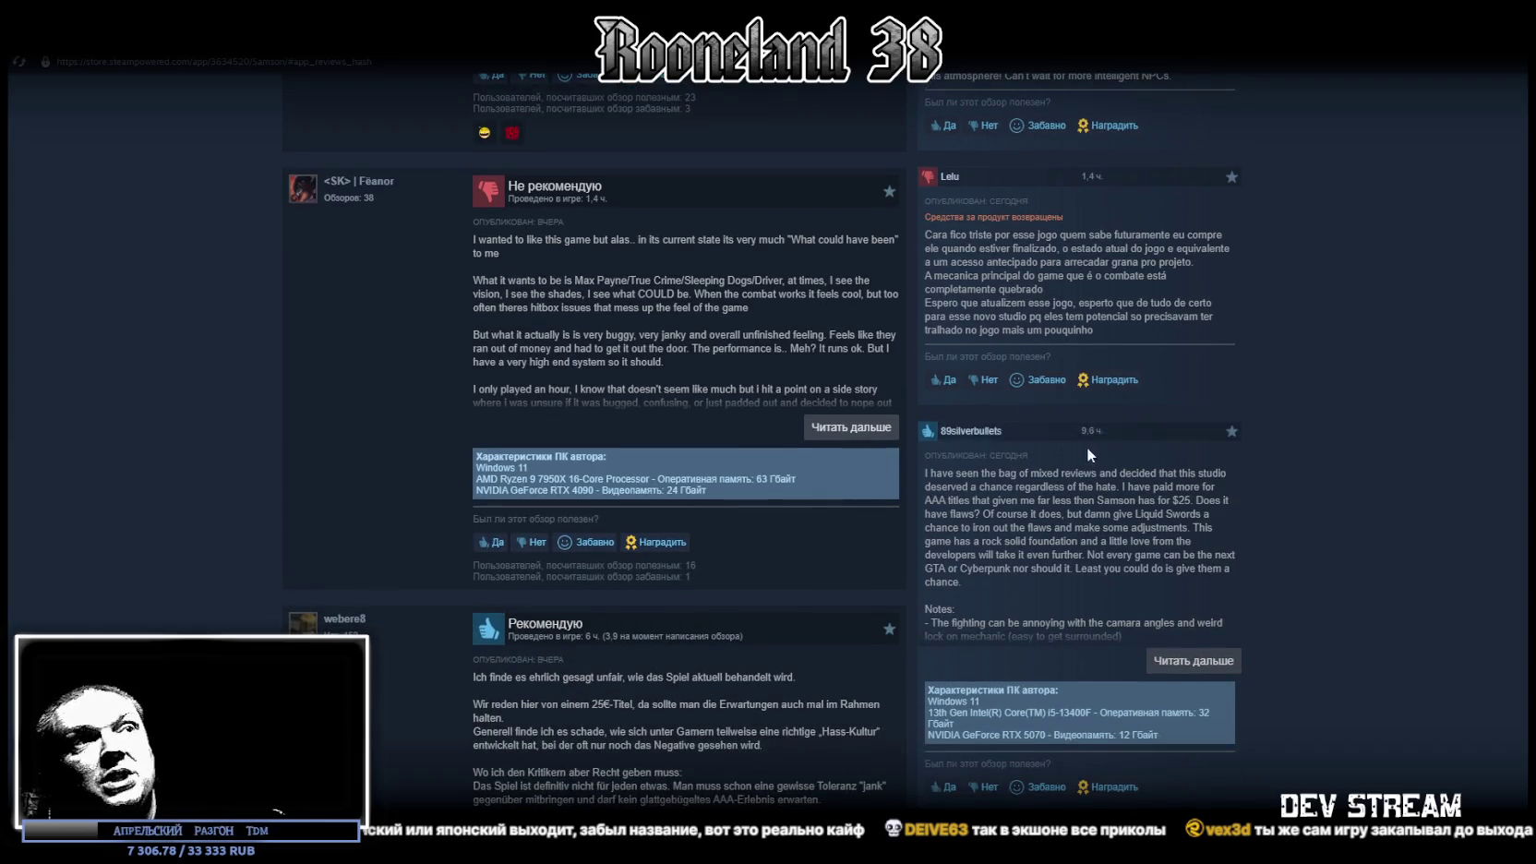
pyautogui.scroll(-4, 1090, 448)
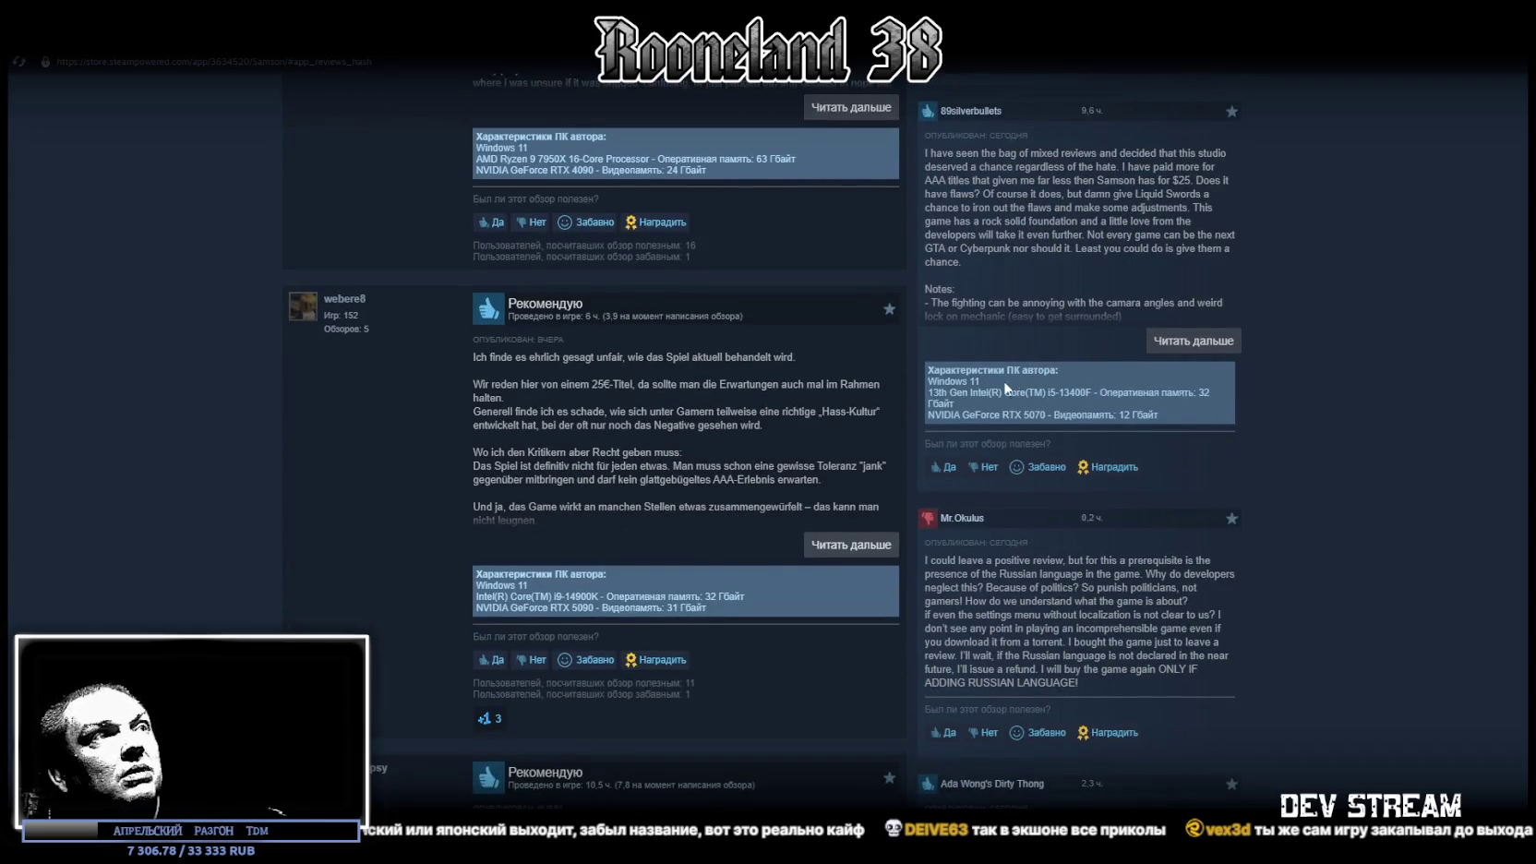
# Scroll to the end of the reviews and open Samson's community hub, reaching the mature-content notice
pyautogui.scroll(-2, 601, 366)
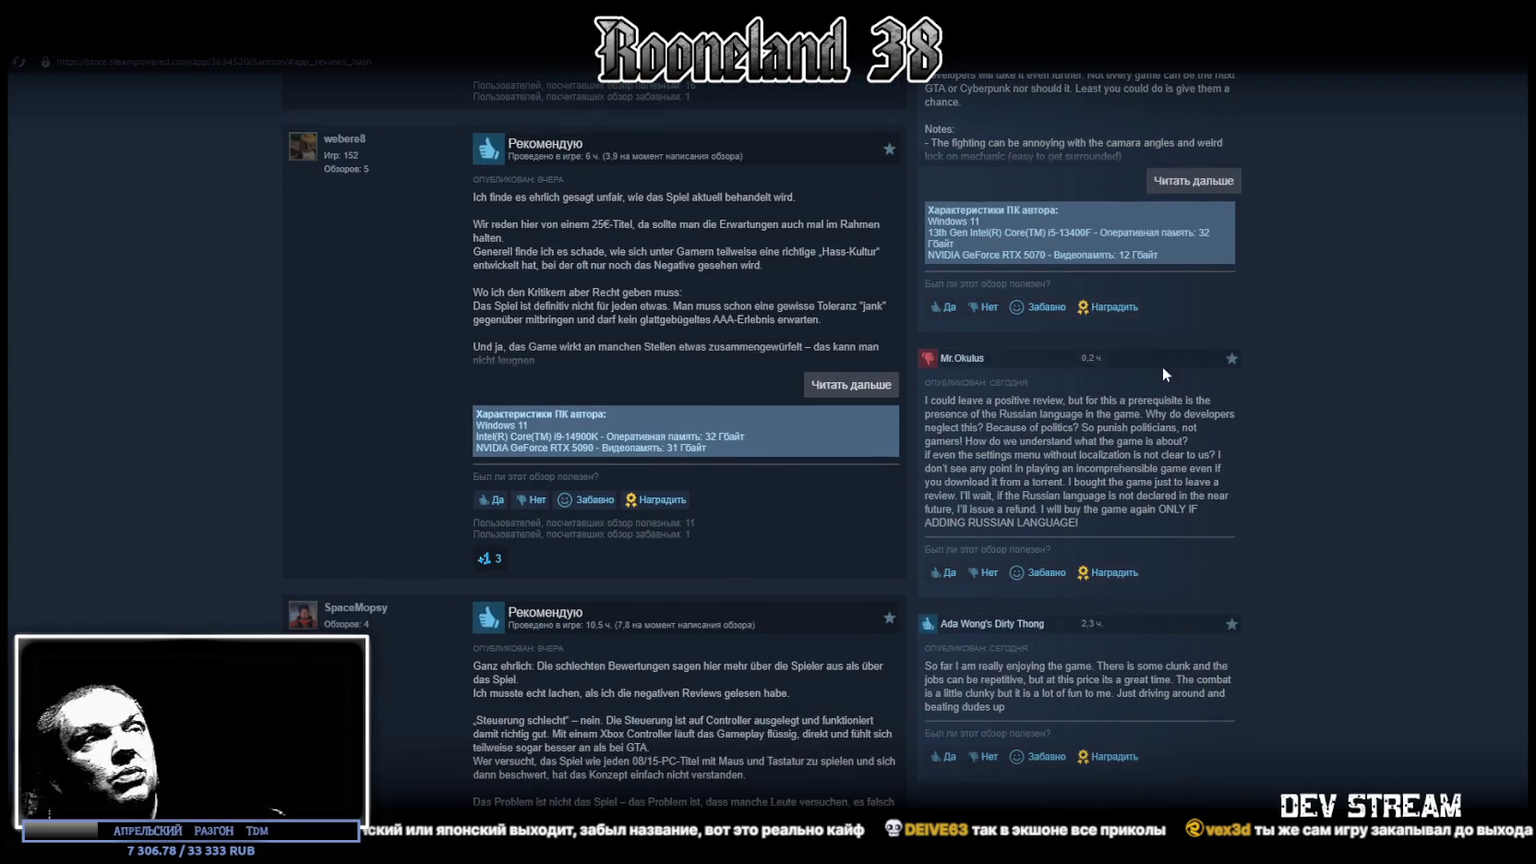
pyautogui.scroll(-2, 1025, 434)
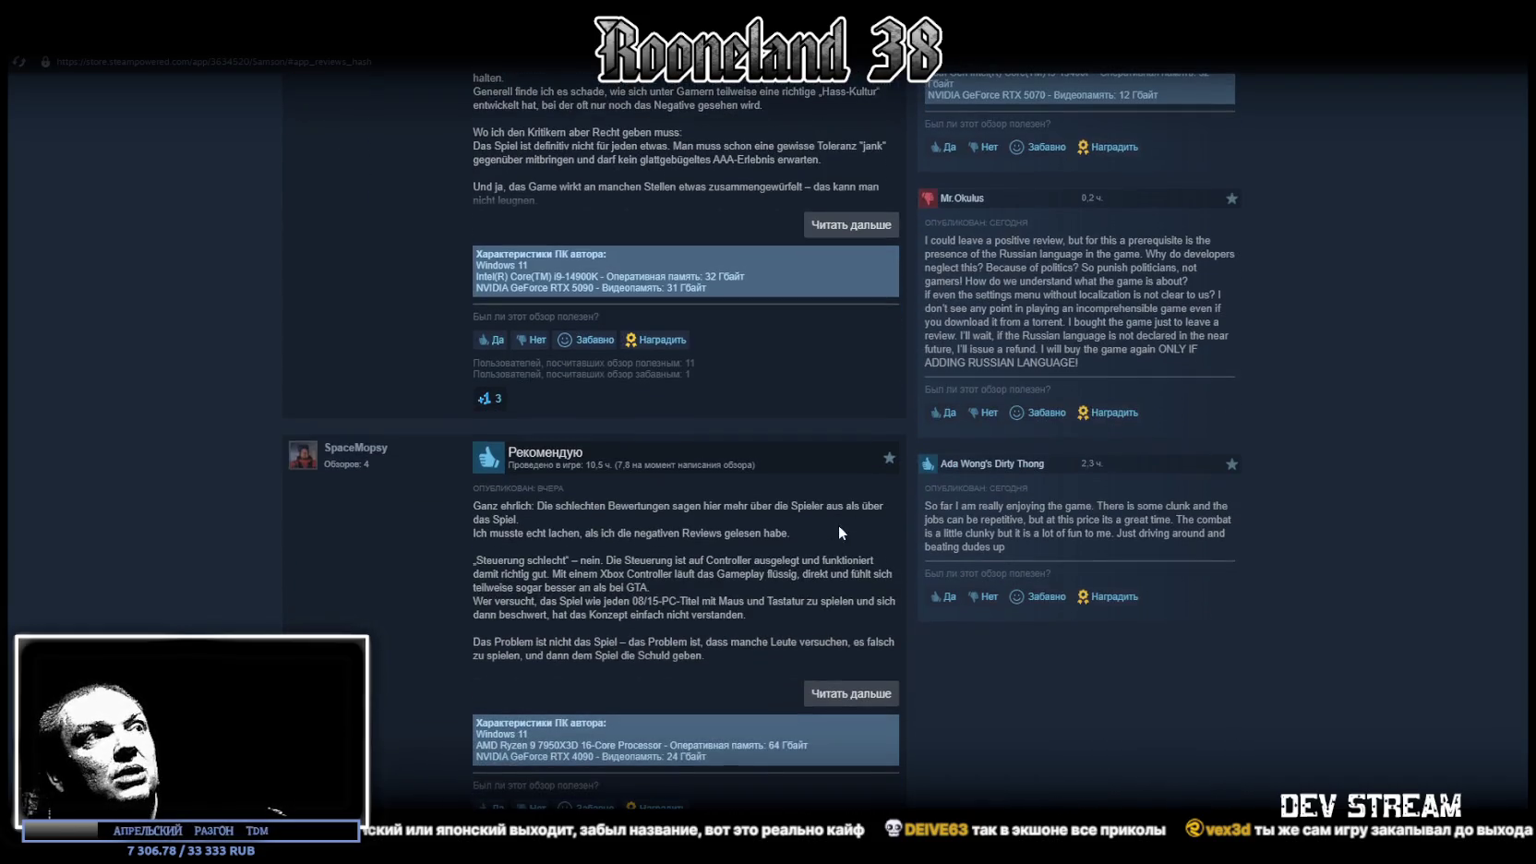
pyautogui.scroll(-6, 694, 513)
pyautogui.scroll(-3, 588, 468)
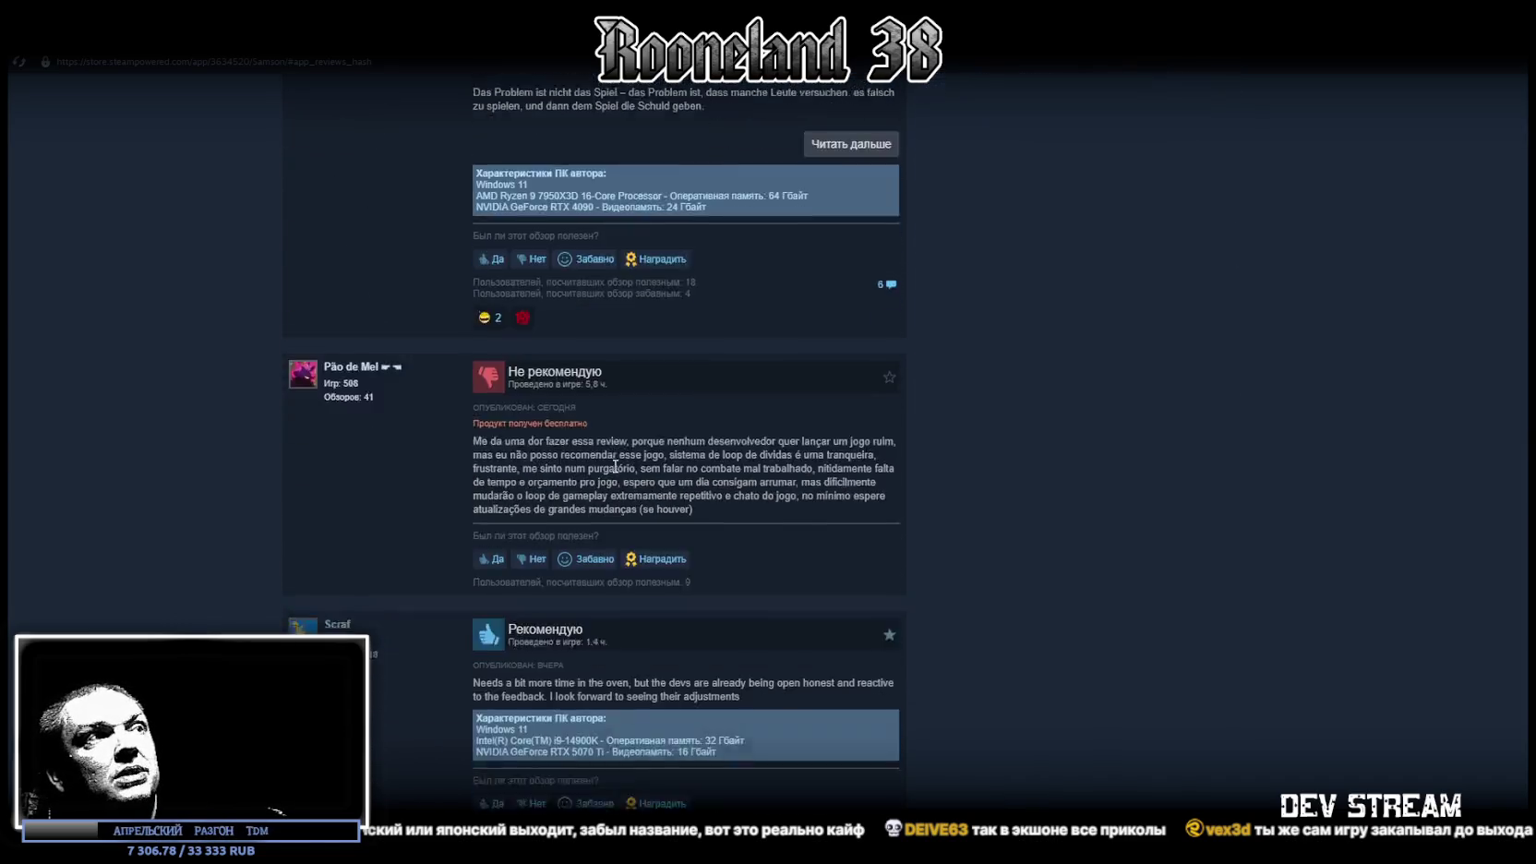
pyautogui.scroll(-3, 695, 372)
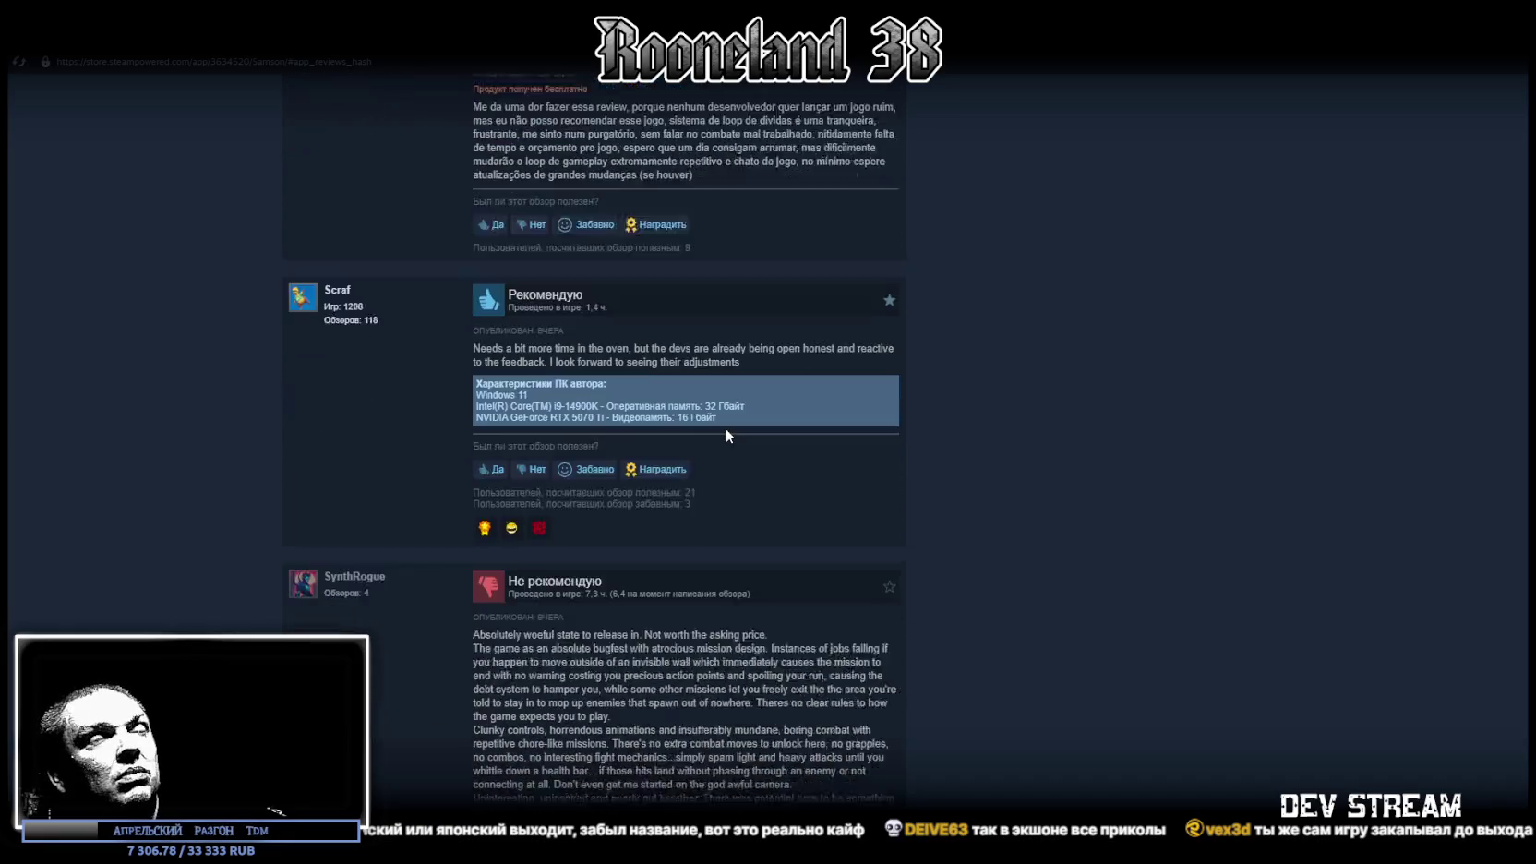
pyautogui.scroll(-2, 662, 341)
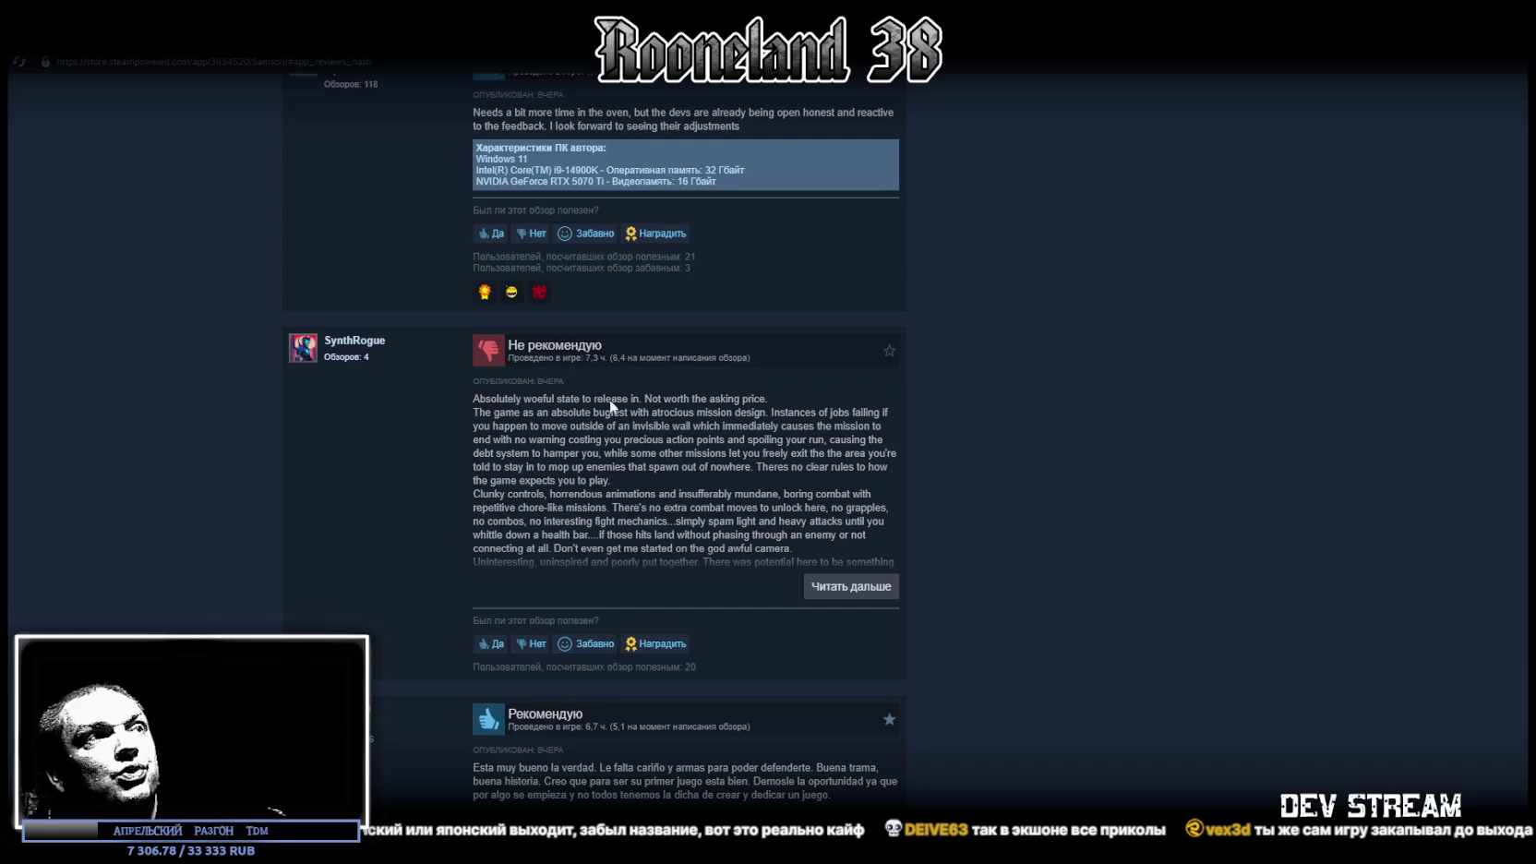
pyautogui.scroll(-3, 609, 399)
pyautogui.scroll(-2, 698, 497)
pyautogui.click(601, 570)
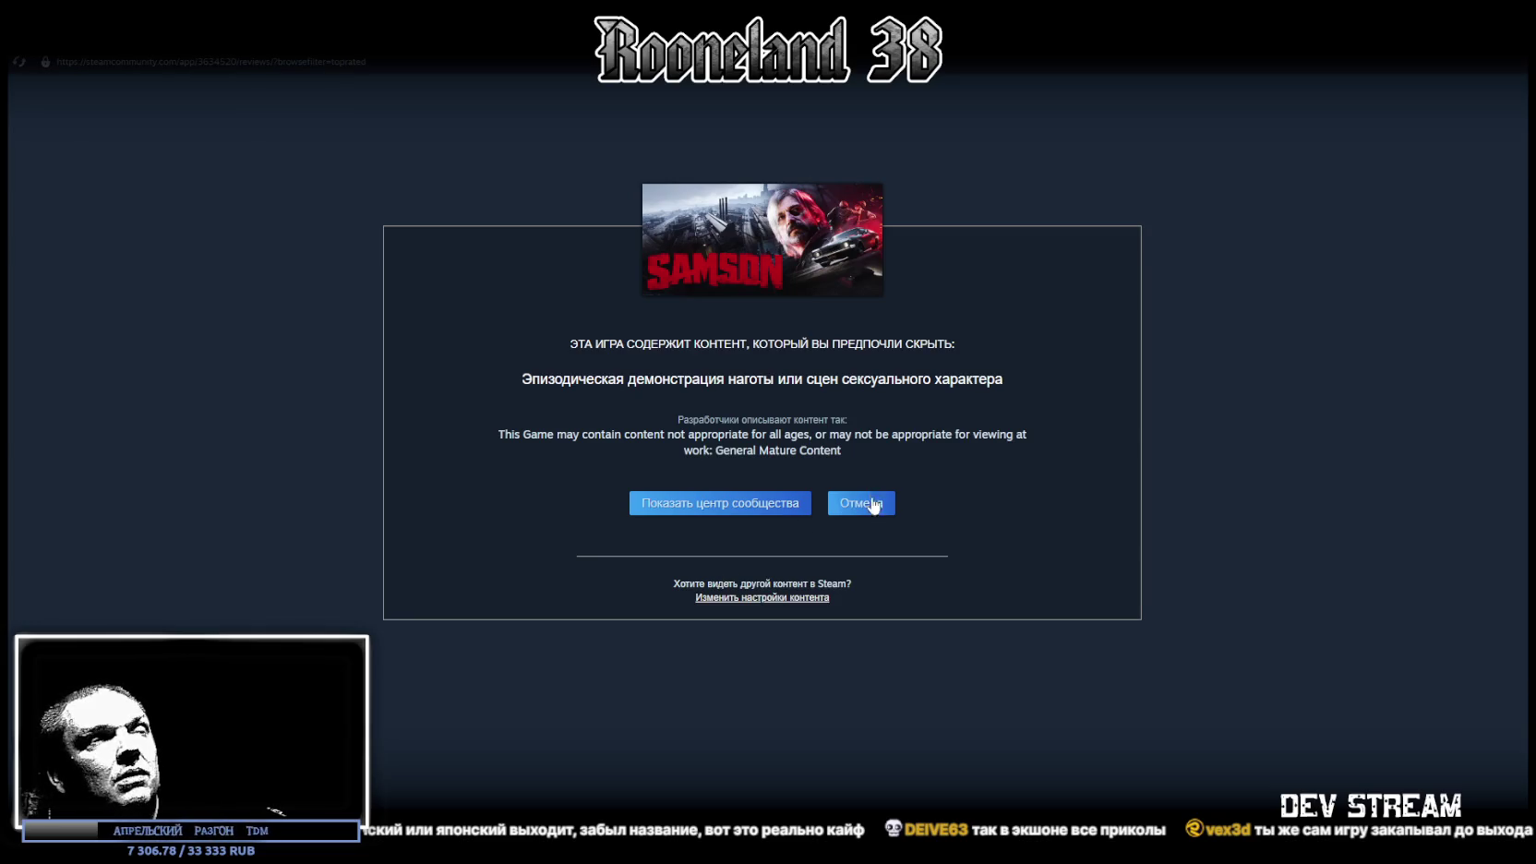
# Dismiss the Steam warning and return to LMArena's ancient-altar map and its prompt
pyautogui.press('Return')
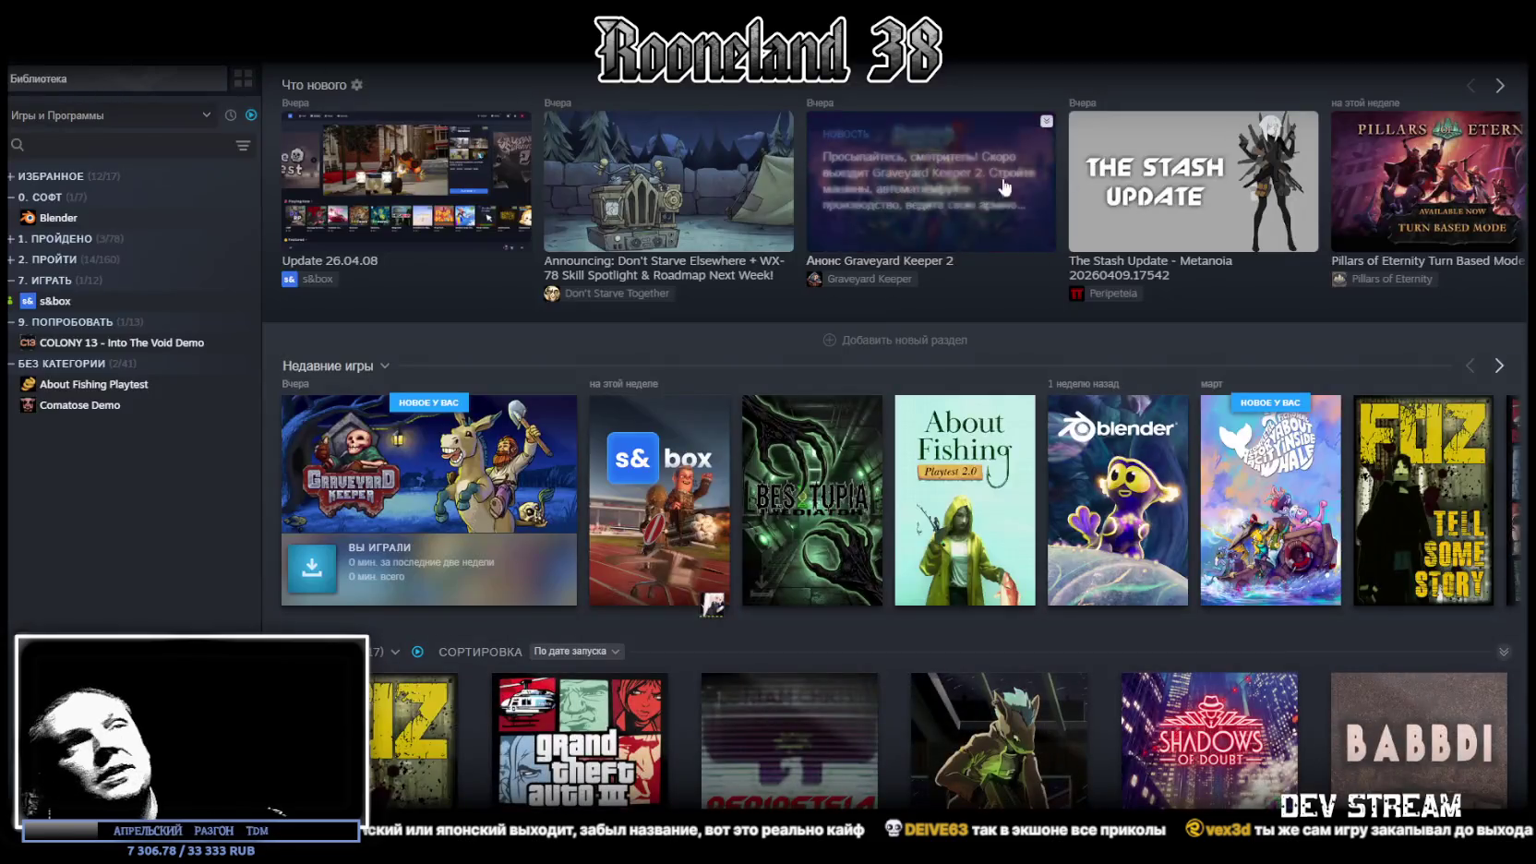
pyautogui.hotkey('alt', 'Tab')
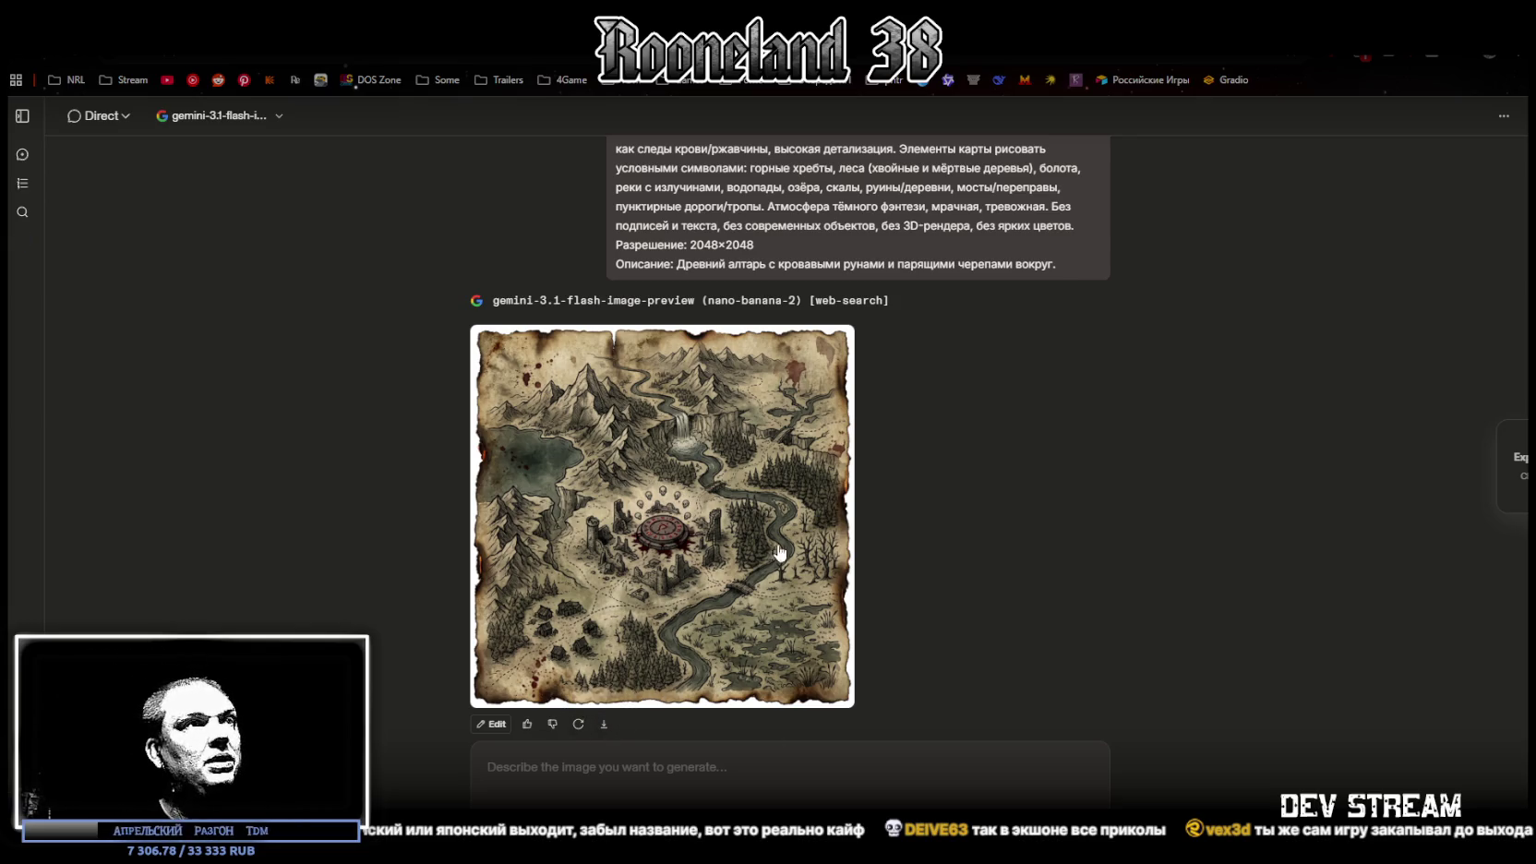
pyautogui.scroll(2, 760, 541)
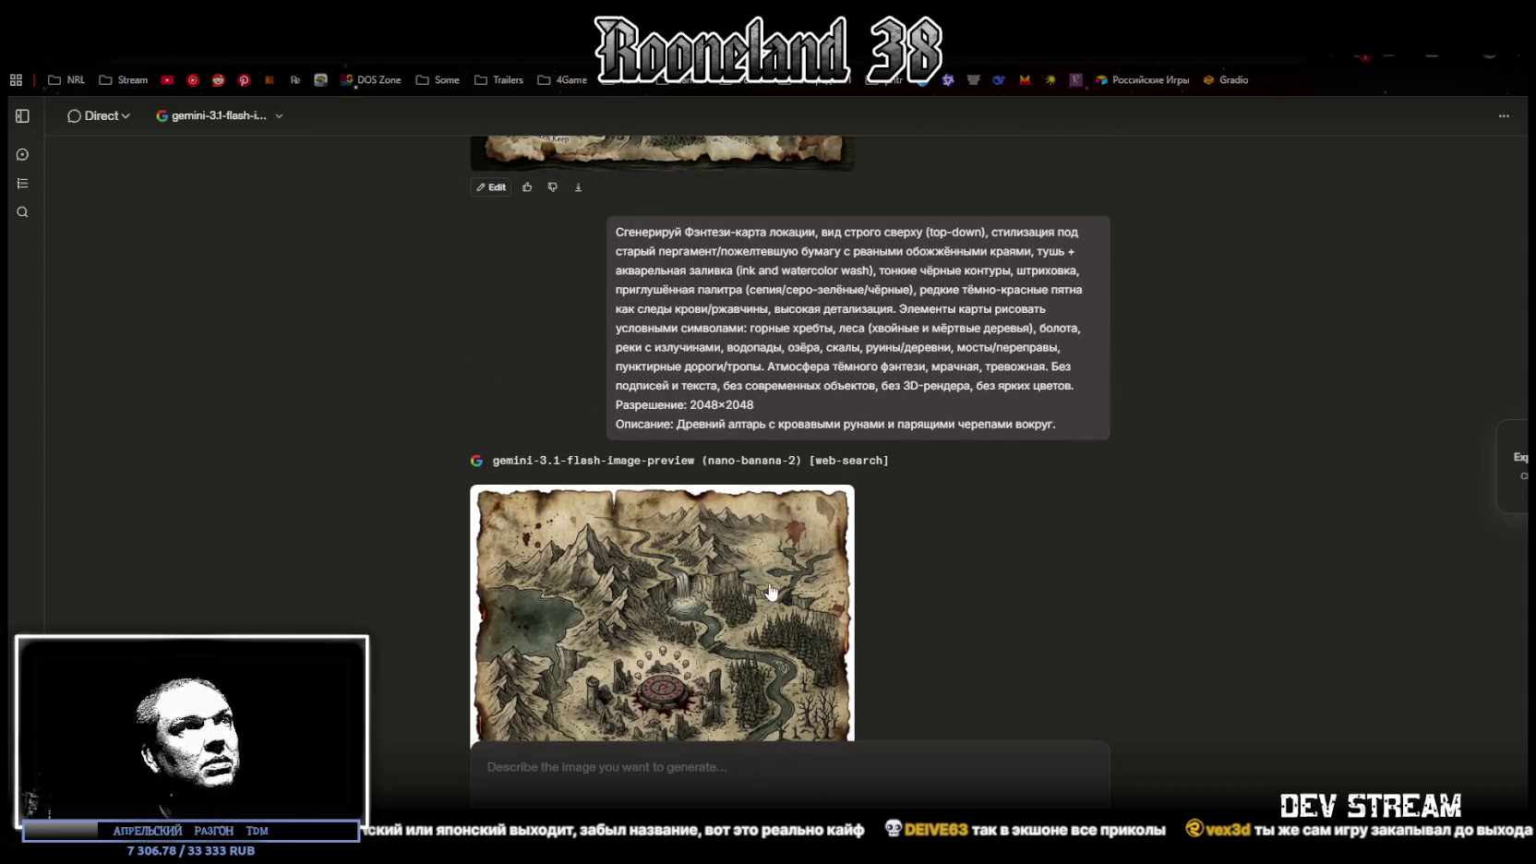
# Paste the previous map prompt, swap its Описание line for the catacombs description, and send it
pyautogui.scroll(-1, 766, 590)
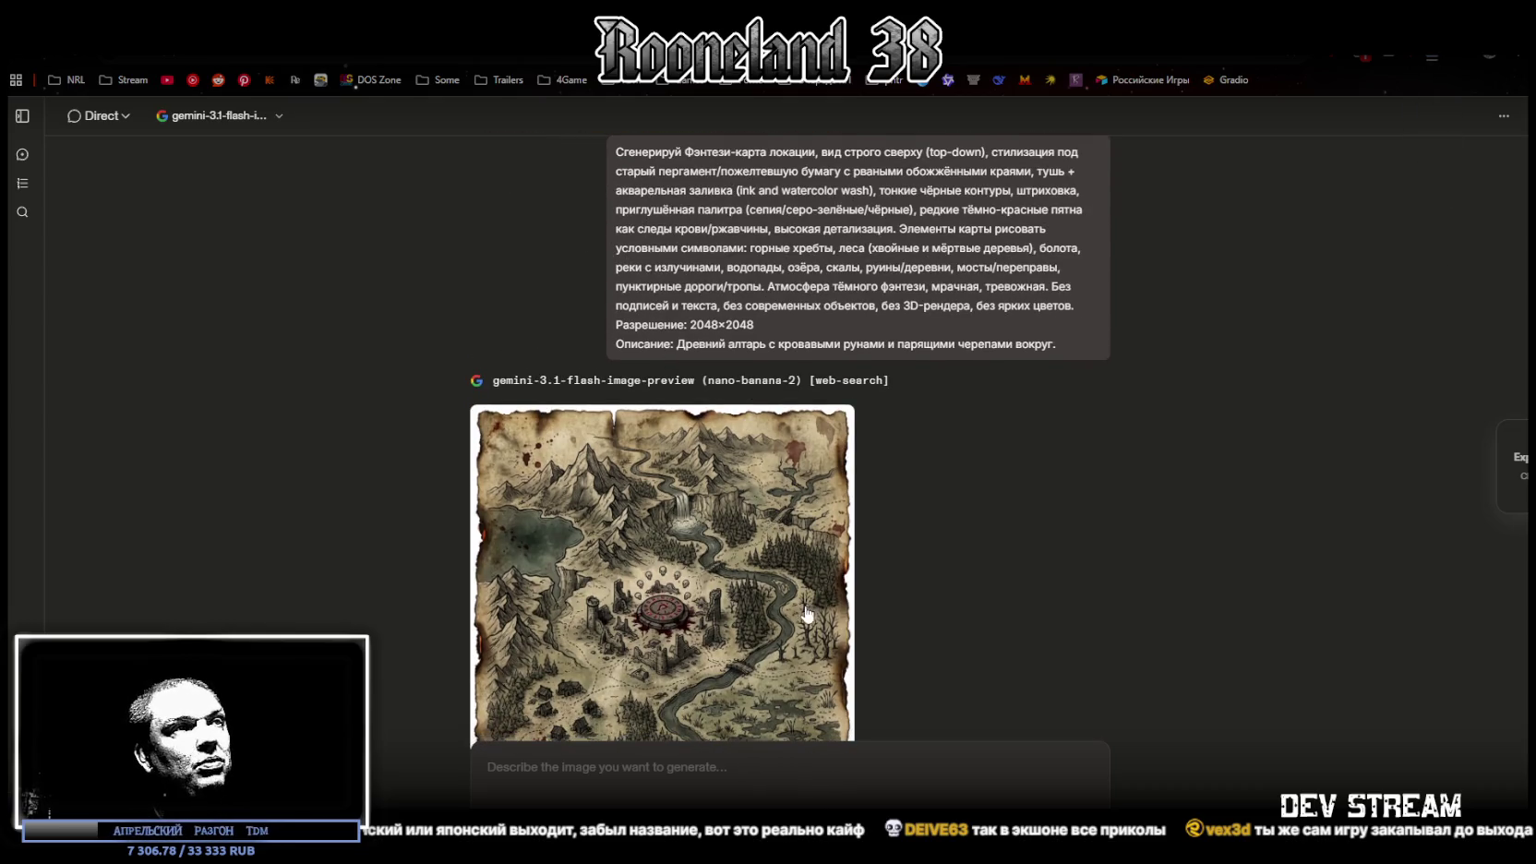
pyautogui.scroll(-1, 806, 616)
pyautogui.write('Сгенерируй Фэнтези-карта локации, вид строго сверху (top-down), стилизация под старый пергамент/пожелтевшую бумагу с рваными обожжёнными краями, тушь + акварельная заливка (ink and watercolor wash), тонкие чёрные контуры, штриховка, приглушённая палитра (сепия/серо-зелёные/чёрные), редкие тёмно-красные пятна как следы крови/ржавчины, высокая детализация. Элементы карты рисовать условными символами: горные хребты, леса (хвойные и мёртвые деревья), болота, реки с излучинами, водопады, озёра, скалы, руины/деревни, мосты/переправы, пунктирные дороги/тропы. Атмосфера тёмного фэнтези, мрачная, тревожная. Без подписей и текста, без современных объектов, без 3D-рендера, без ярких цветов. Разрешение: 2048×2048 Описание: Древний алтарь с кровавыми рунами и парящими черепами вокруг.')
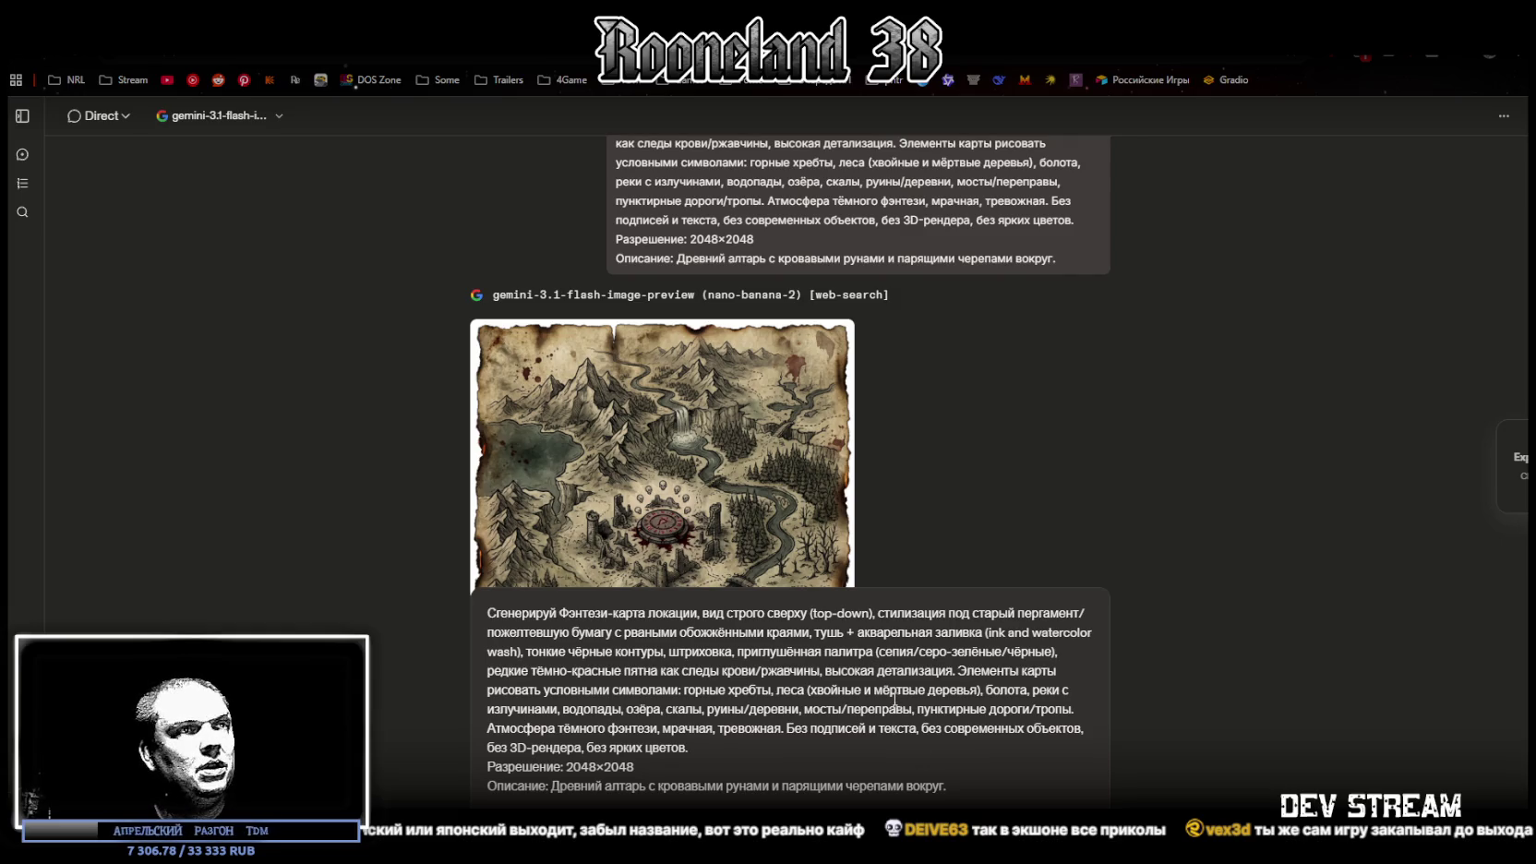
pyautogui.moveTo(552, 785); pyautogui.dragTo(946, 786)
pyautogui.write('Катакомбы с бесконечными коридорами и светящимися грибами на стенах.')
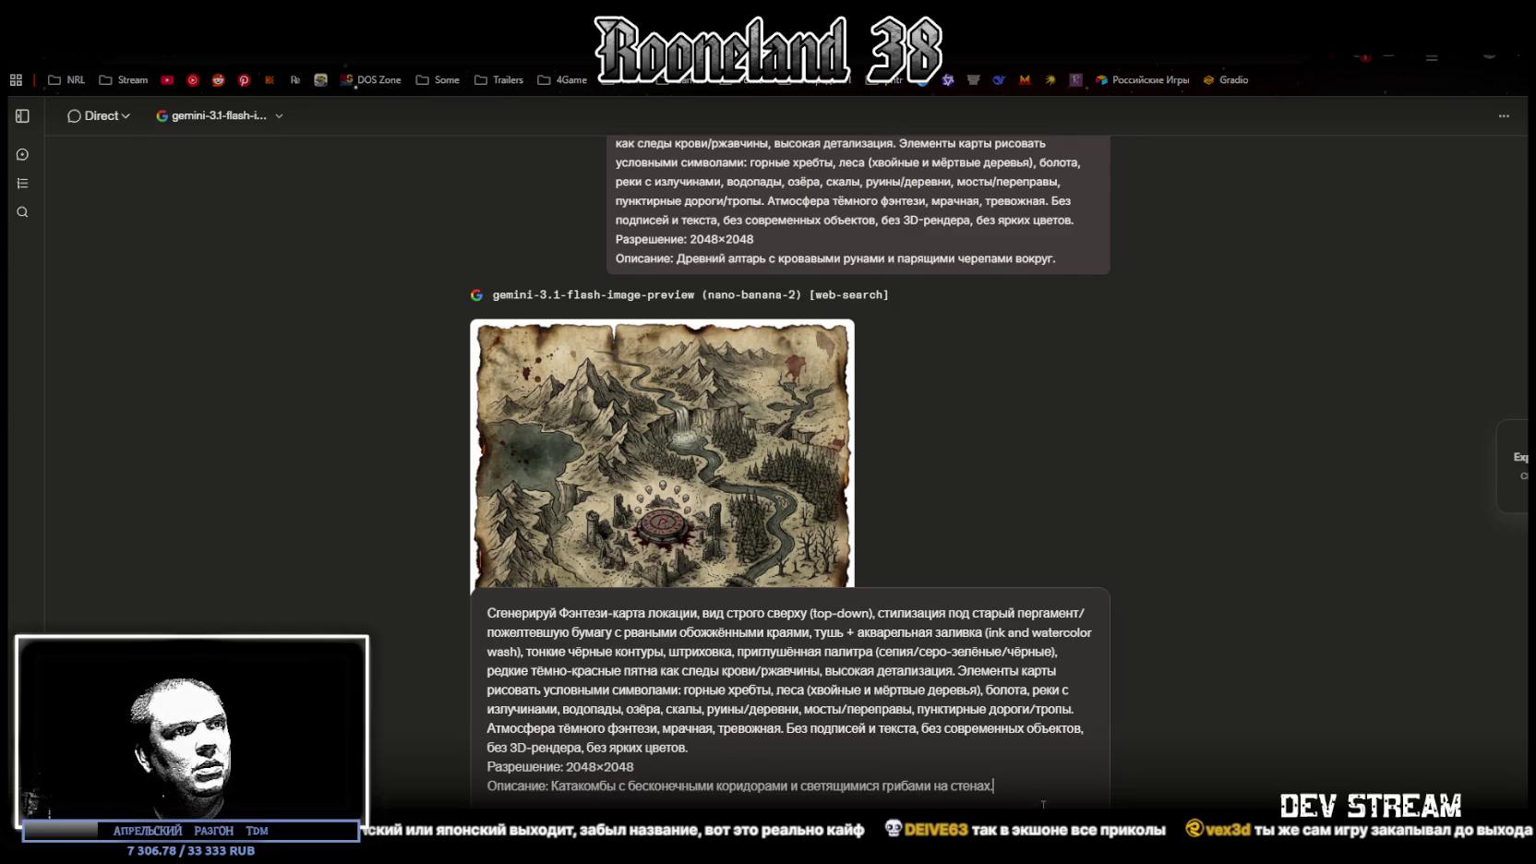
pyautogui.press('Return')
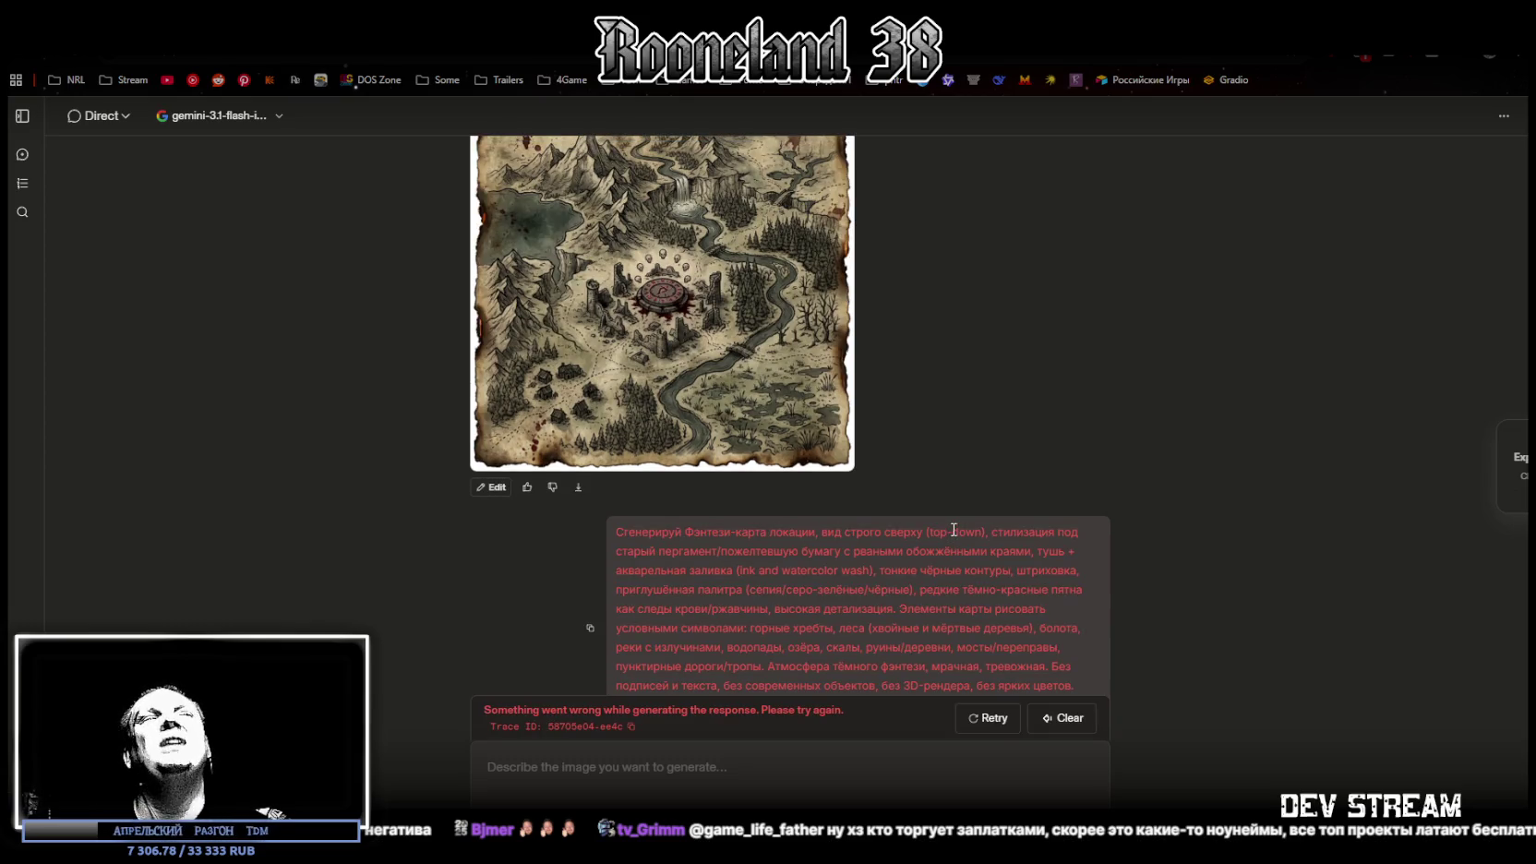
# Reload the chat after the error and resend the catacombs map prompt
pyautogui.scroll(-1, 830, 535)
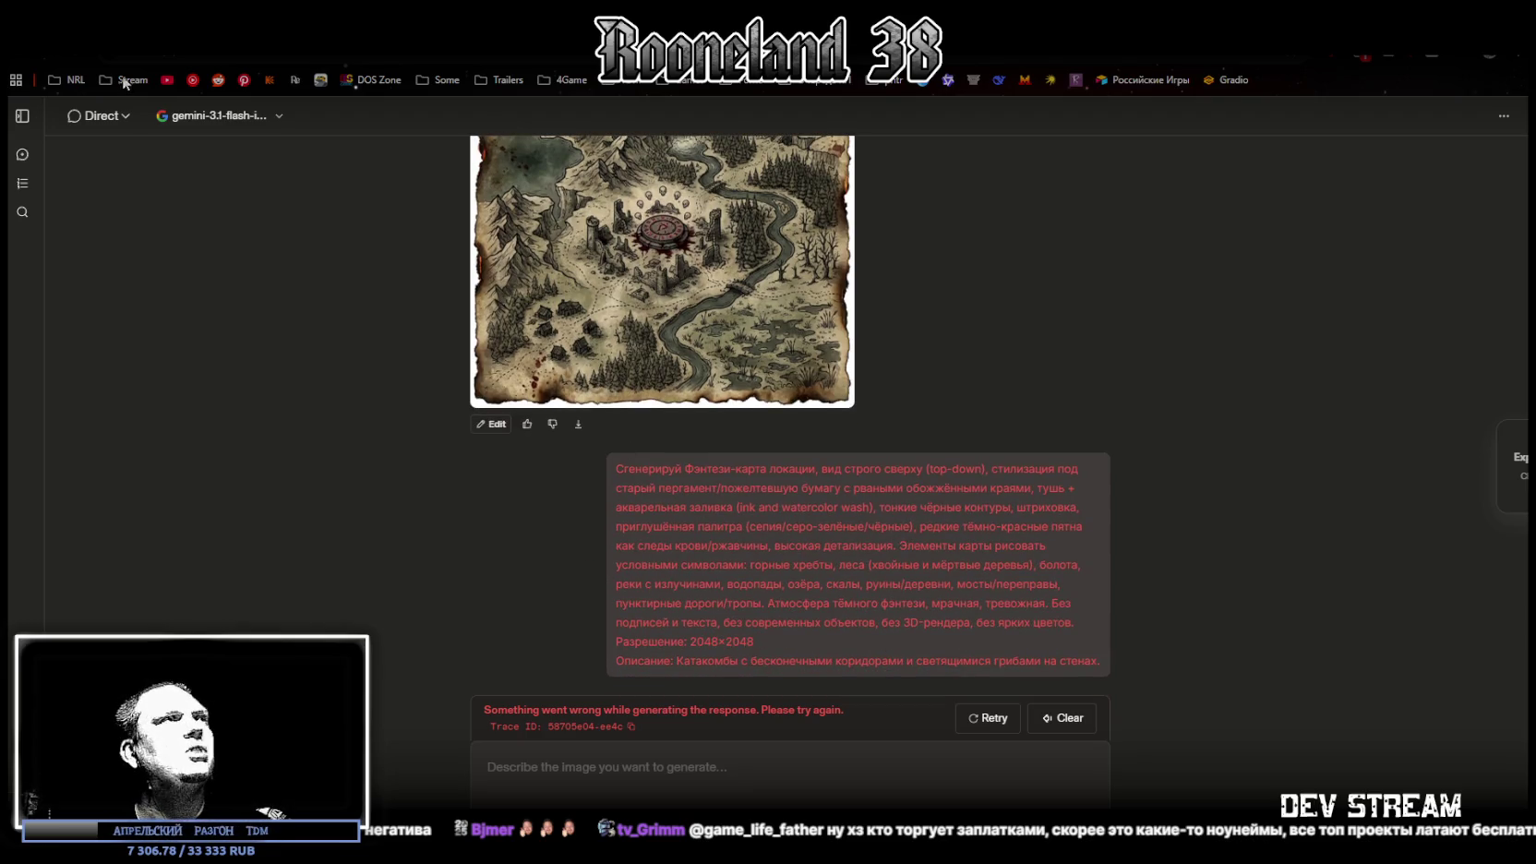
pyautogui.press('F5')
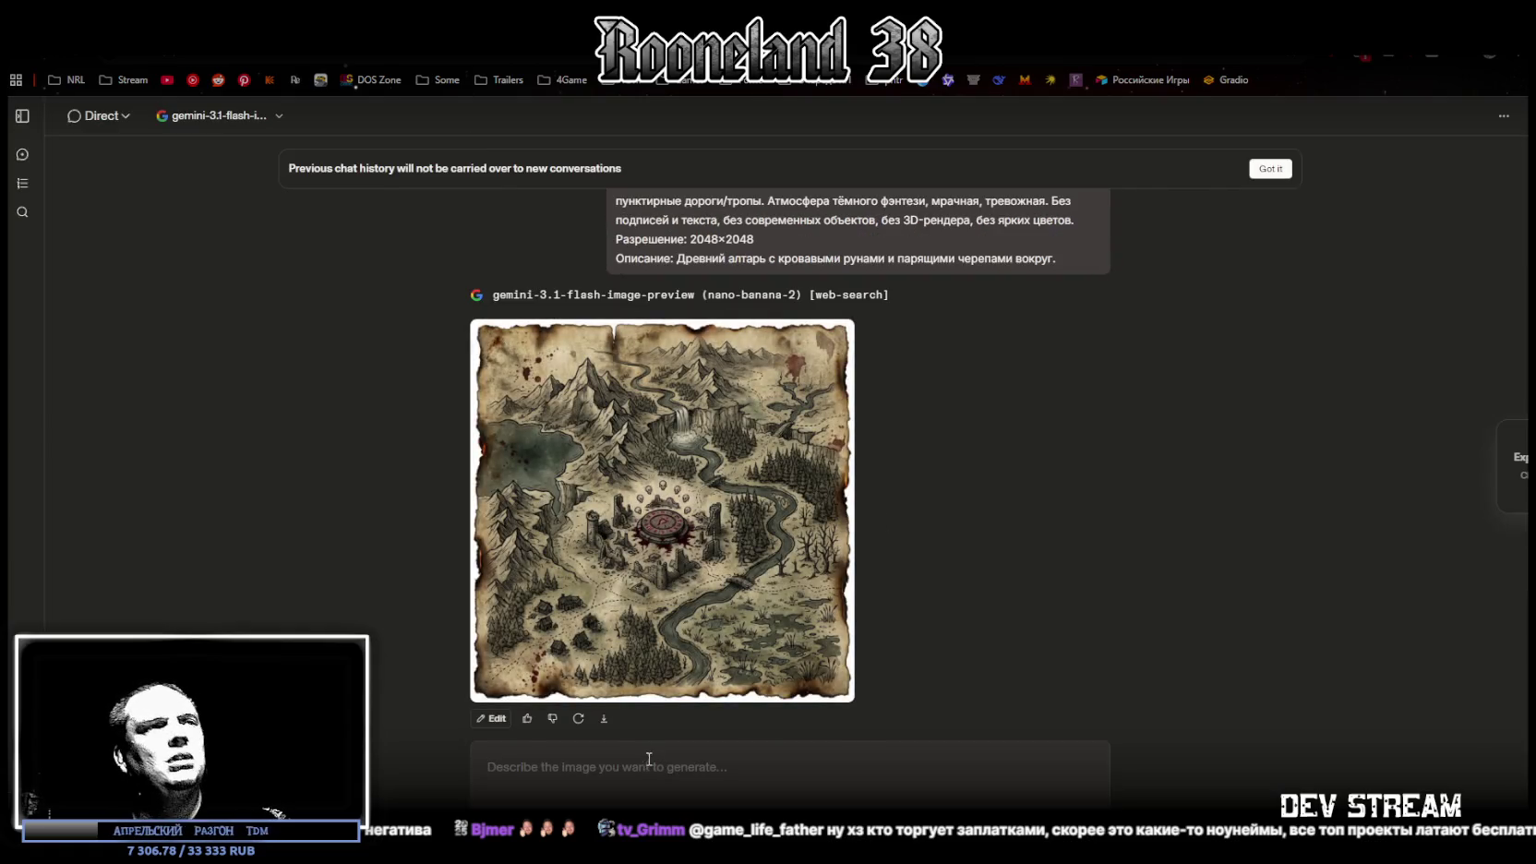
pyautogui.write('Сгенерируй Фэнтези-карта локации, вид строго сверху (top-down), стилизация под старый пергамент/пожелтевшую бумагу с рваными обожжёнными краями, тушь + акварельная заливка (ink and watercolor wash), тонкие чёрные контуры, штриховка, приглушённая палитра (сепия/серо-зелёные/чёрные), редкие тёмно-красные пятна как следы крови/ржавчины, высокая детализация. Элементы карты рисовать условными символами: горные хребты, леса (хвойные и мёртвые деревья), болота, реки с излучинами, водопады, озёра, скалы, руины/деревни, мосты/переправы, пунктирные дороги/тропы. Атмосфера тёмного фэнтези, мрачная, тревожная. Без подписей и текста, без современных объектов, без 3D-рендера, без ярких цветов. Разрешение: 2048×2048 Описание: Катакомбы с бесконечными коридорами и светящимися грибами на стенах.')
pyautogui.press('Return')
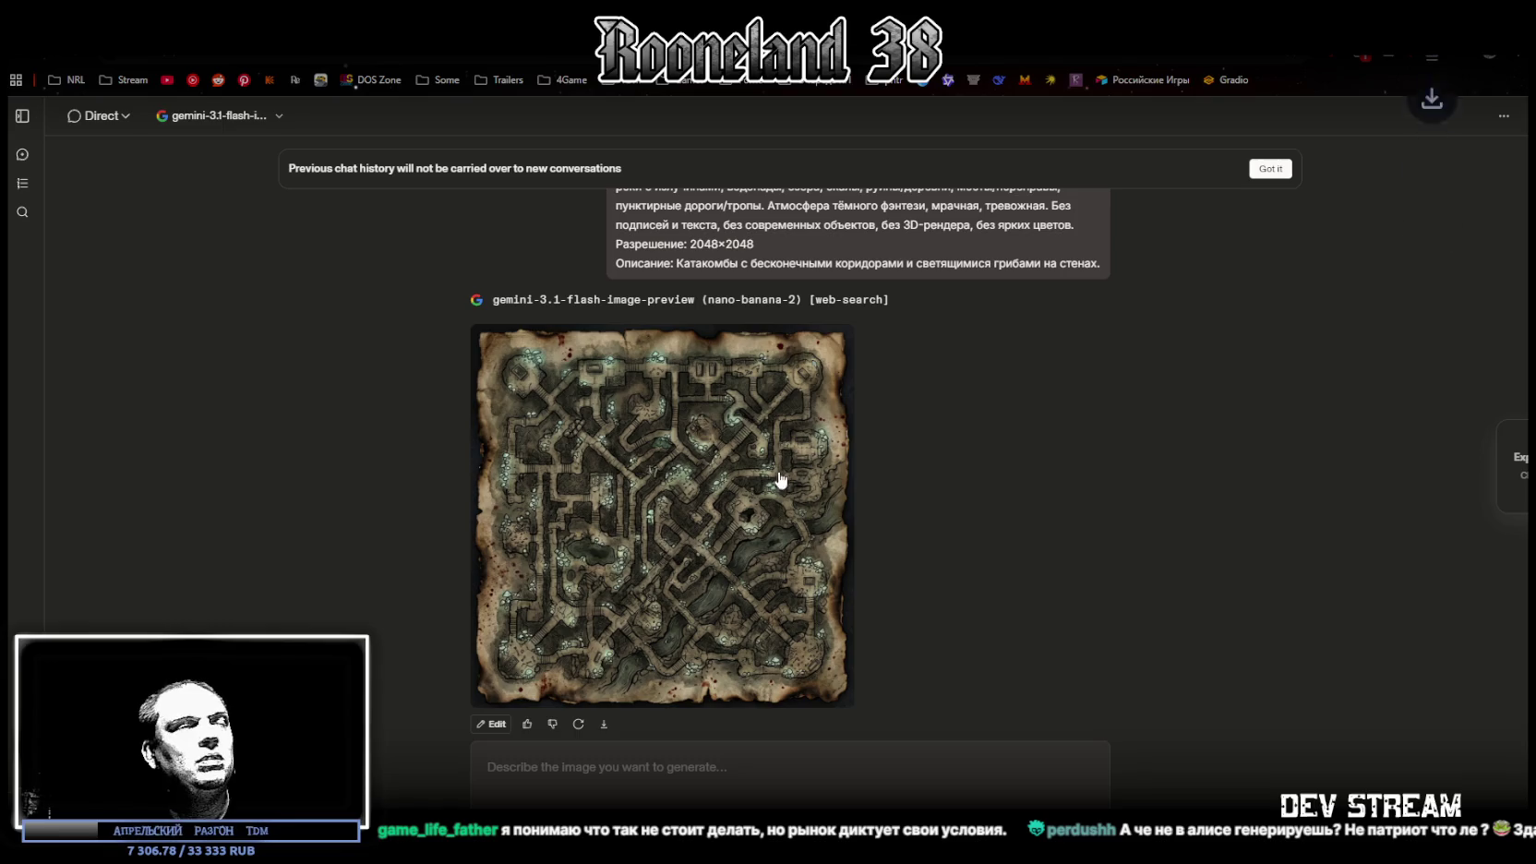
# Paste the map prompt, replace the catacombs description with the necromancer tower one, and send
pyautogui.scroll(2, 738, 462)
pyautogui.click(695, 764)
pyautogui.write('Сгенерируй Фэнтези-карта локации, вид строго сверху (top-down), стилизация под старый пергамент/пожелтевшую бумагу с рваными обожжёнными краями, тушь + акварельная заливка (ink and watercolor wash), тонкие чёрные контуры, штриховка, приглушённая палитра (сепия/серо-зелёные/чёрные), редкие тёмно-красные пятна как следы крови/ржавчины, высокая детализация. Элементы карты рисовать условными символами: горные хребты, леса (хвойные и мёртвые деревья), болота, реки с излучинами, водопады, озёра, скалы, руины/деревни, мосты/переправы, пунктирные дороги/тропы. Атмосфера тёмного фэнтези, мрачная, тревожная. Без подписей и текста, без современных объектов, без 3D-рендера, без ярких цветов. Разрешение: 2048×2048 Описание: Катакомбы с бесконечными коридорами и светящимися грибами на стенах.')
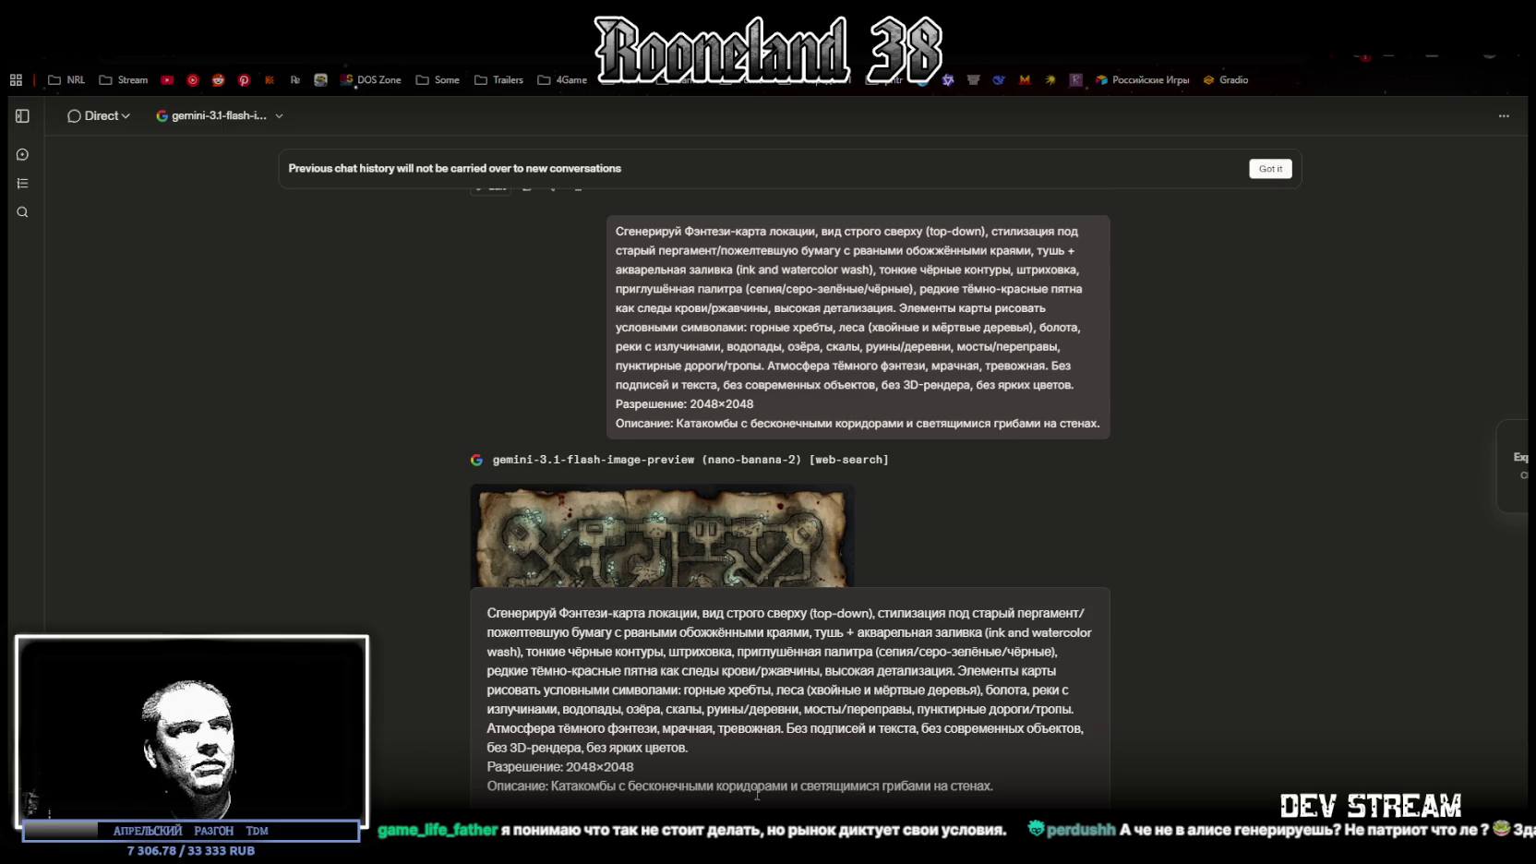
pyautogui.moveTo(551, 786); pyautogui.dragTo(1054, 795)
pyautogui.write('Башня некроманта с книгами заклинаний и восстающими мертвецами.')
pyautogui.press('Return')
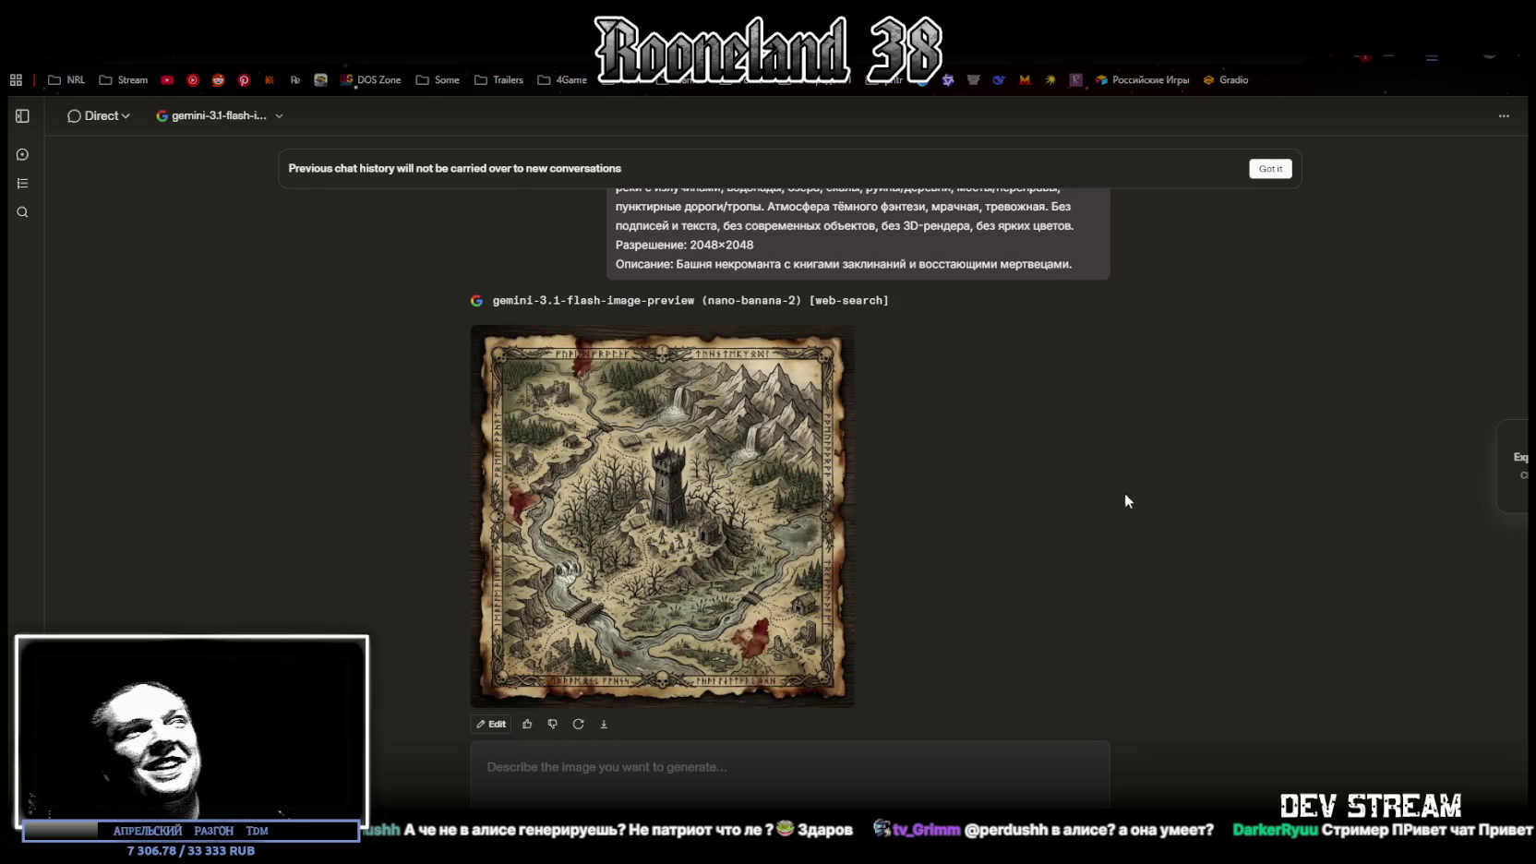
# Paste the map prompt, replace the necromancer tower description with the battlefield one, and send
pyautogui.scroll(2, 985, 541)
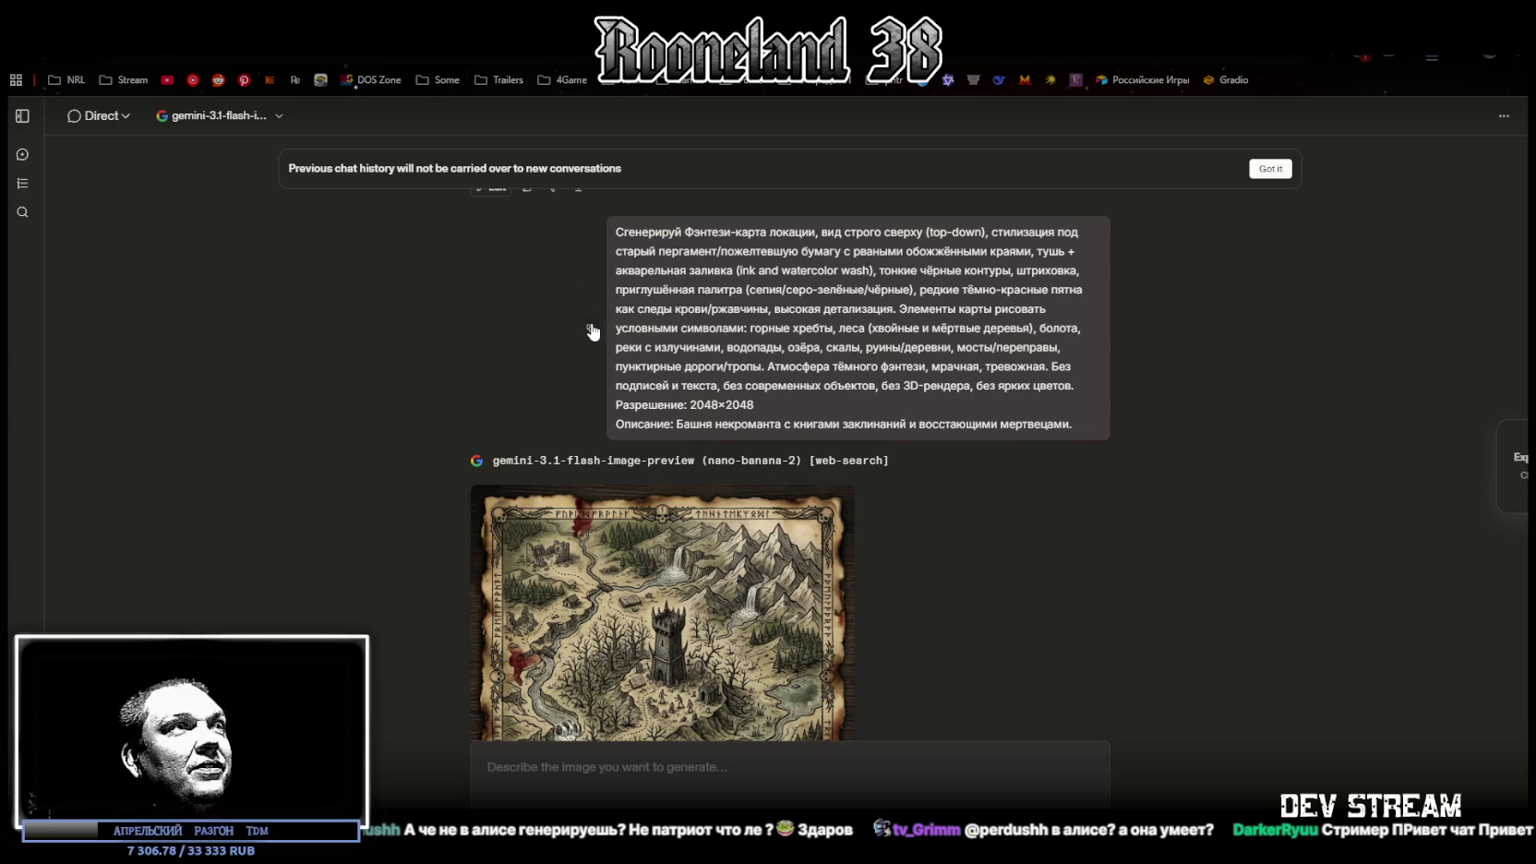
pyautogui.scroll(-2, 778, 744)
pyautogui.write('Сгенерируй Фэнтези-карта локации, вид строго сверху (top-down), стилизация под старый пергамент/пожелтевшую бумагу с рваными обожжёнными краями, тушь + акварельная заливка (ink and watercolor wash), тонкие чёрные контуры, штриховка, приглушённая палитра (сепия/серо-зелёные/чёрные), редкие тёмно-красные пятна как следы крови/ржавчины, высокая детализация. Элементы карты рисовать условными символами: горные хребты, леса (хвойные и мёртвые деревья), болота, реки с излучинами, водопады, озёра, скалы, руины/деревни, мосты/переправы, пунктирные дороги/тропы. Атмосфера тёмного фэнтези, мрачная, тревожная. Без подписей и текста, без современных объектов, без 3D-рендера, без ярких цветов. Разрешение: 2048×2048 Описание: Башня некроманта с книгами заклинаний и восстающими мертвецами.')
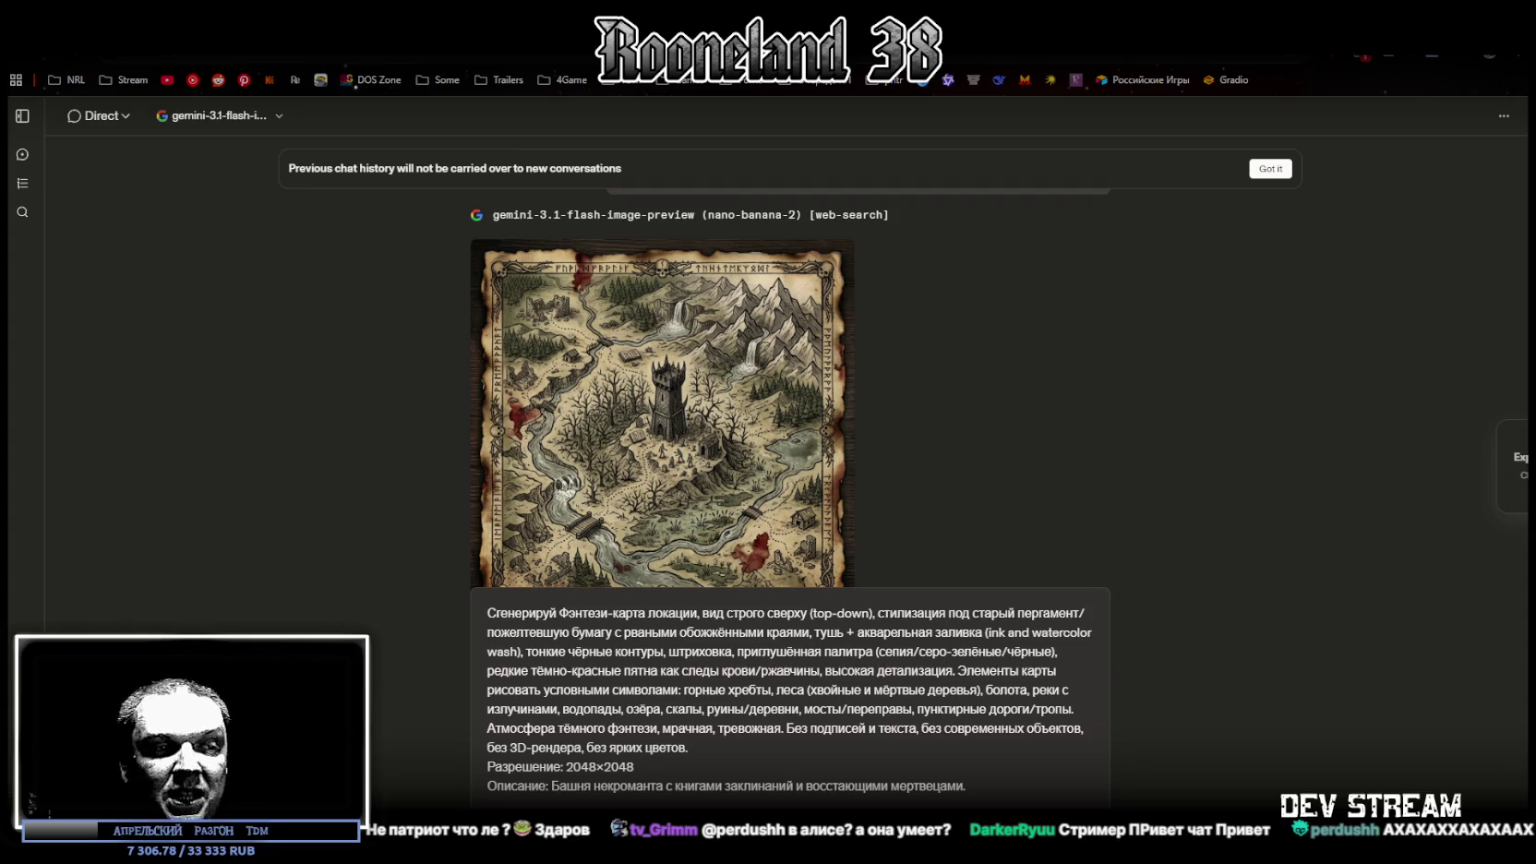
pyautogui.moveTo(552, 785)
pyautogui.mouseDown()
pyautogui.moveTo(966, 775)
pyautogui.moveTo(1005, 790)
pyautogui.mouseUp()
pyautogui.write('Поле битвы с тысячами мечей в земле и призрачными воинами.')
pyautogui.press('Return')
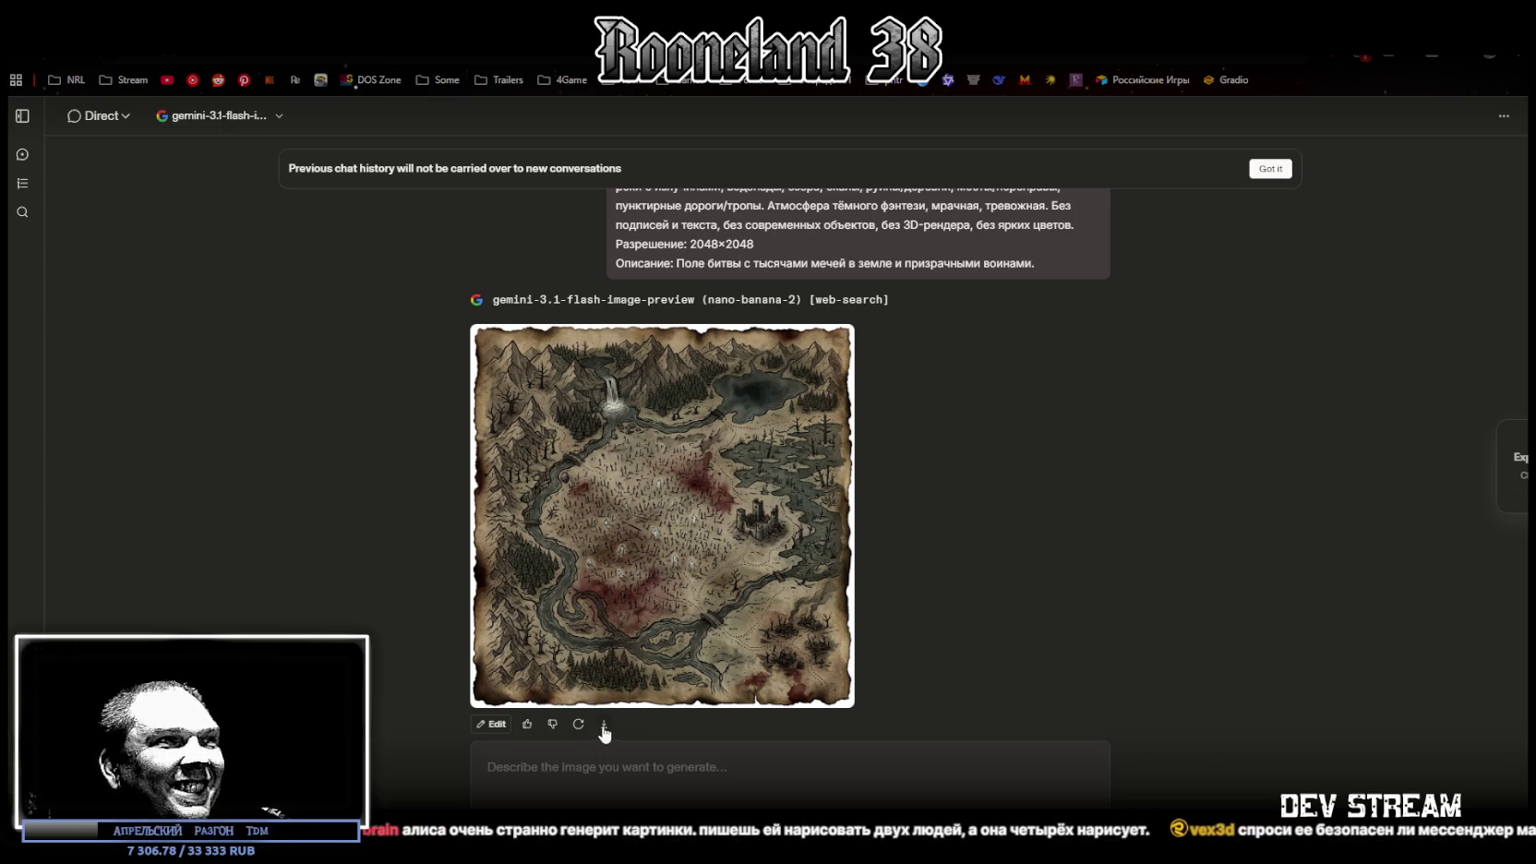
# Paste the map prompt, swap the battlefield description for the underground temple one, and send
pyautogui.scroll(1, 702, 488)
pyautogui.click(676, 769)
pyautogui.hotkey('ctrl', 'v')
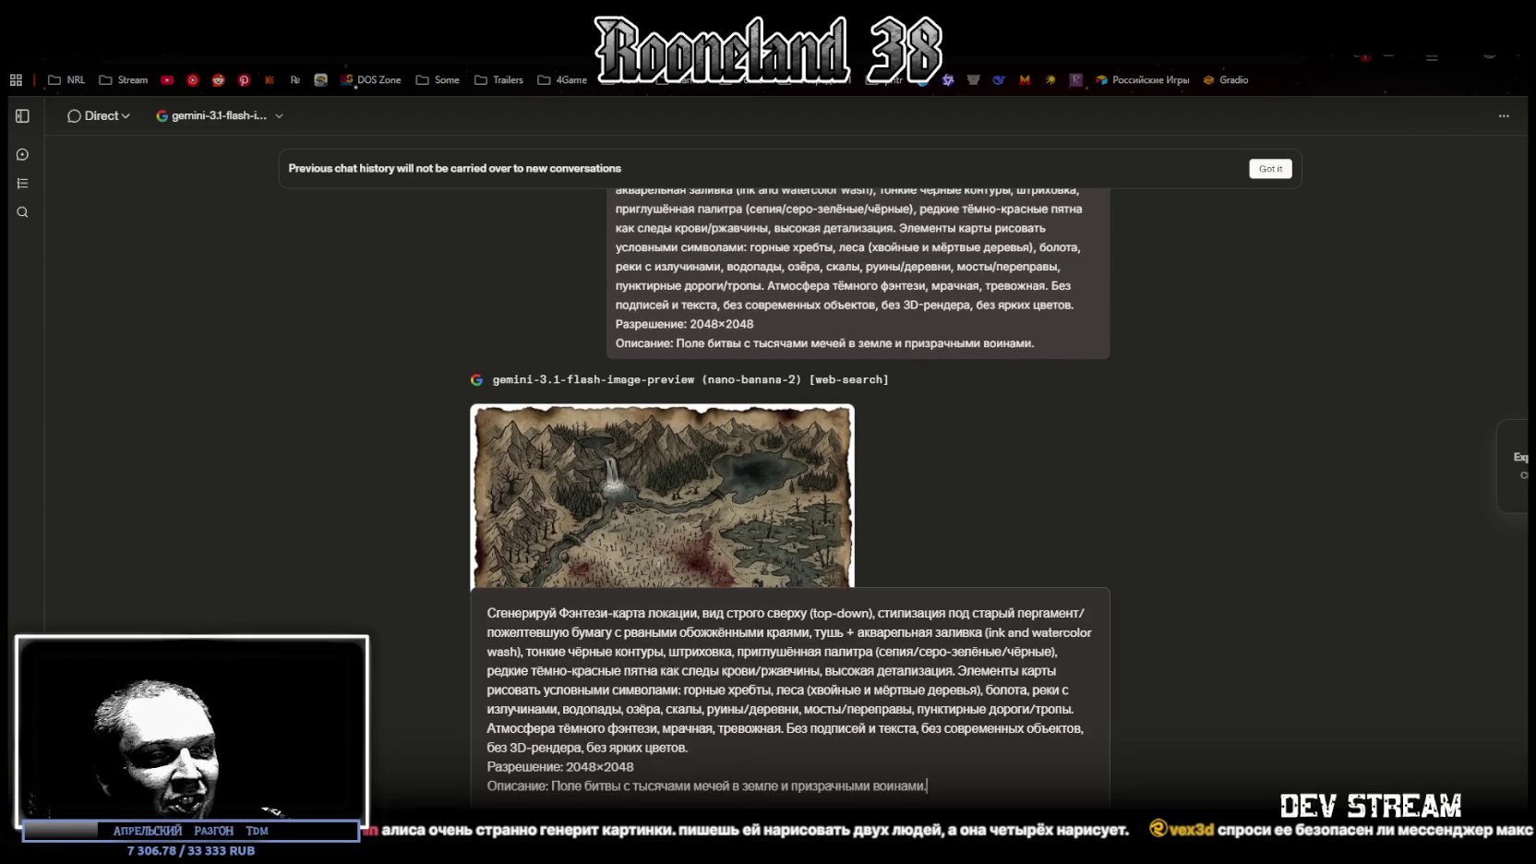
pyautogui.click(644, 786)
pyautogui.moveTo(552, 786)
pyautogui.mouseDown()
pyautogui.moveTo(776, 764)
pyautogui.moveTo(980, 783)
pyautogui.mouseUp()
pyautogui.write('Подземный храм с гигантской статуей и горящими факелами.')
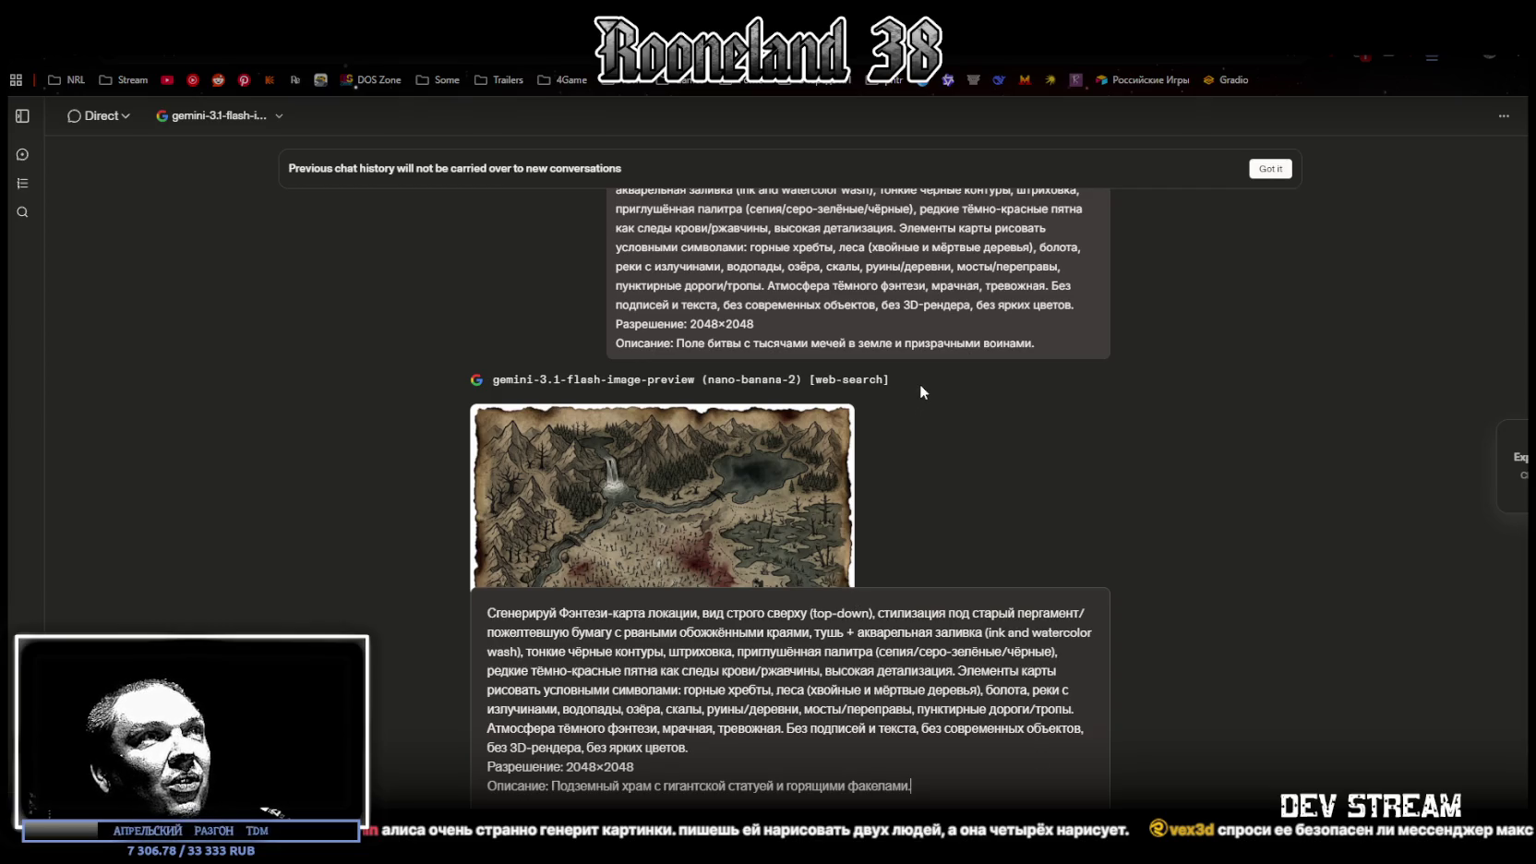
pyautogui.scroll(-3, 920, 384)
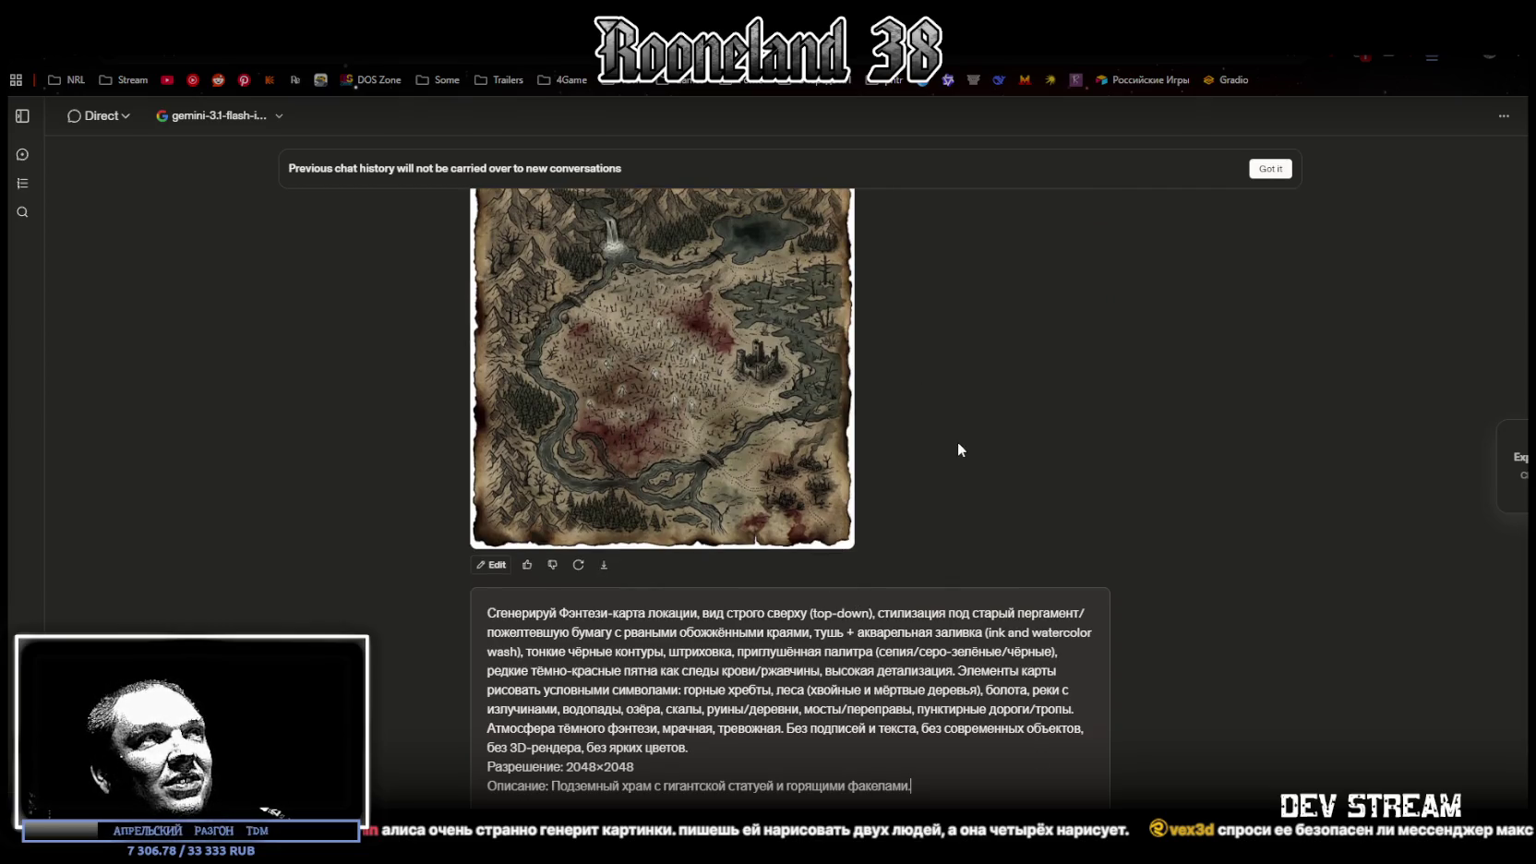
pyautogui.press('Return')
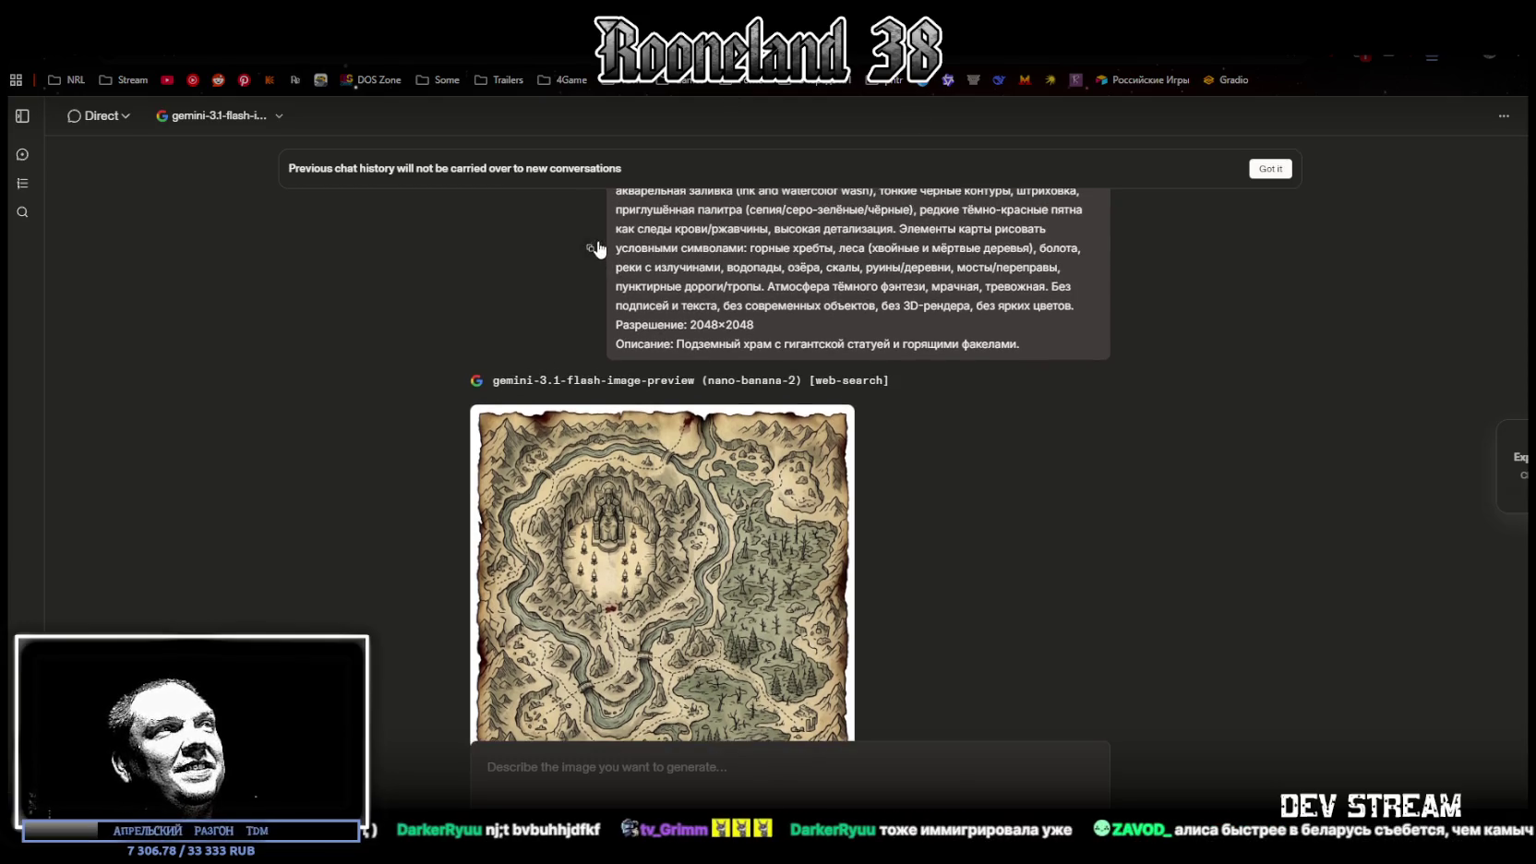
# Paste the map prompt, replace the temple description with the mining village one, and send
pyautogui.click(829, 769)
pyautogui.write('Сгенерируй Фэнтези-карта локации, вид строго сверху (top-down), стилизация под старый пергамент/пожелтевшую бумагу с рваными обожжёнными краями, тушь + акварельная заливка (ink and watercolor wash), тонкие чёрные контуры, штриховка, приглушённая палитра (сепия/серо-зелёные/чёрные), редкие тёмно-красные пятна как следы крови/ржавчины, высокая детализация. Элементы карты рисовать условными символами: горные хребты, леса (хвойные и мёртвые деревья), болота, реки с излучинами, водопады, озёра, скалы, руины/деревни, мосты/переправы, пунктирные дороги/тропы. Атмосфера тёмного фэнтези, мрачная, тревожная. Без подписей и текста, без современных объектов, без 3D-рендера, без ярких цветов. Разрешение: 2048×2048 Описание: Подземный храм с гигантской статуей и горящими факелами.')
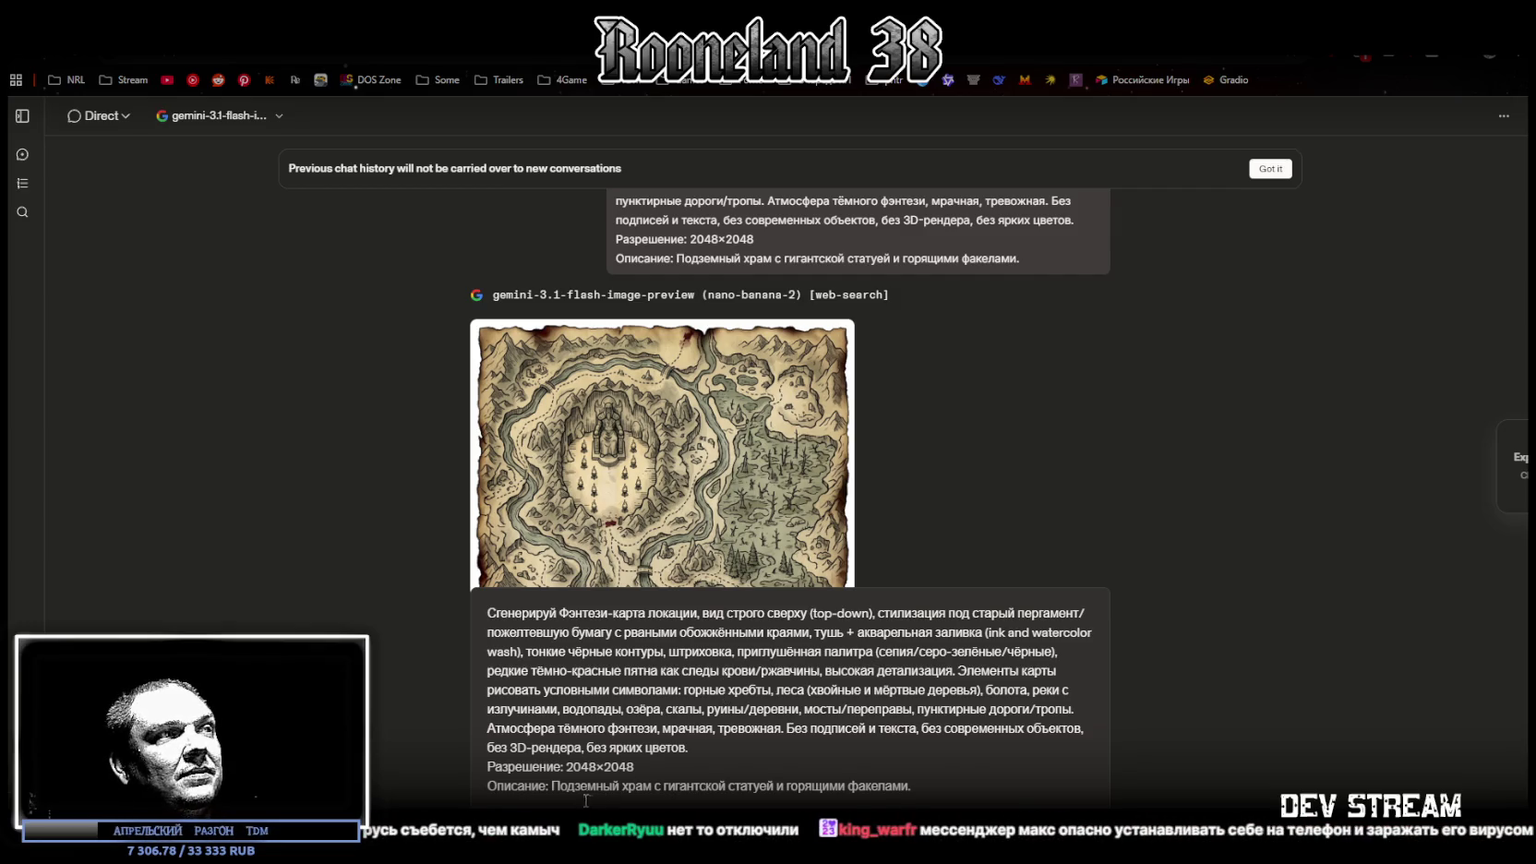
pyautogui.click(553, 786)
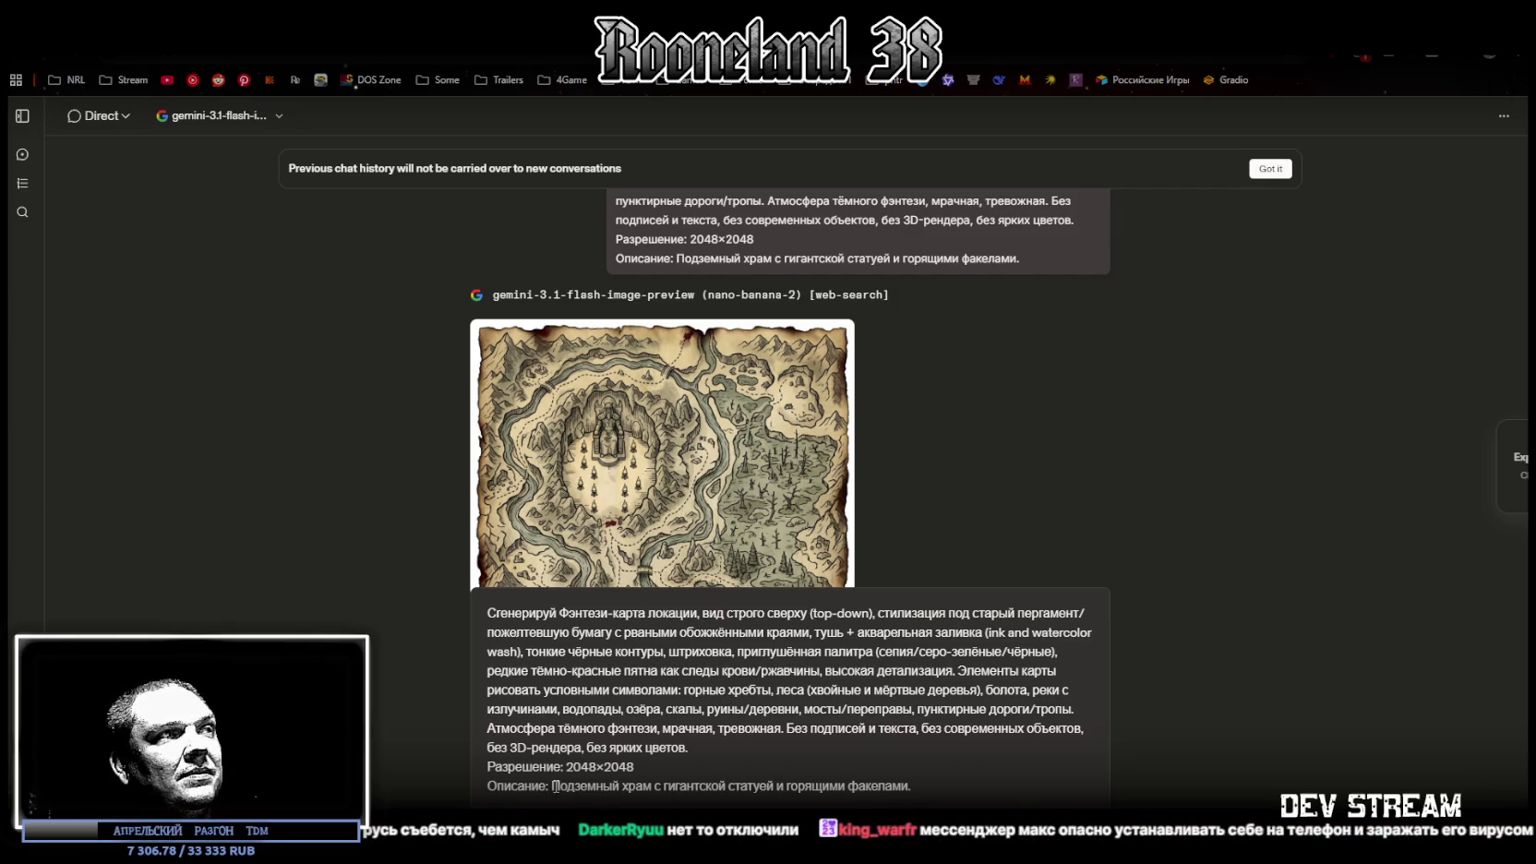
pyautogui.moveTo(553, 786); pyautogui.dragTo(938, 791)
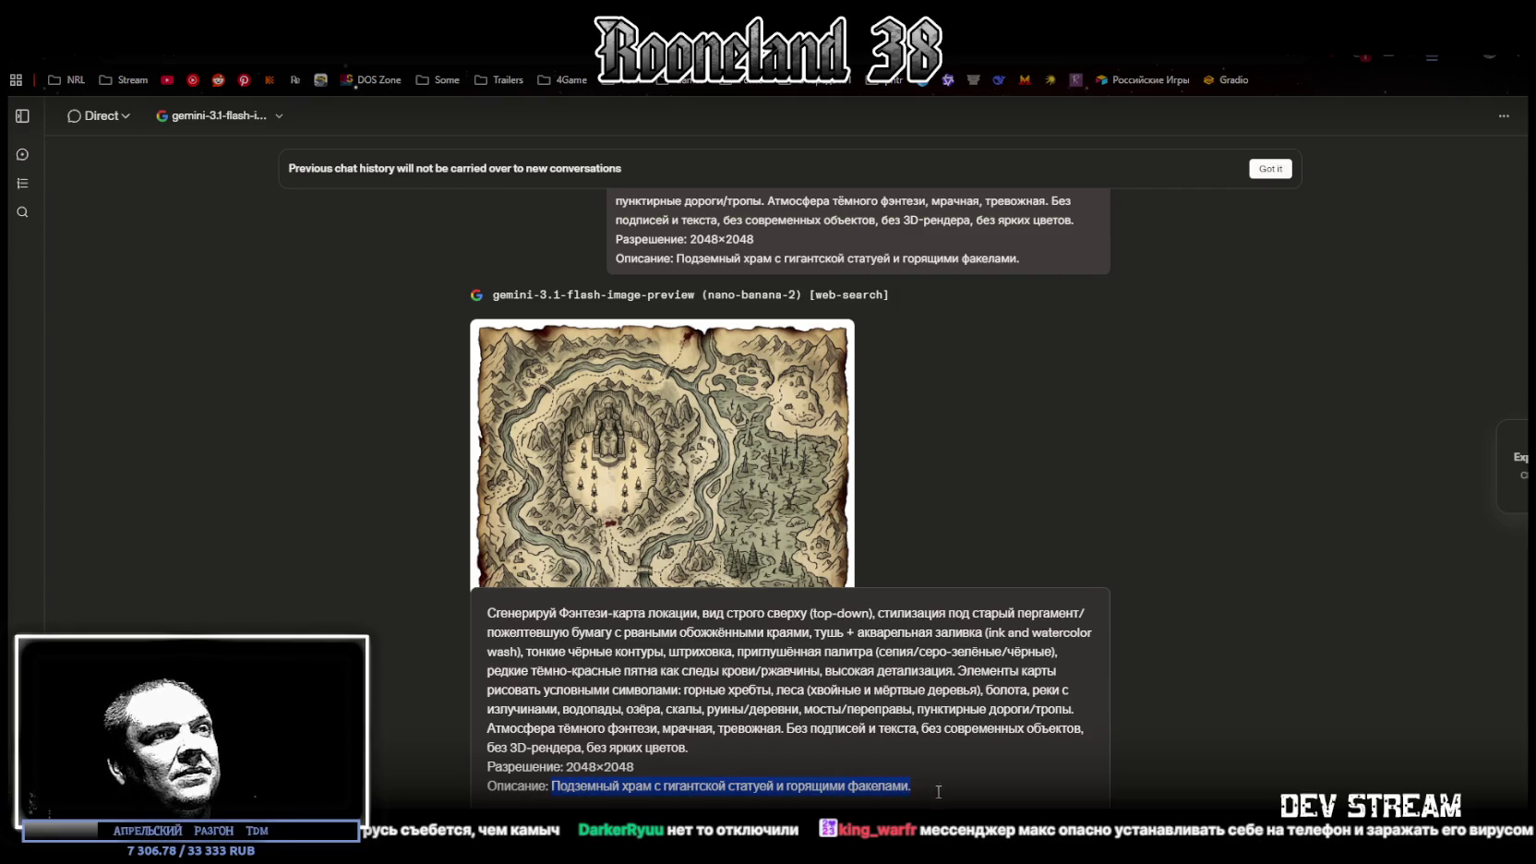
pyautogui.write('Заброшенный шахтёрский посёлок с вагонетками и светящимися кристаллами.')
pyautogui.press('Return')
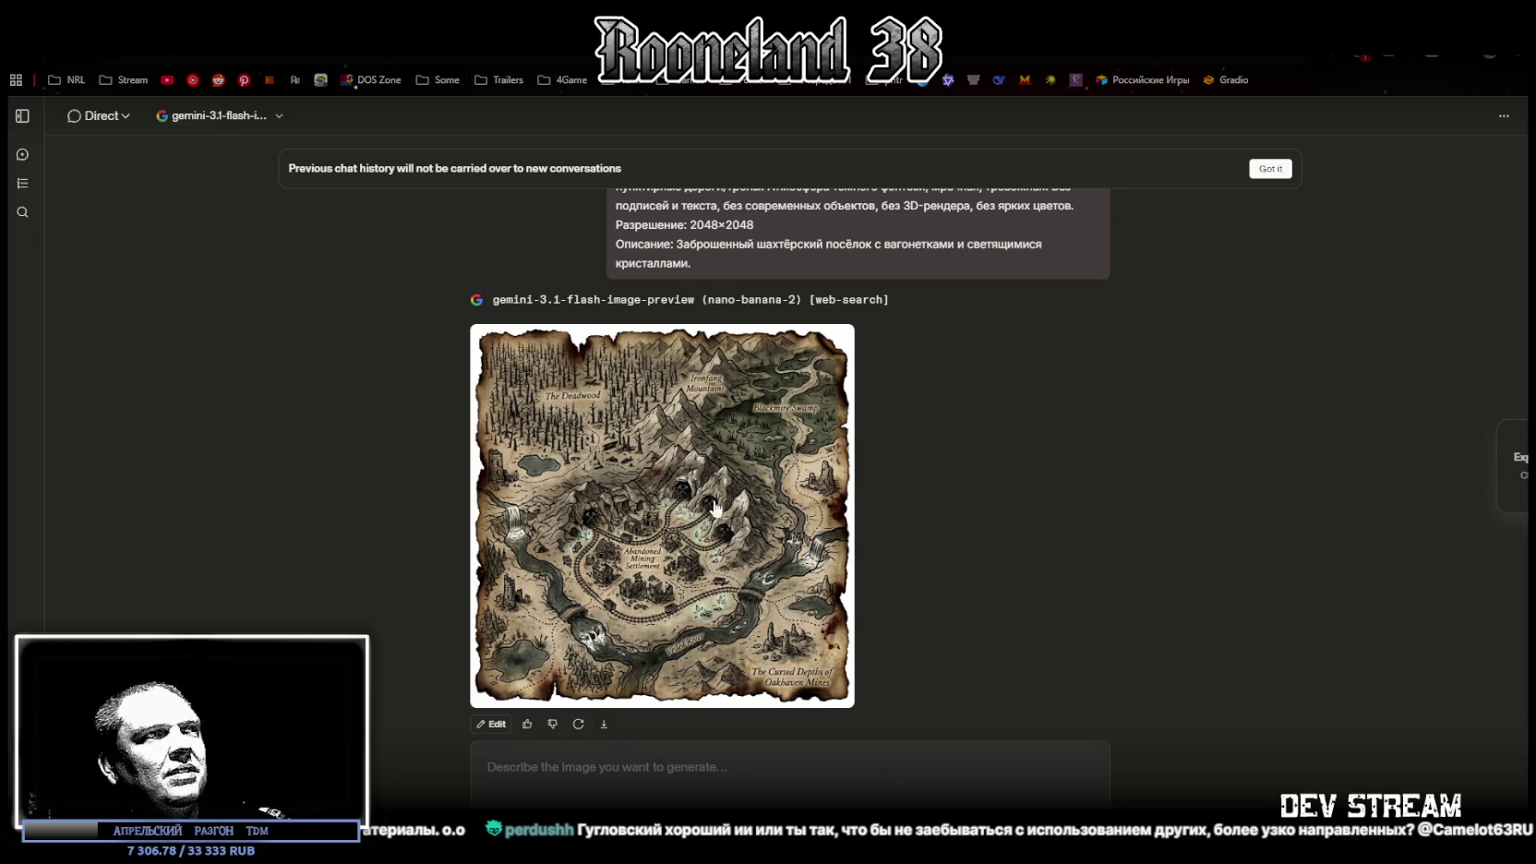
# Paste the full map prompt into the message box again
pyautogui.scroll(2, 704, 558)
pyautogui.scroll(-2, 773, 565)
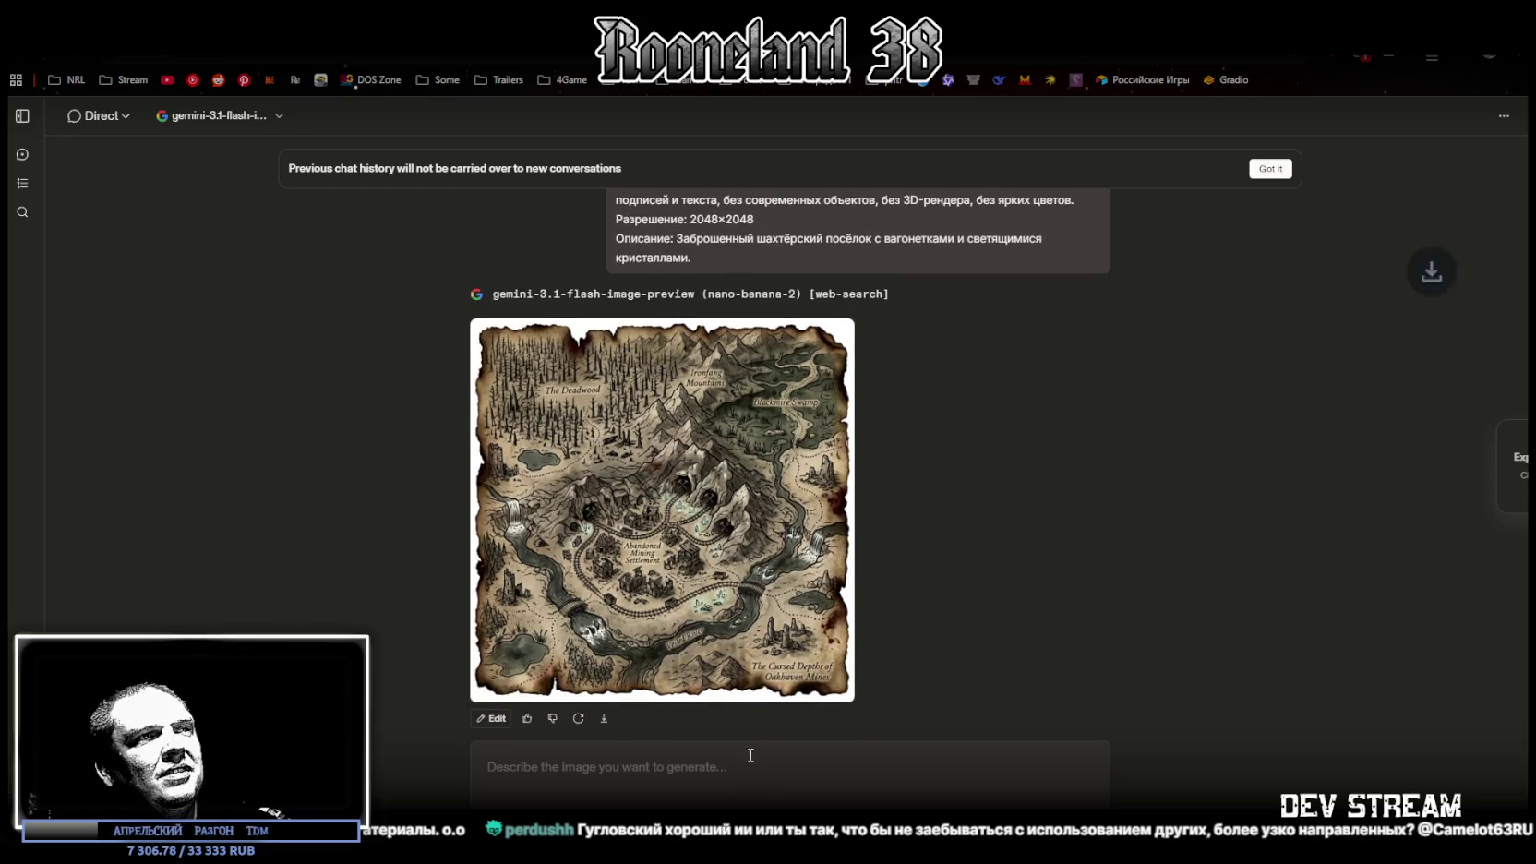
pyautogui.write('Сгенерируй Фэнтези-карта локации, вид строго сверху (top-down), стилизация под старый пергамент/пожелтевшую бумагу с рваными обожжёнными краями, тушь + акварельная заливка (ink and watercolor wash), тонкие чёрные контуры, штриховка, приглушённая палитра (сепия/серо-зелёные/чёрные), редкие тёмно-красные пятна как следы крови/ржавчины, высокая детализация. Элементы карты рисовать условными символами: горные хребты, леса (хвойные и мёртвые деревья), болота, реки с излучинами, водопады, озёра, скалы, руины/деревни, мосты/переправы, пунктирные дороги/тропы. Атмосфера тёмного фэнтези, мрачная, тревожная. Без подписей и текста, без современных объектов, без 3D-рендера, без ярких цветов. Разрешение: 2048×2048 Описание: Заброшенный шахтёрский посёлок с вагонетками и светящимися кристаллами.')
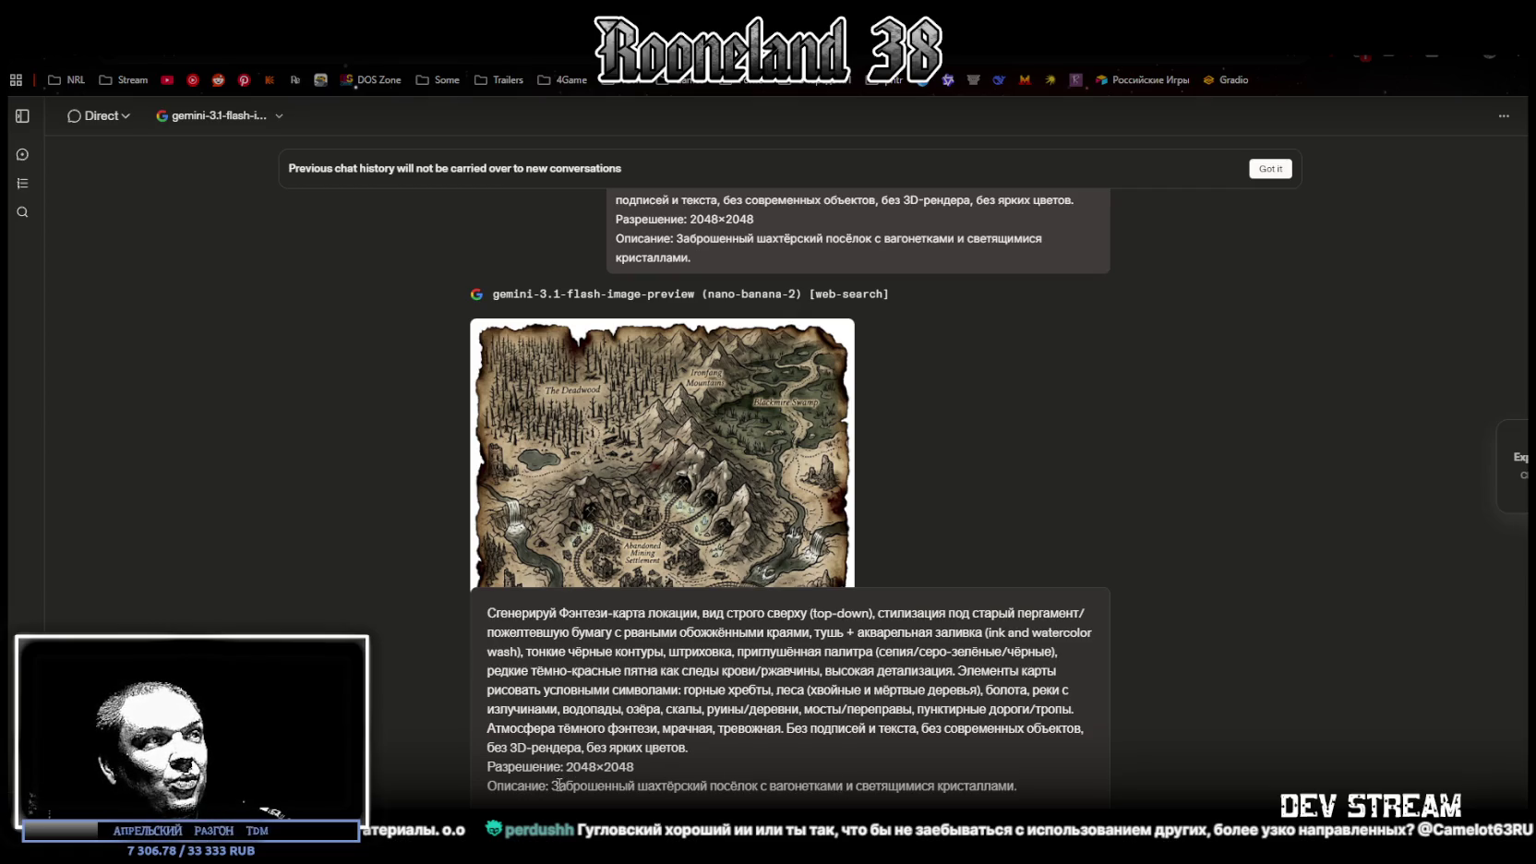
# Swap the mining village description for the dragon's lair one, send it, and skip the preference vote
pyautogui.moveTo(552, 786); pyautogui.dragTo(1016, 786)
pyautogui.write('Логово дракона с золотом, костями и раскалённым воздухом.')
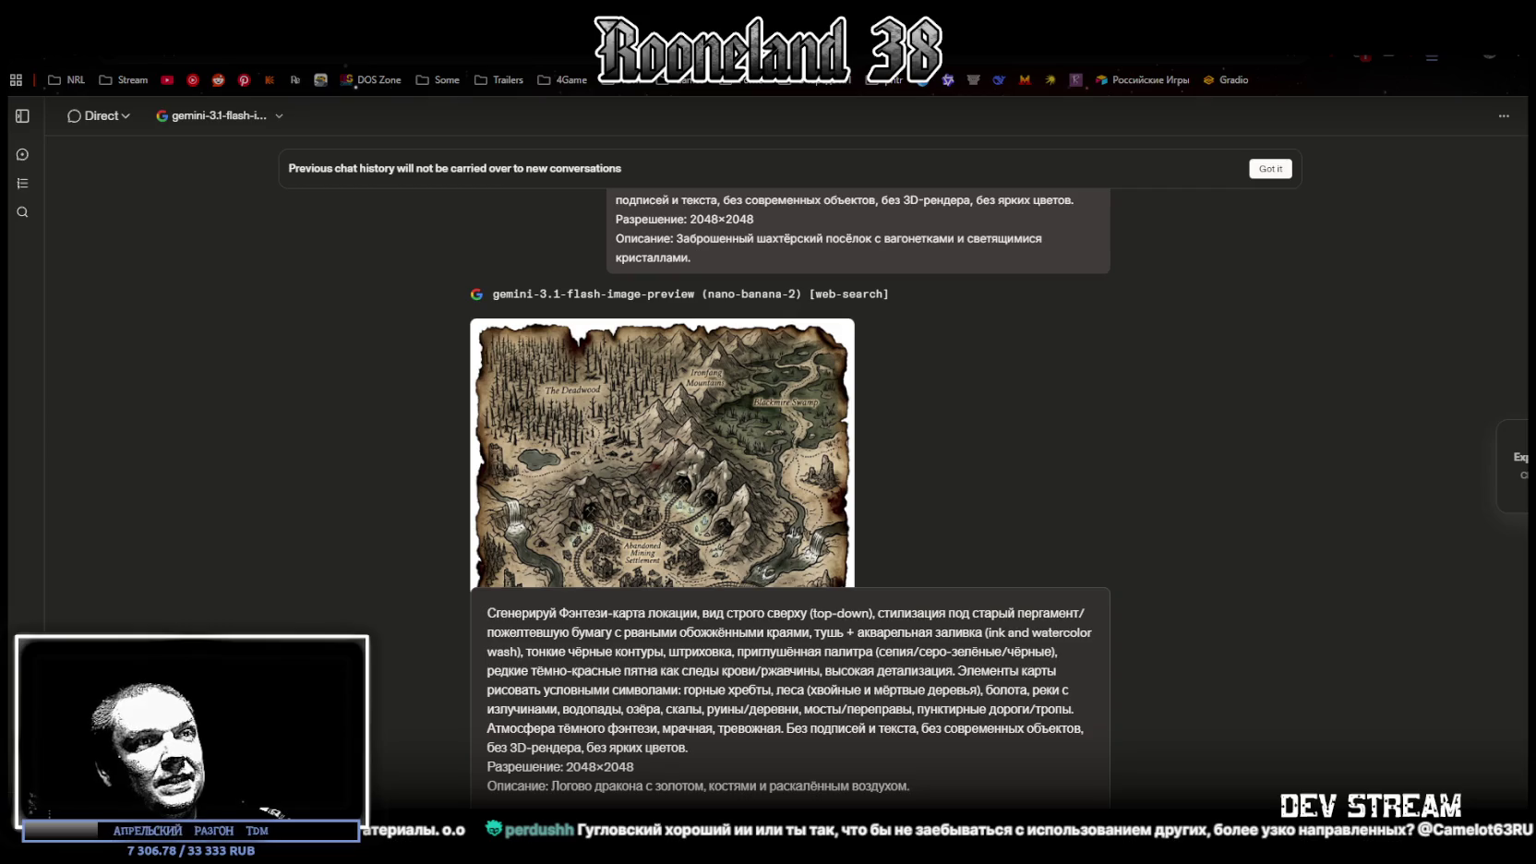
pyautogui.press('Return')
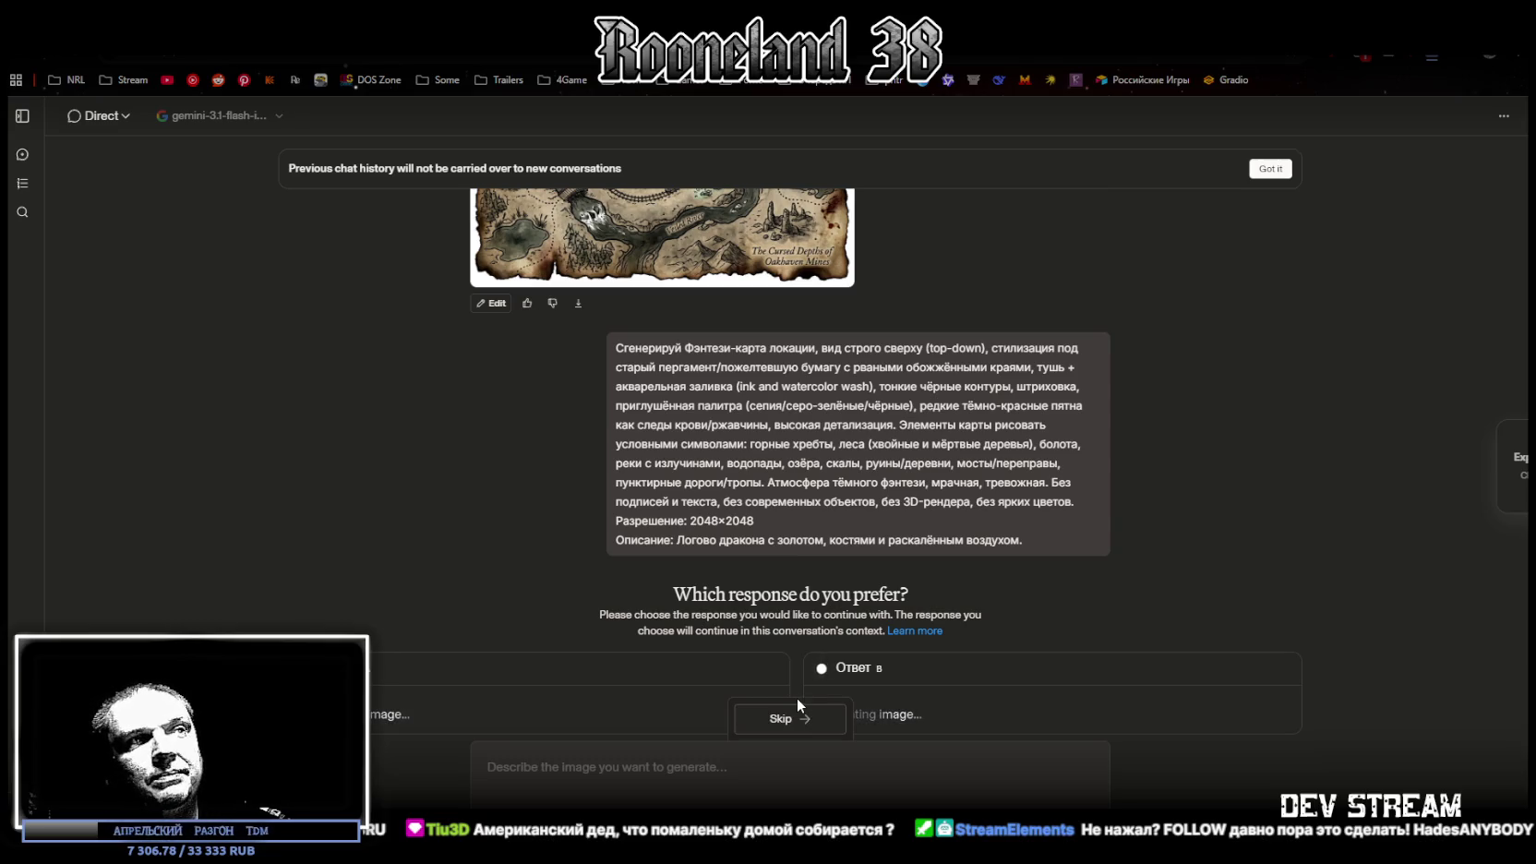
pyautogui.click(798, 729)
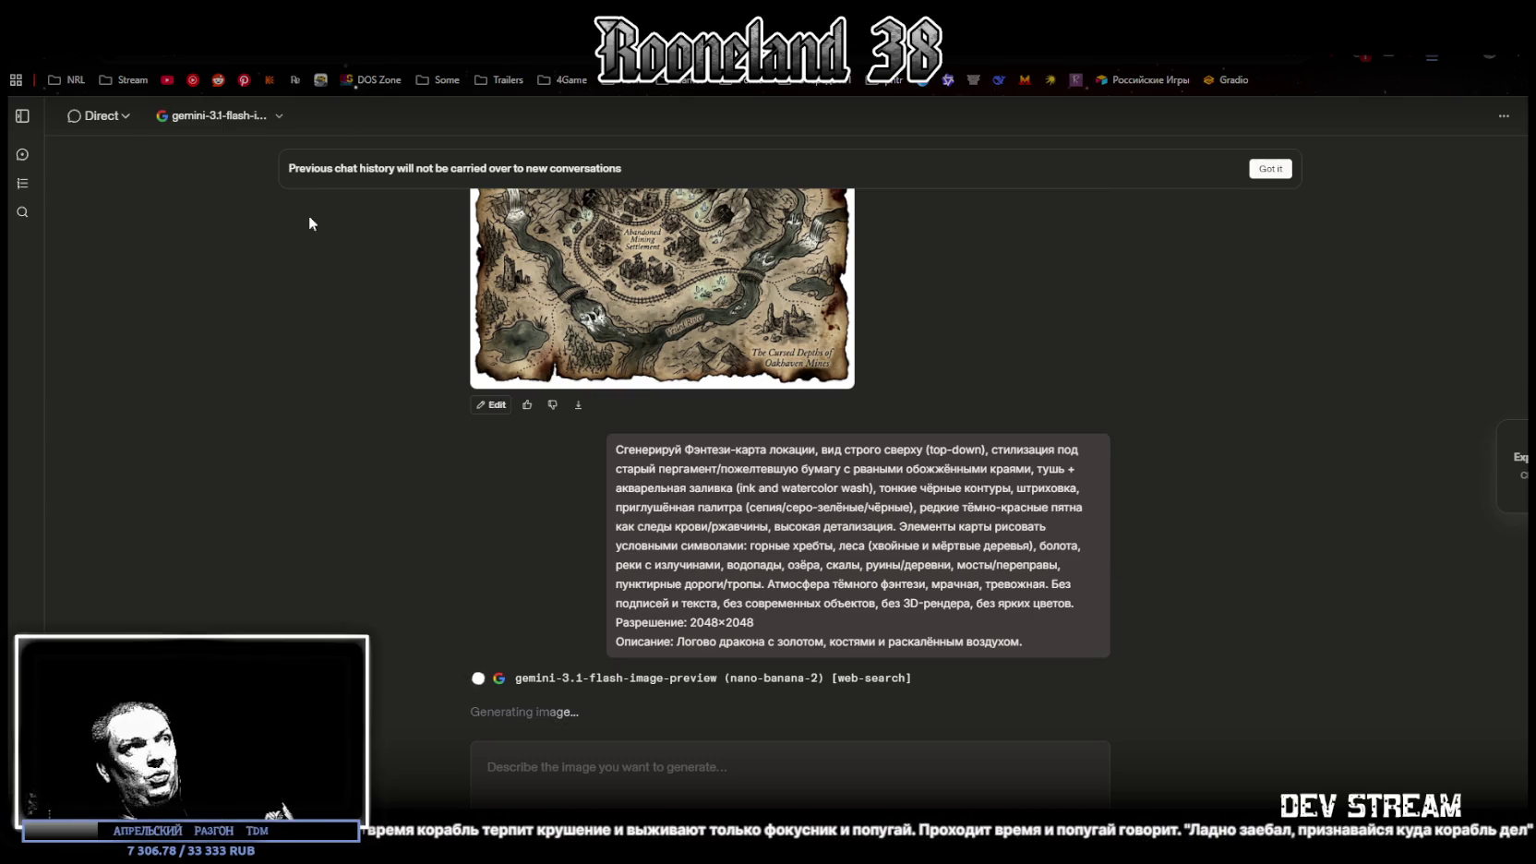
# Check the image model list and leave gemini-3.1-flash-image-preview selected
pyautogui.click(278, 116)
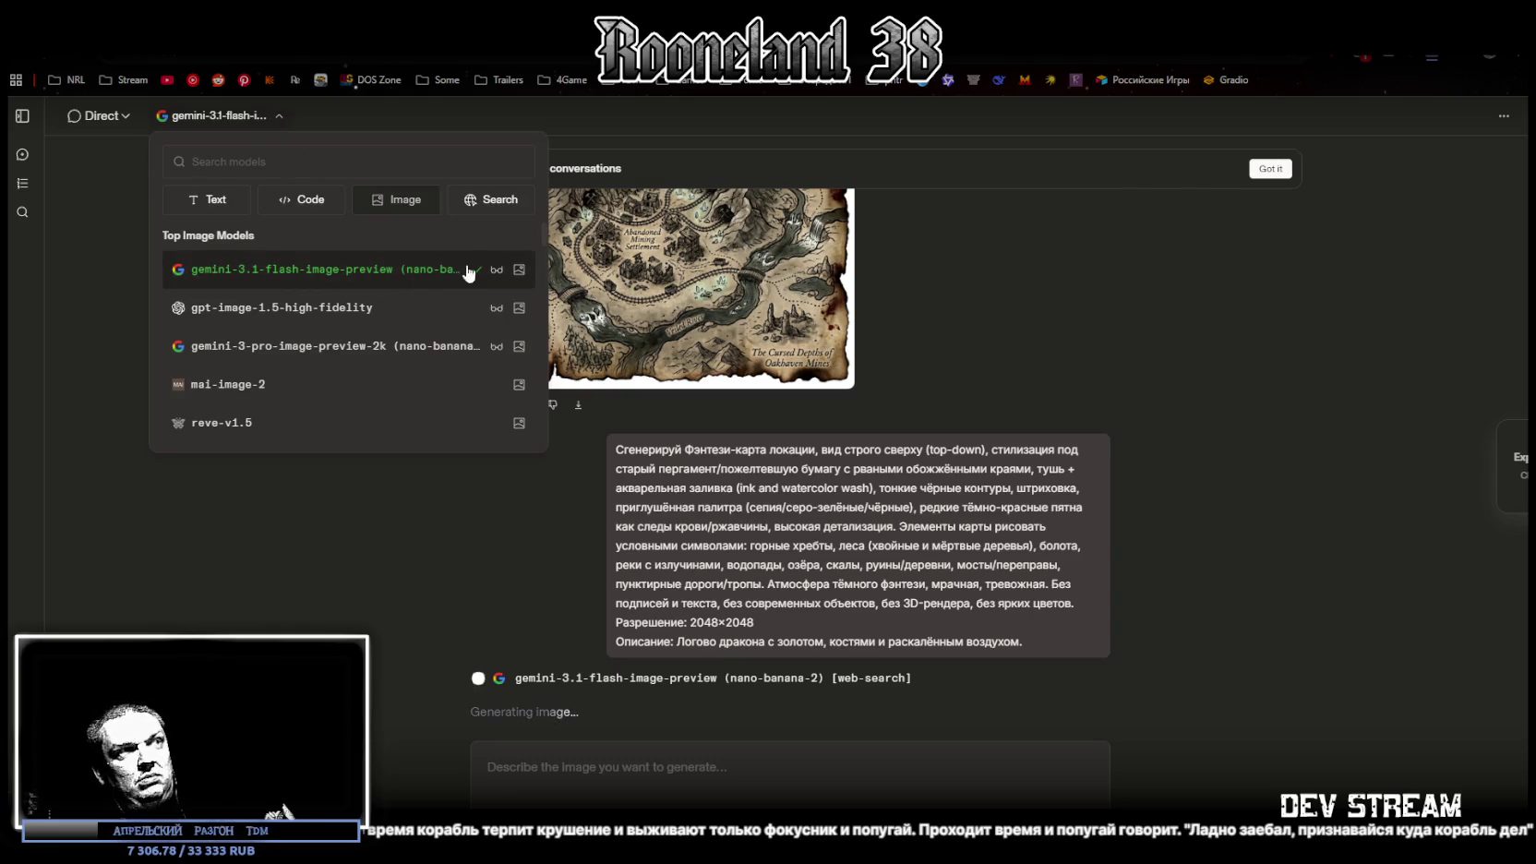
pyautogui.click(1019, 261)
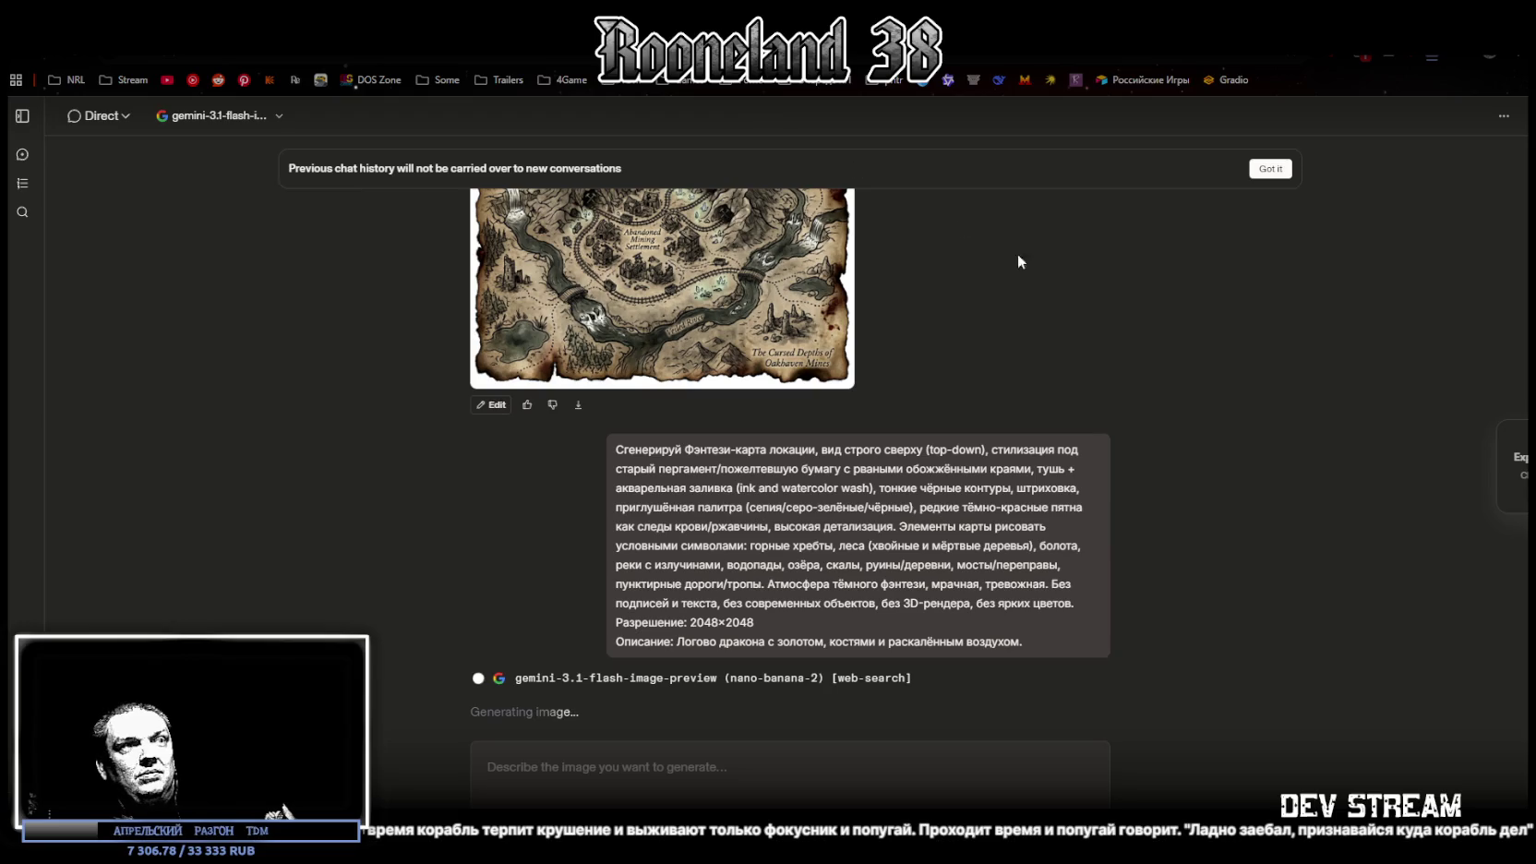
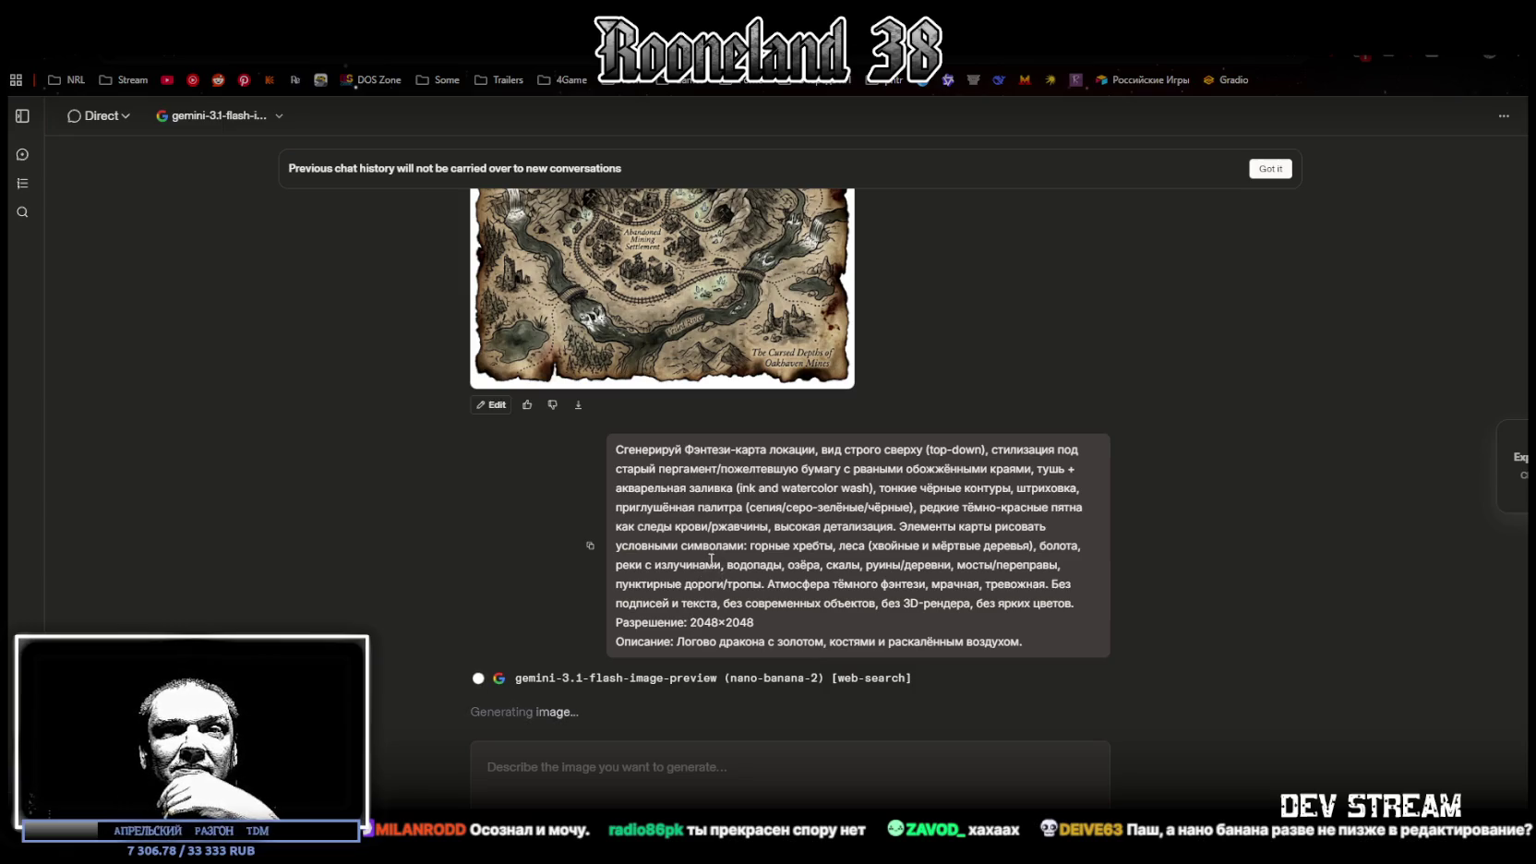
# Check the image model list without changing it, then retry the failed dragon-lair map generation
pyautogui.click(275, 115)
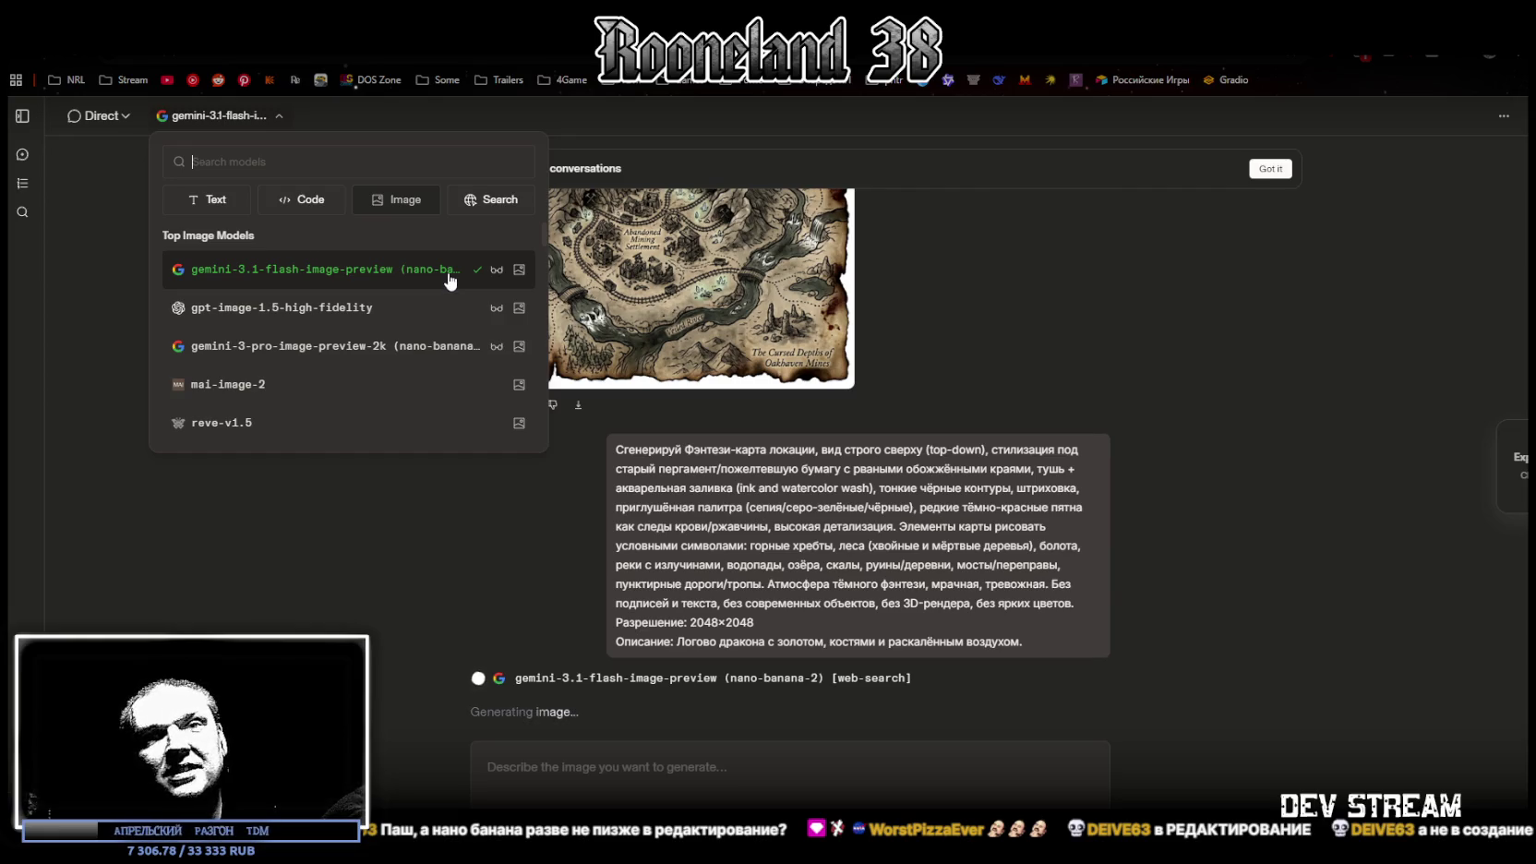
pyautogui.click(869, 112)
pyautogui.scroll(2, 858, 392)
pyautogui.scroll(-2, 859, 399)
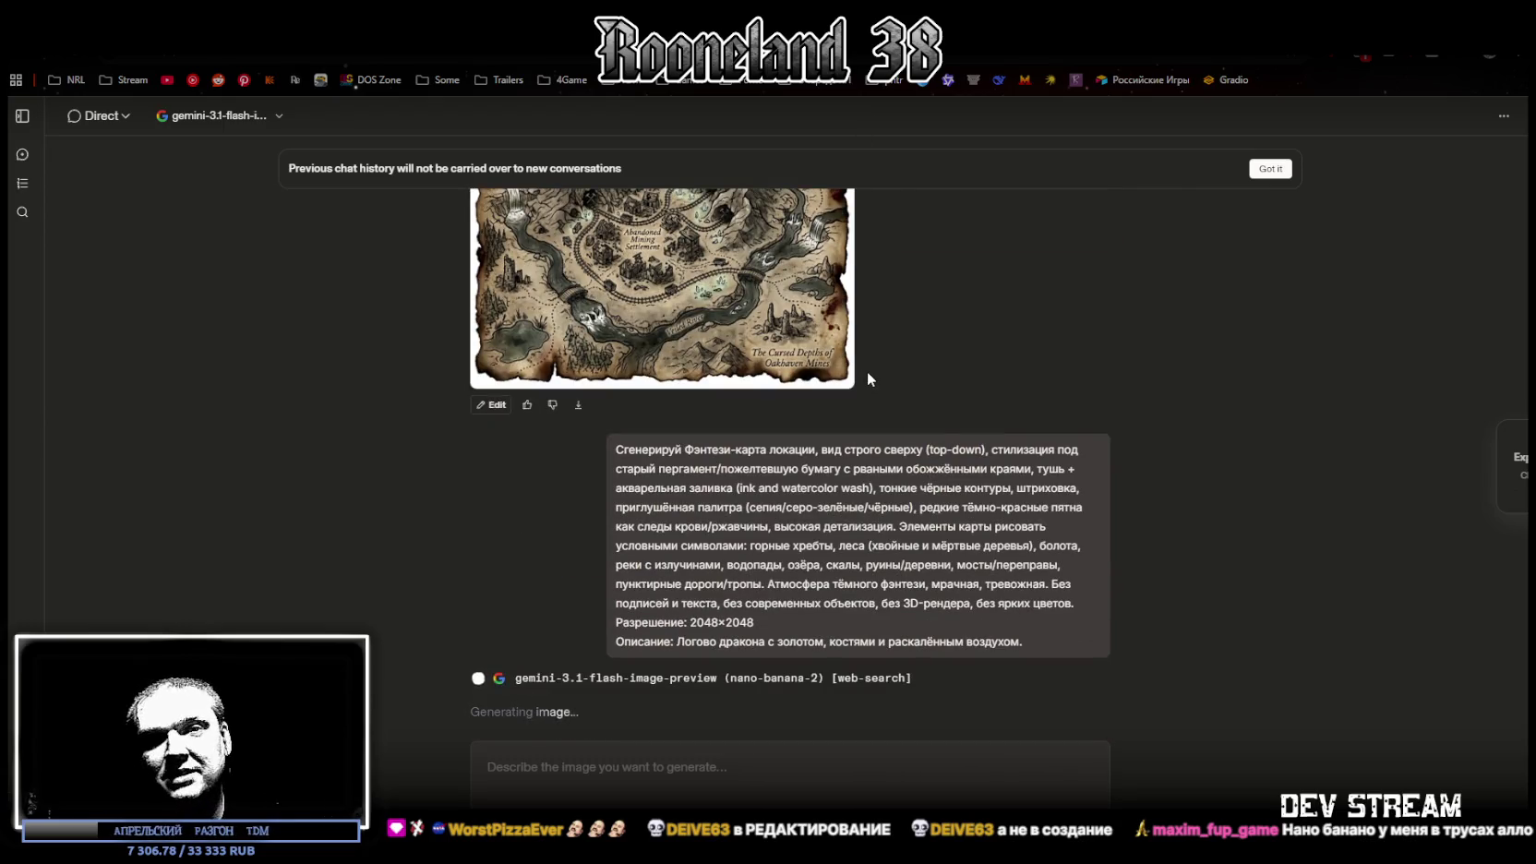
pyautogui.scroll(2, 854, 388)
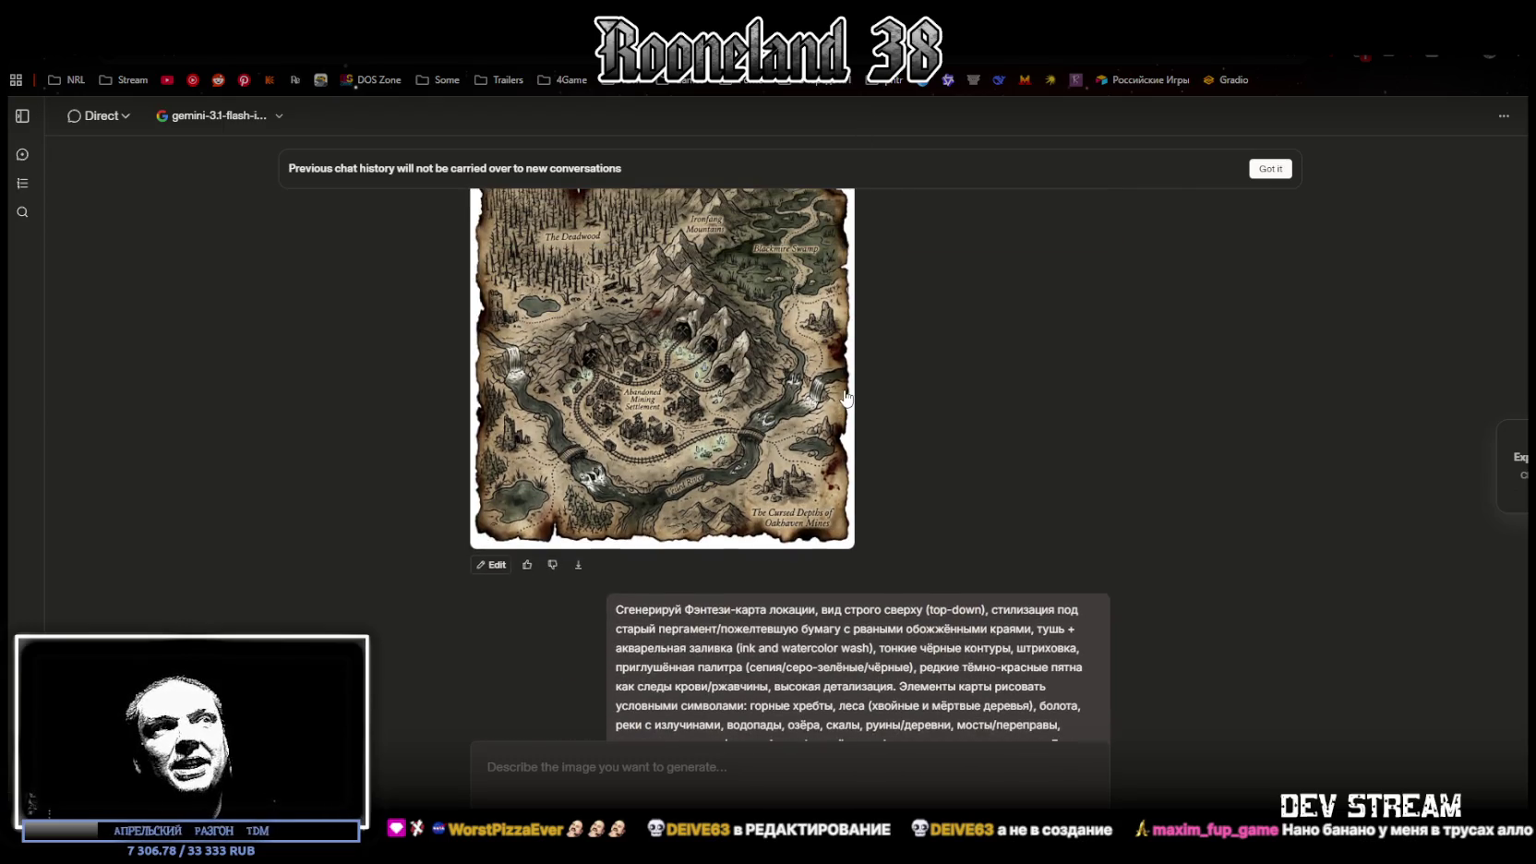
pyautogui.scroll(-2, 840, 399)
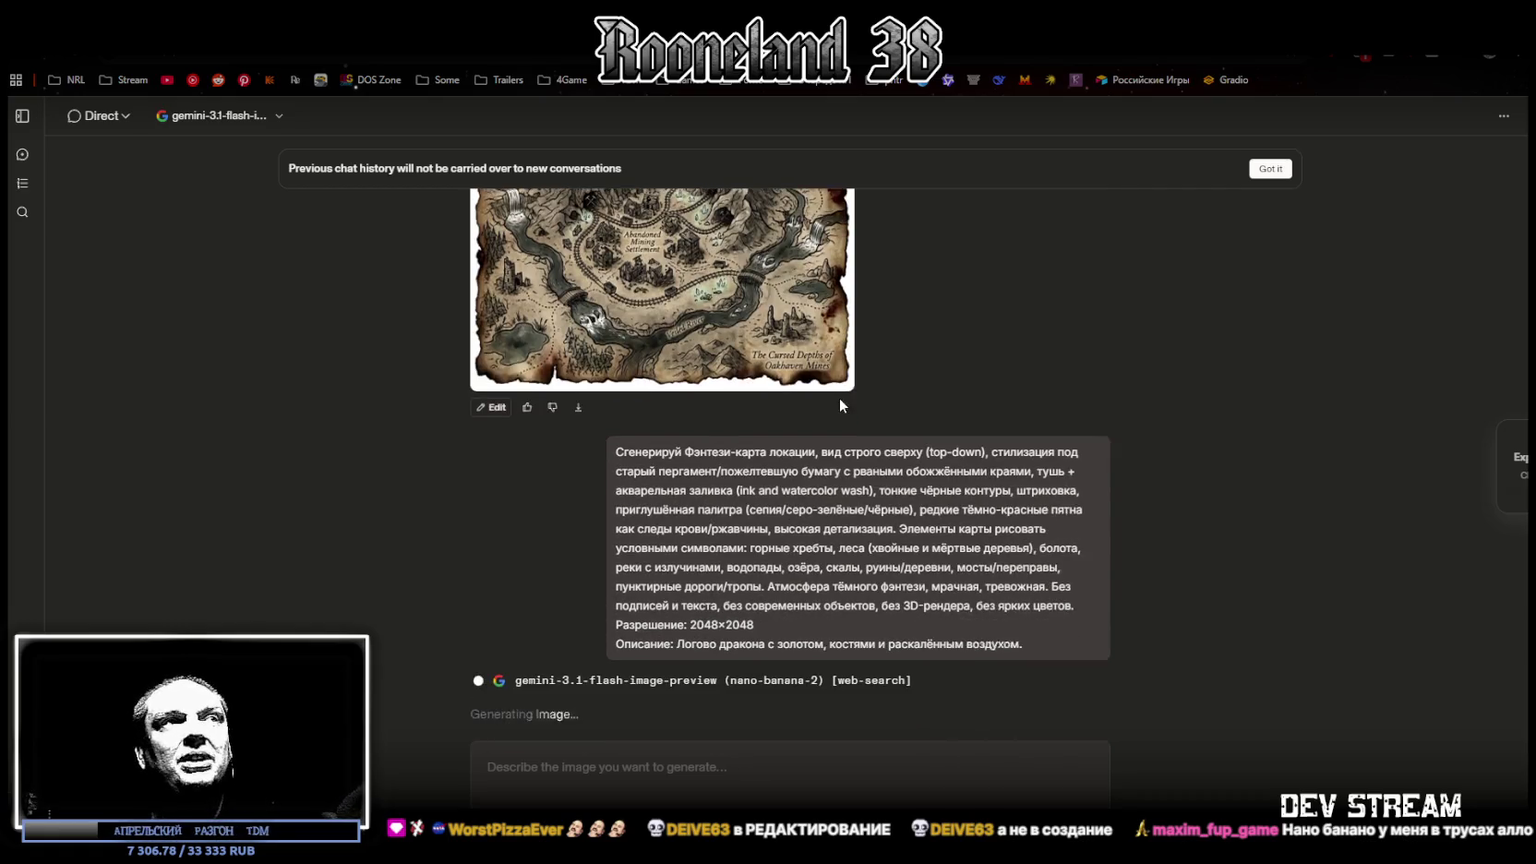
pyautogui.scroll(4, 789, 395)
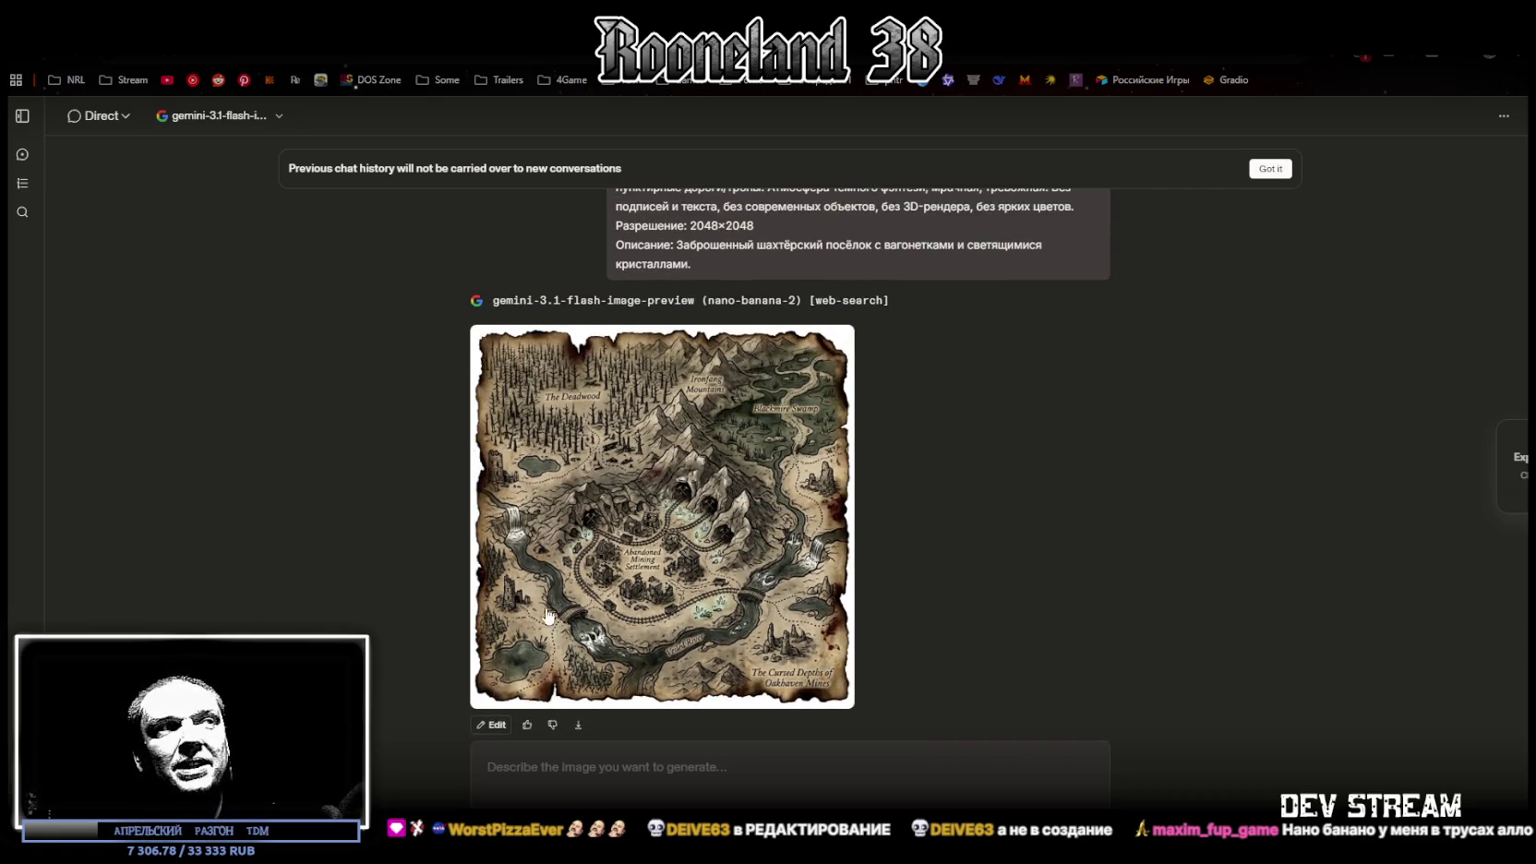
pyautogui.scroll(-1, 755, 591)
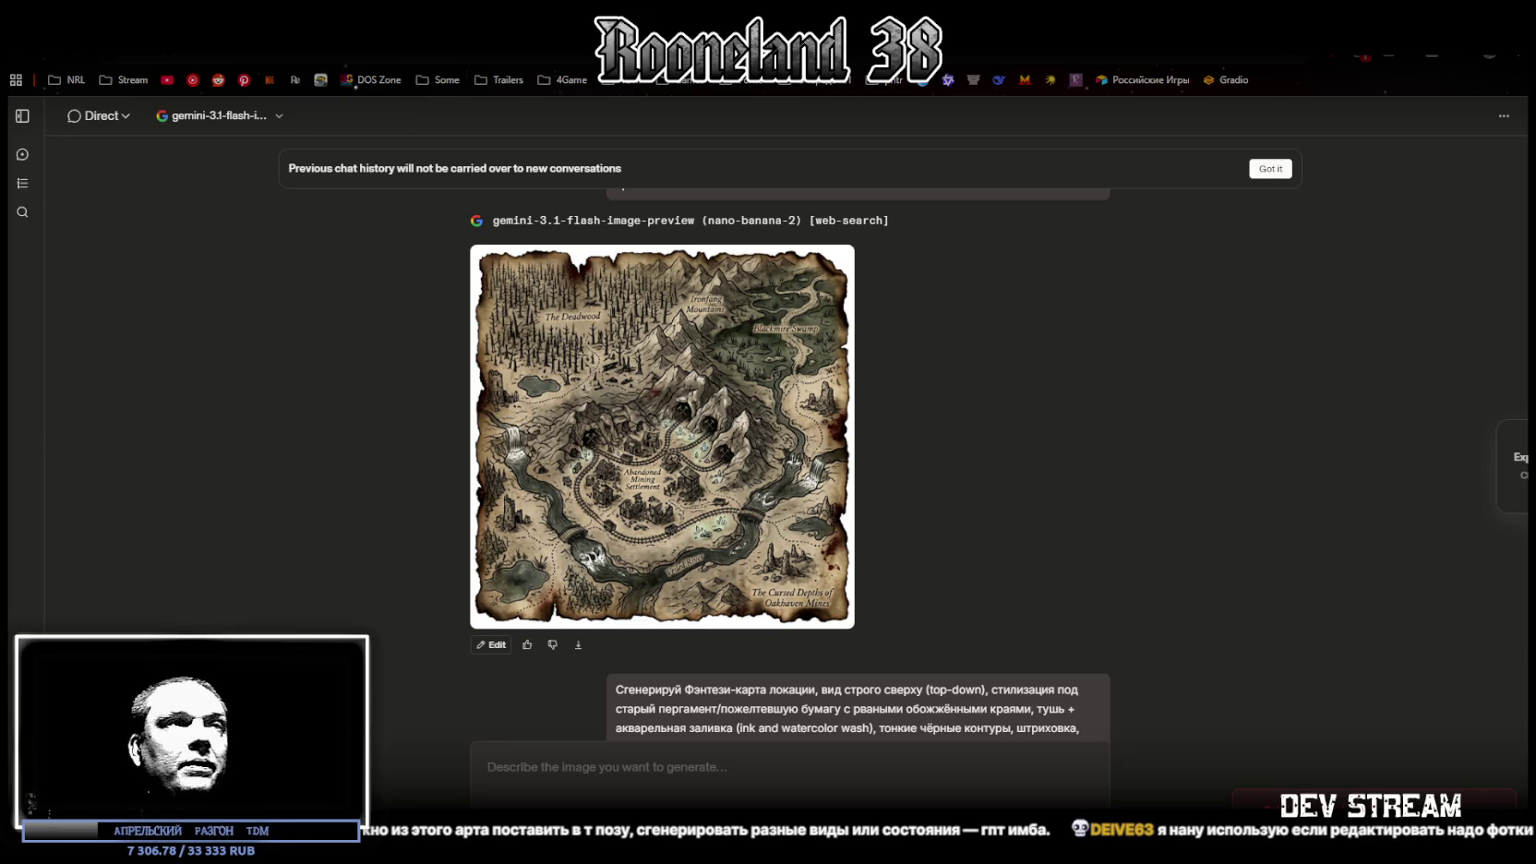
pyautogui.scroll(-3, 592, 546)
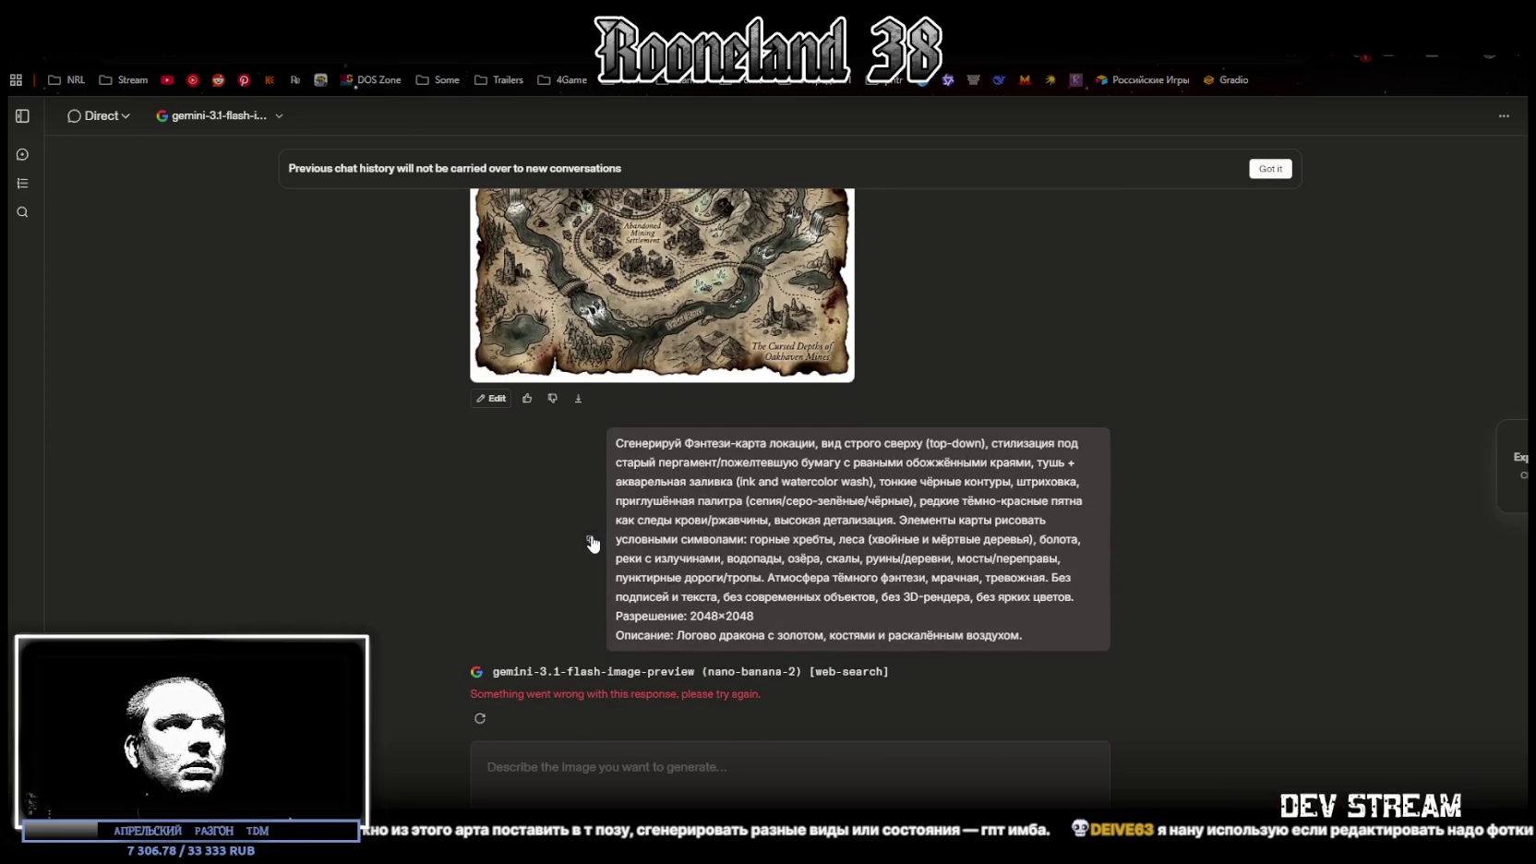
pyautogui.click(481, 719)
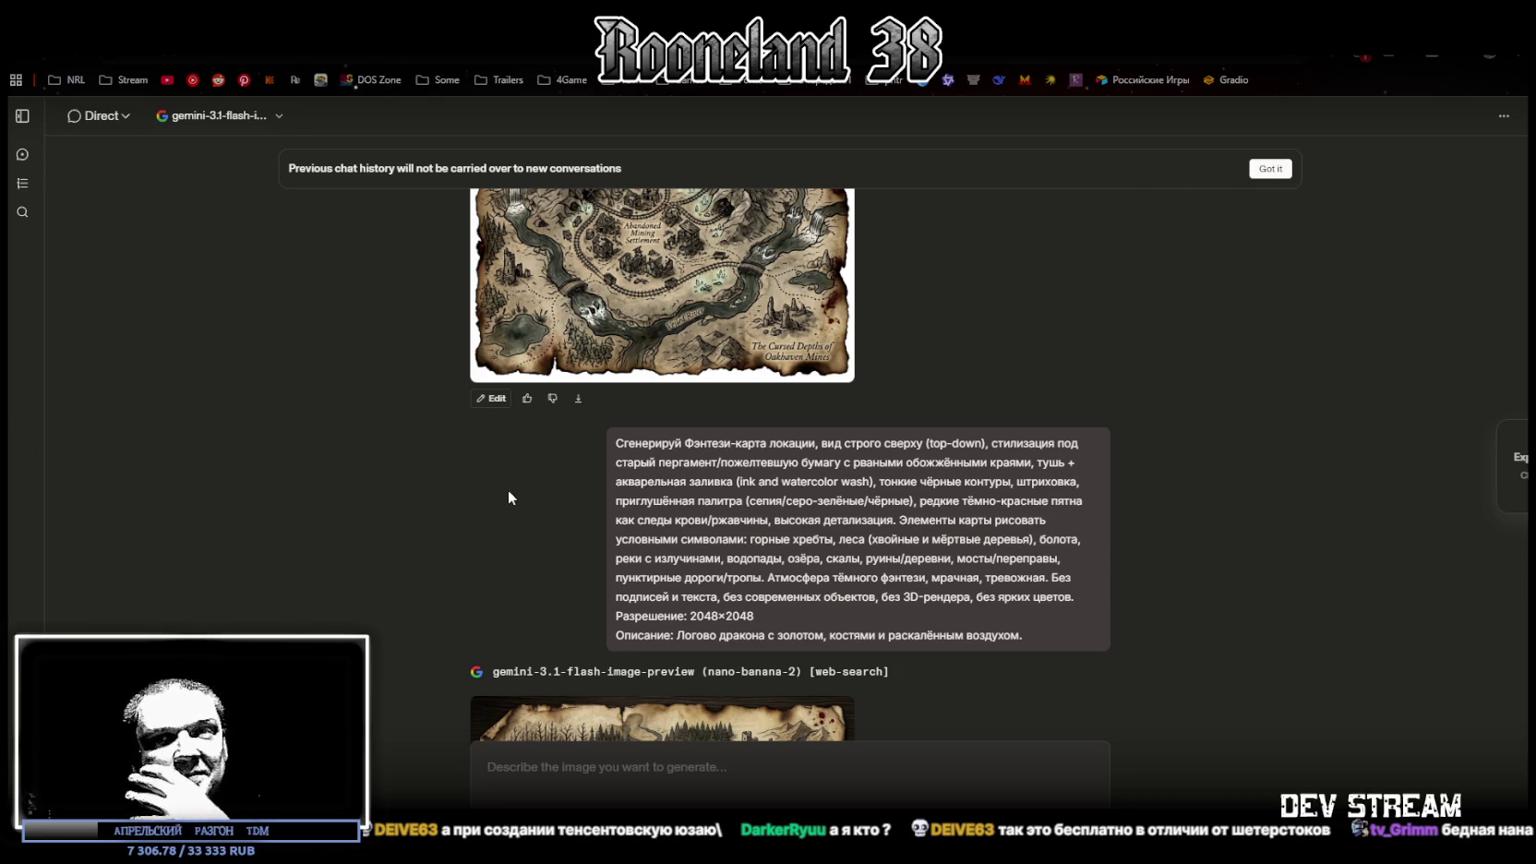
# Reuse the dragon-lair prompt with its description swapped for the cursed-market one, and send it
pyautogui.scroll(-4, 507, 489)
pyautogui.scroll(-1, 506, 497)
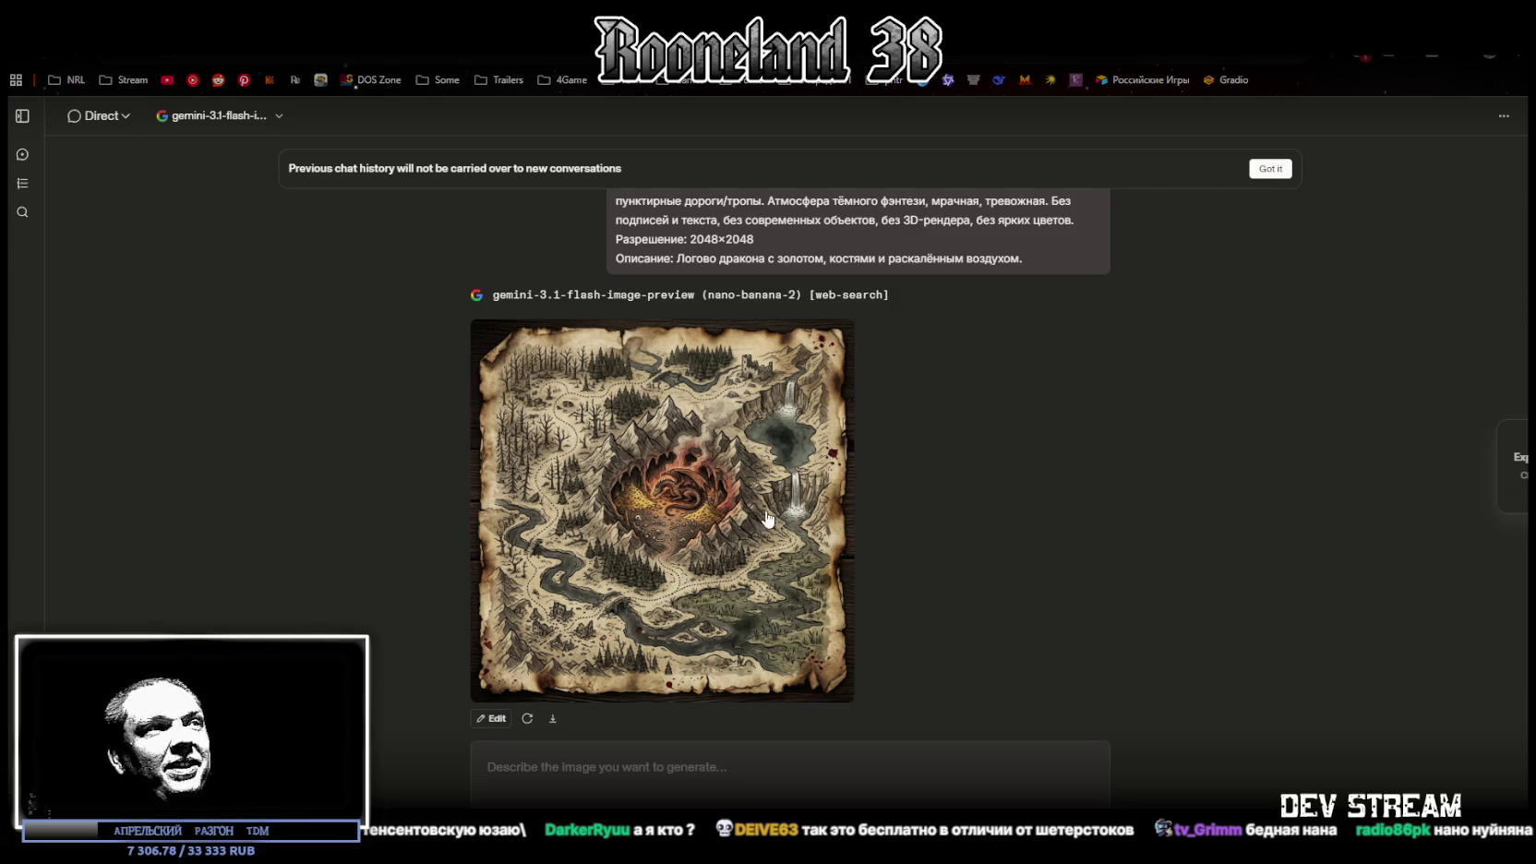
pyautogui.scroll(3, 599, 399)
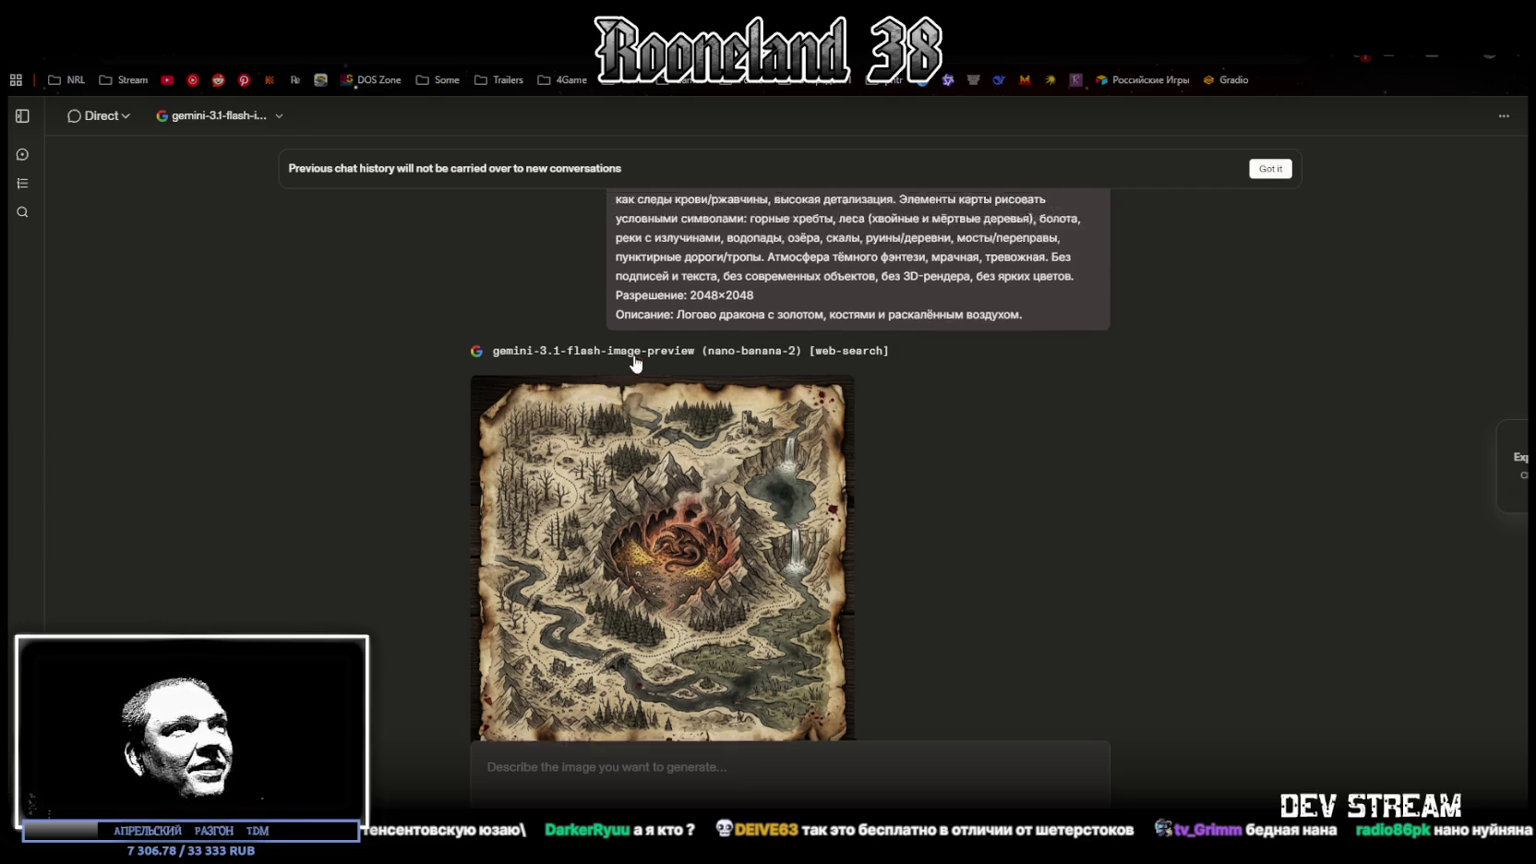
pyautogui.click(590, 404)
pyautogui.click(740, 769)
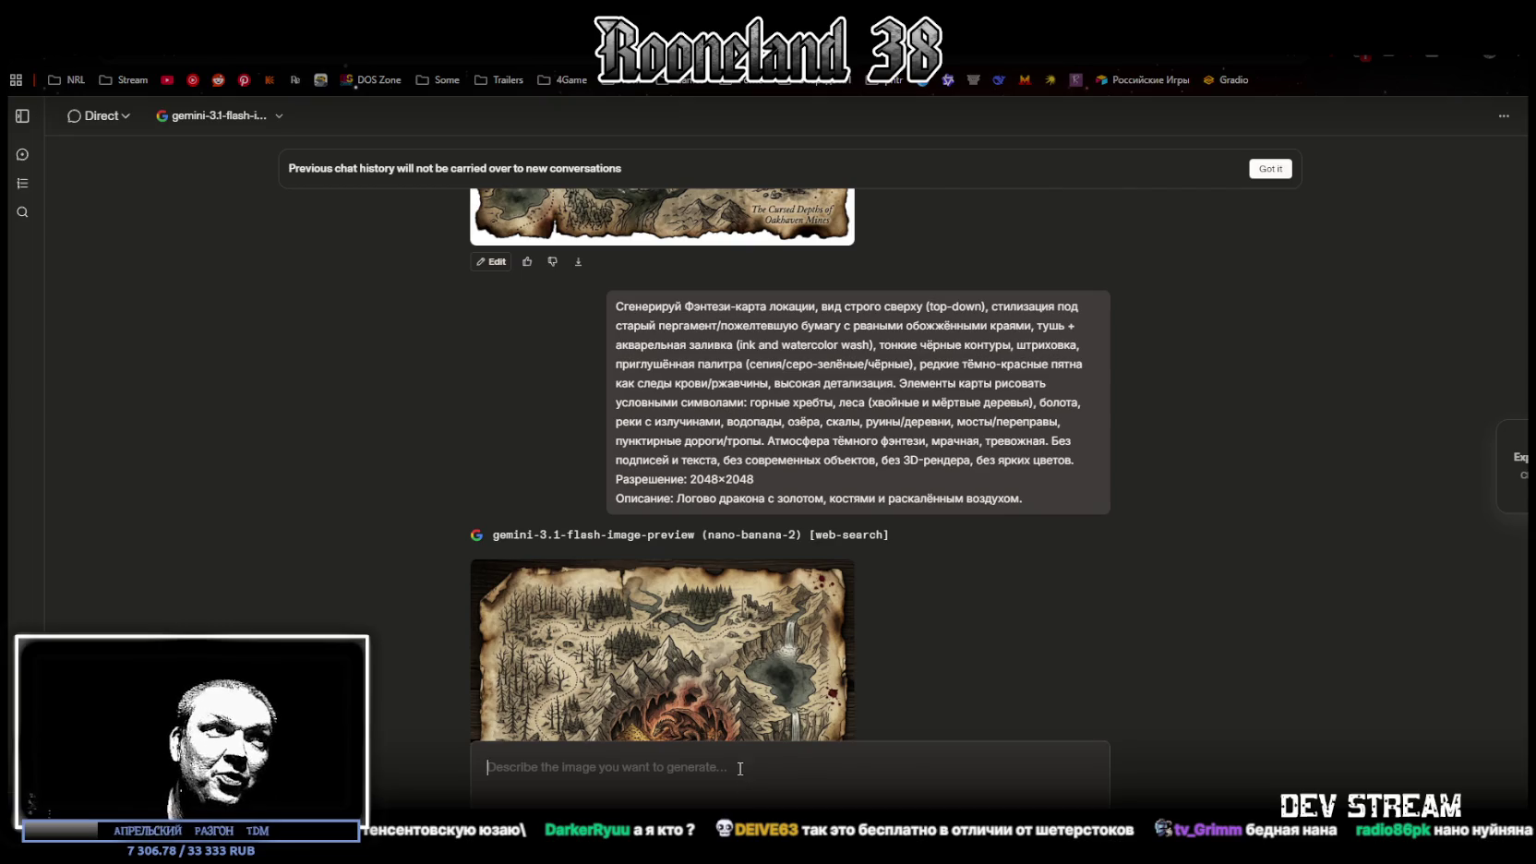
pyautogui.write('Сгенерируй Фэнтези-карта локации, вид строго сверху (top-down), стилизация под старый пергамент/пожелтевшую бумагу с рваными обожжёнными краями, тушь + акварельная заливка (ink and watercolor wash), тонкие чёрные контуры, штриховка, приглушённая палитра (сепия/серо-зелёные/чёрные), редкие тёмно-красные пятна как следы крови/ржавчины, высокая детализация. Элементы карты рисовать условными символами: горные хребты, леса (хвойные и мёртвые деревья), болота, реки с излучинами, водопады, озёра, скалы, руины/деревни, мосты/переправы, пунктирные дороги/тропы. Атмосфера тёмного фэнтези, мрачная, тревожная. Без подписей и текста, без современных объектов, без 3D-рендера, без ярких цветов. Разрешение: 2048×2048 Описание: Логово дракона с золотом, костями и раскалённым воздухом.')
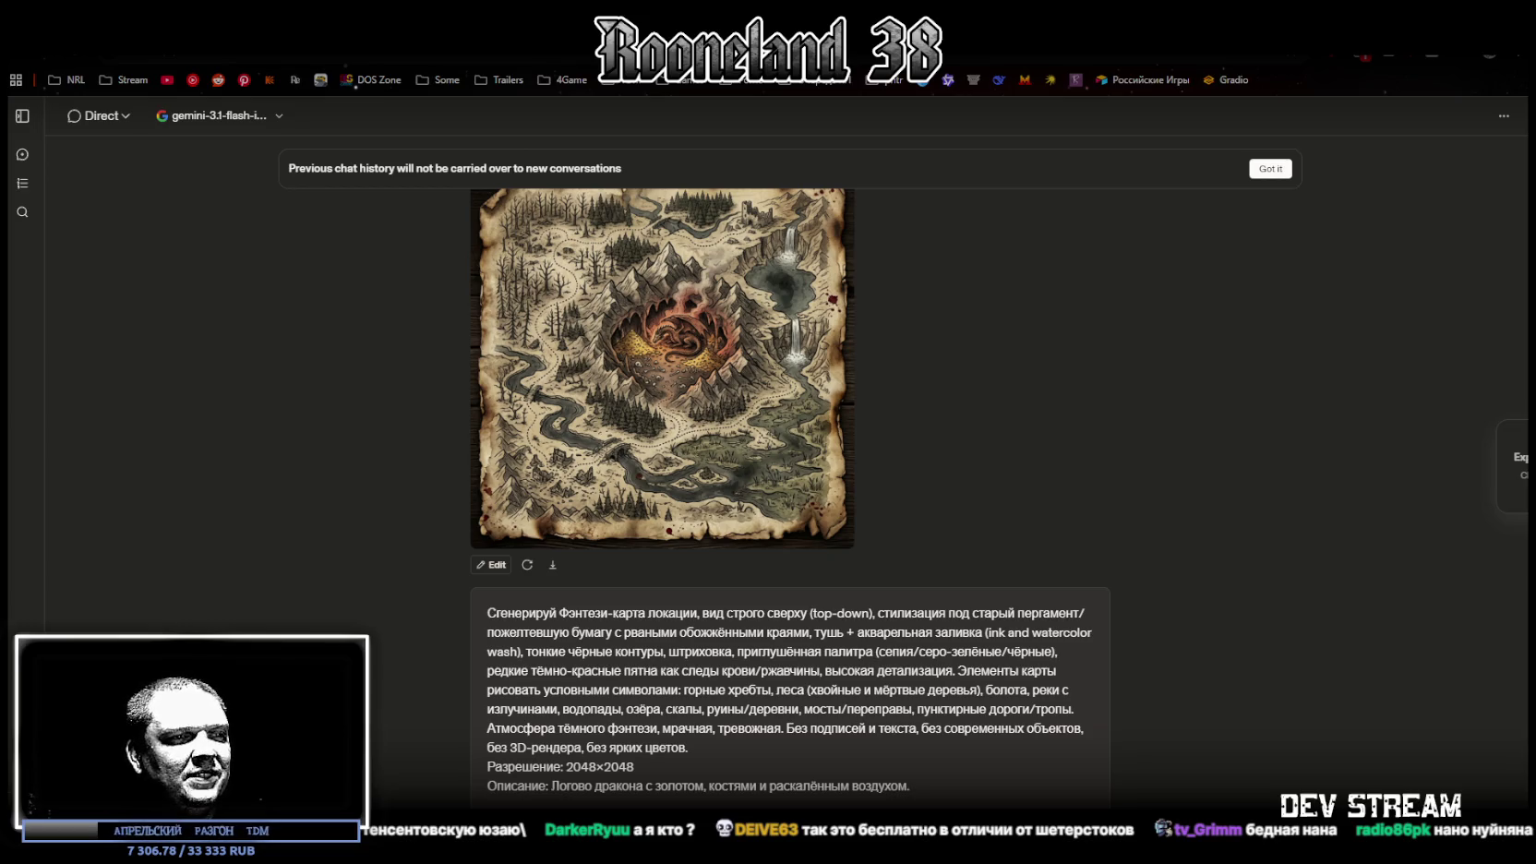
pyautogui.moveTo(552, 788); pyautogui.dragTo(947, 799)
pyautogui.write('Проклятый рынок с торговцами-призраками и странными артефактами.')
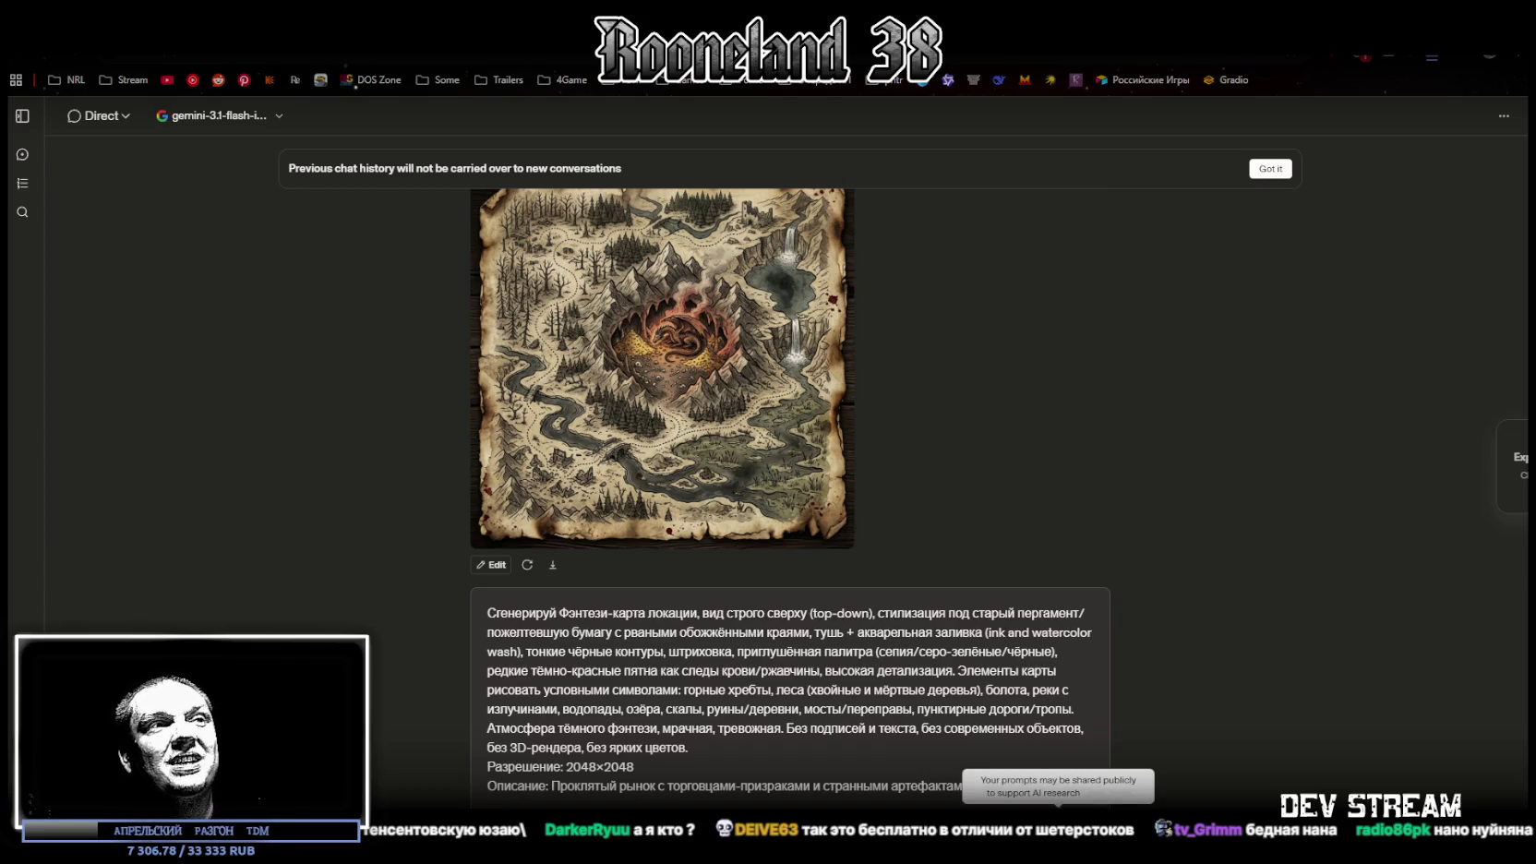
pyautogui.press('Return')
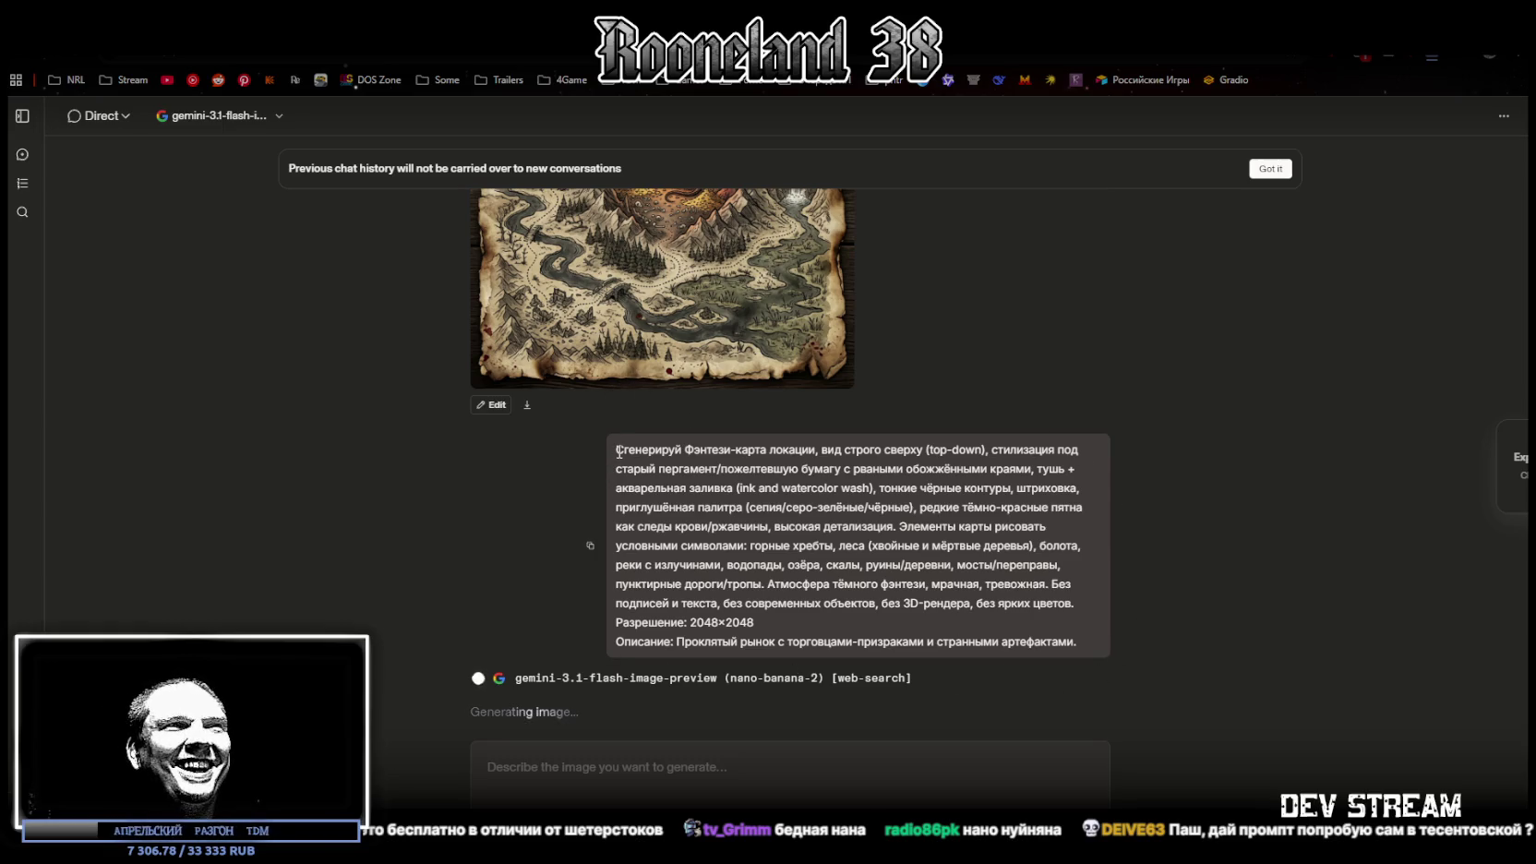
pyautogui.moveTo(617, 450); pyautogui.dragTo(676, 645)
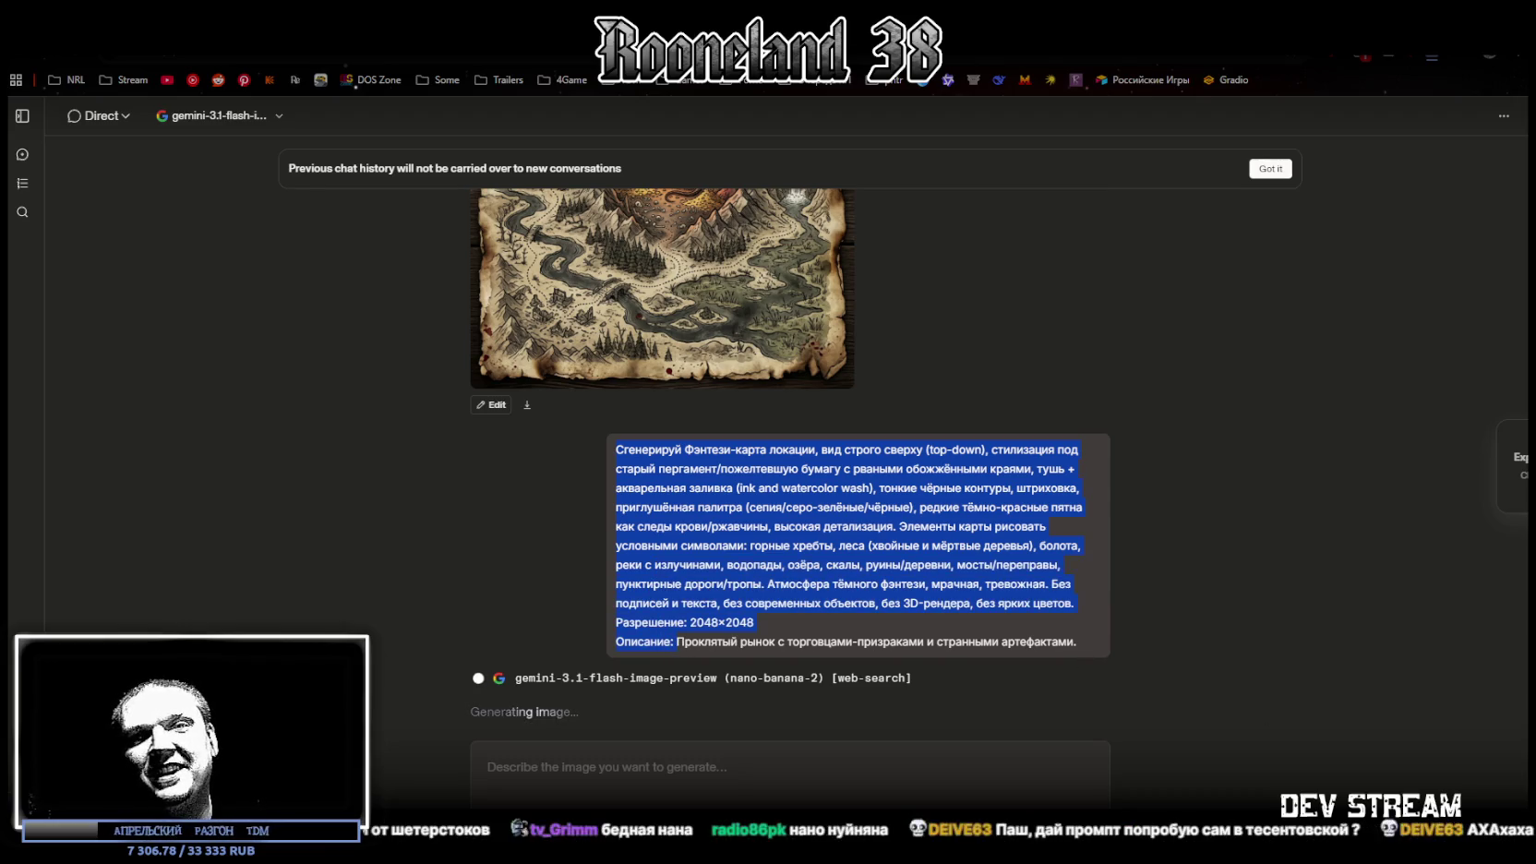
pyautogui.hotkey('alt', 'Tab')
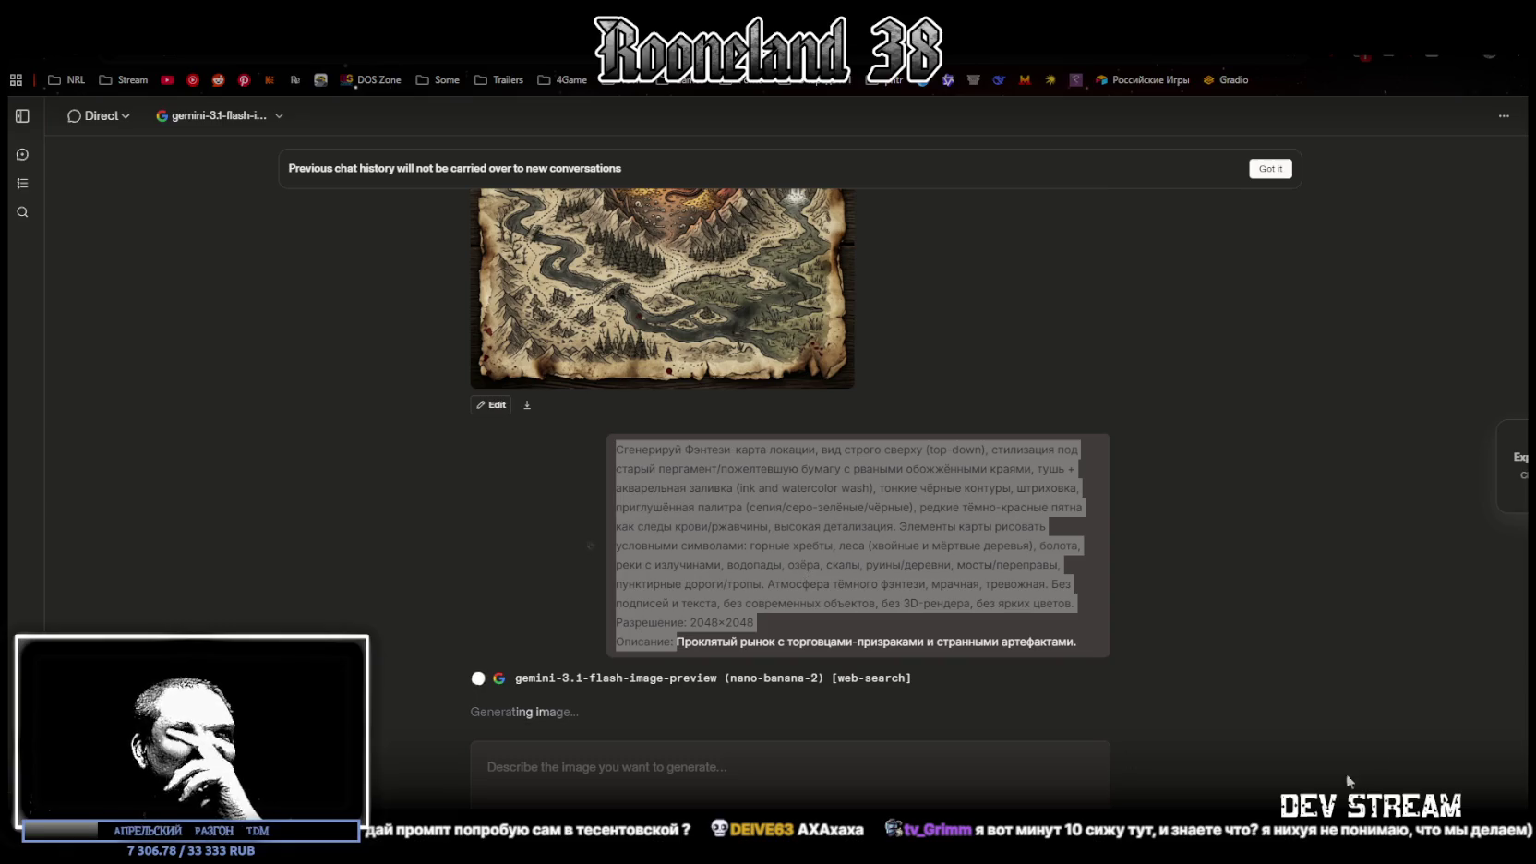
pyautogui.click(1315, 656)
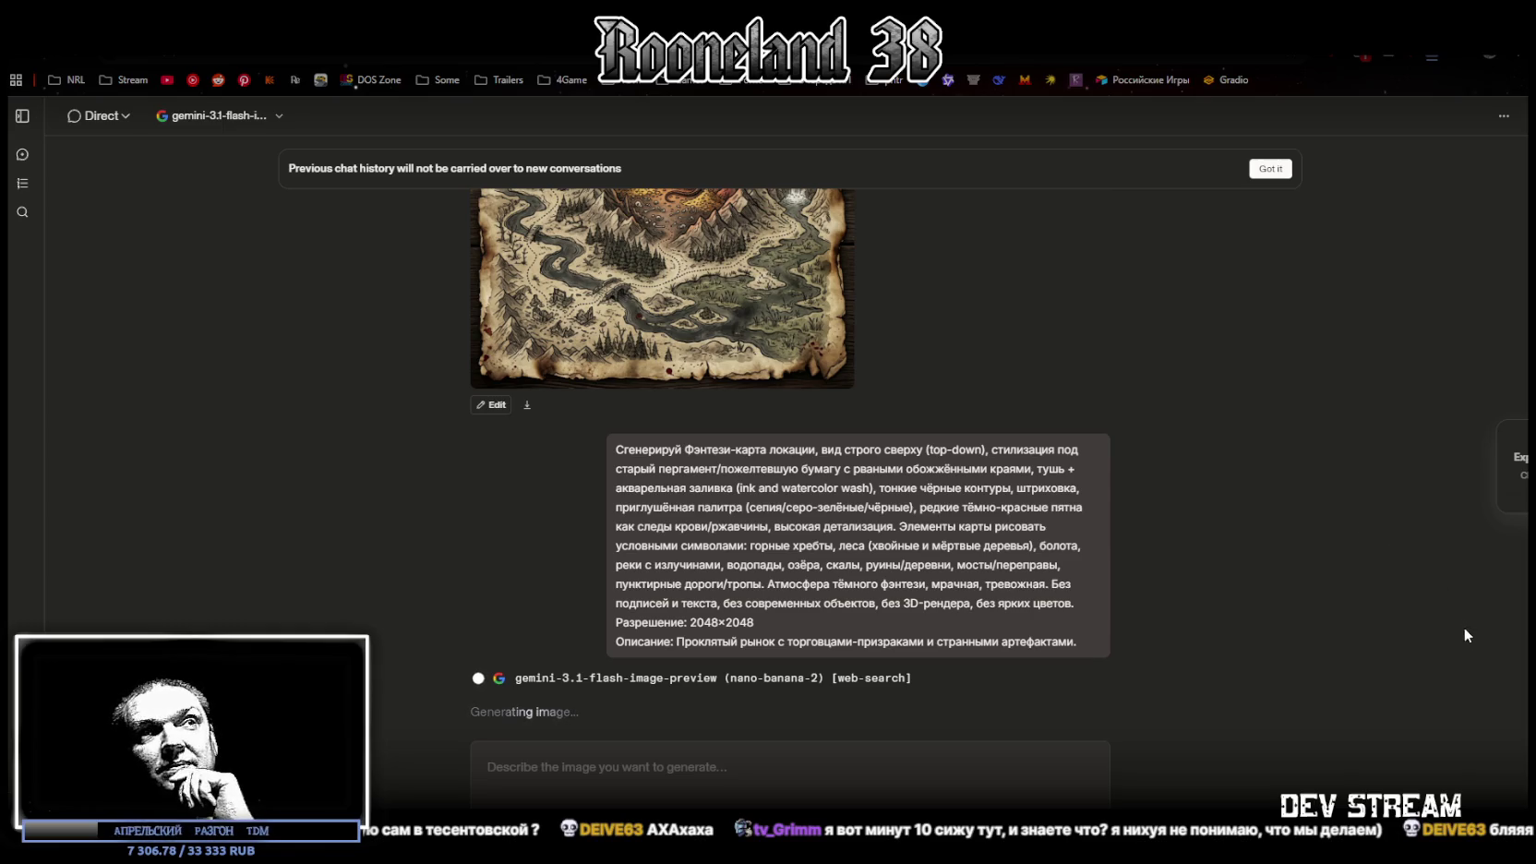
pyautogui.hotkey('ctrl', '+')
pyautogui.hotkey('ctrl', '+')
pyautogui.hotkey('ctrl', '+')
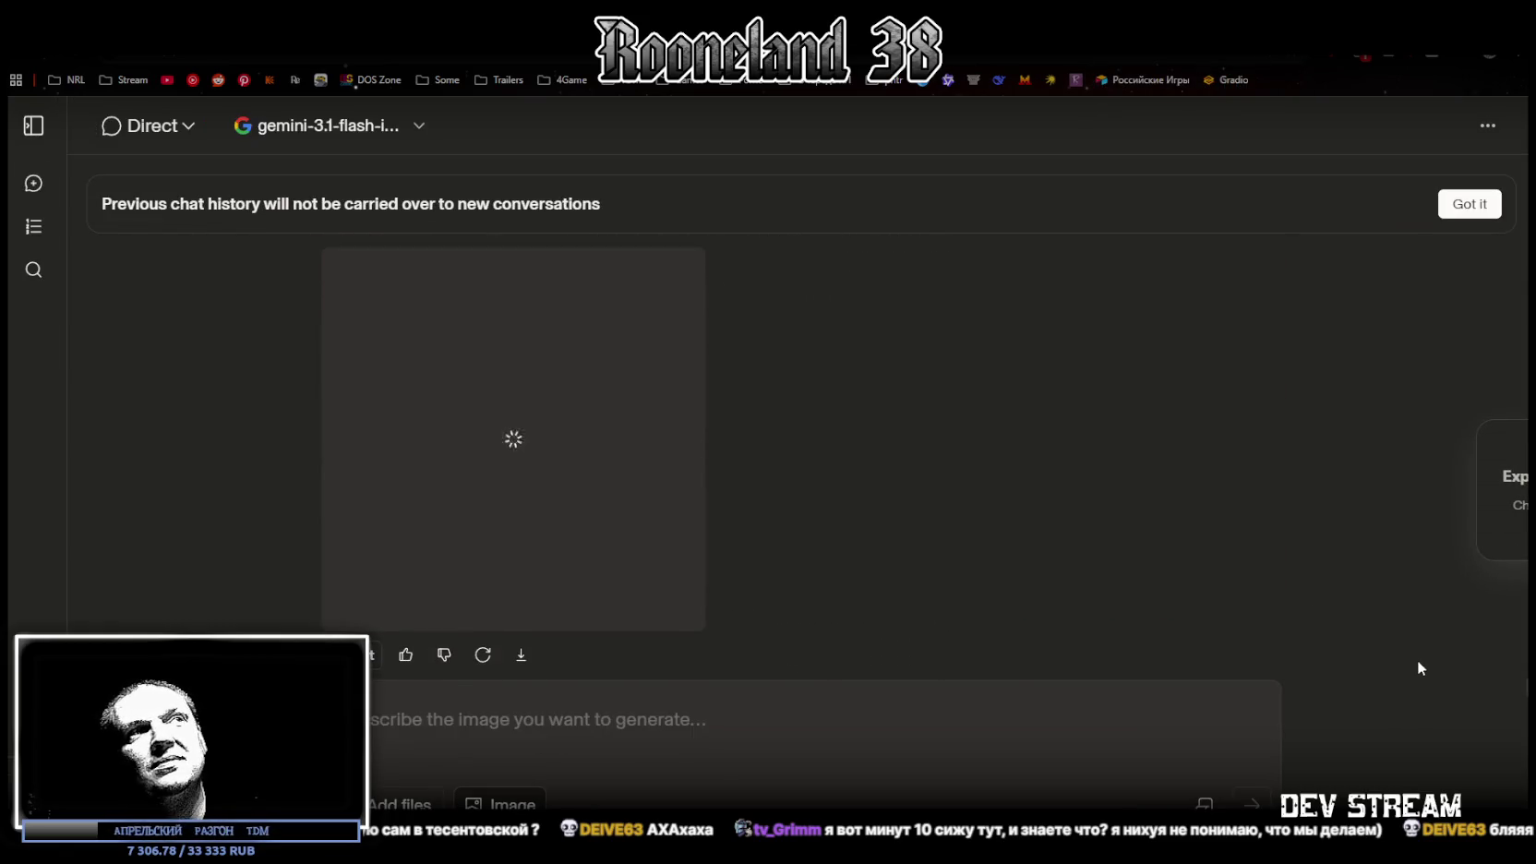
# Reset the page zoom to 100% and scroll back to the cursed-market prompt
pyautogui.scroll(5, 1359, 631)
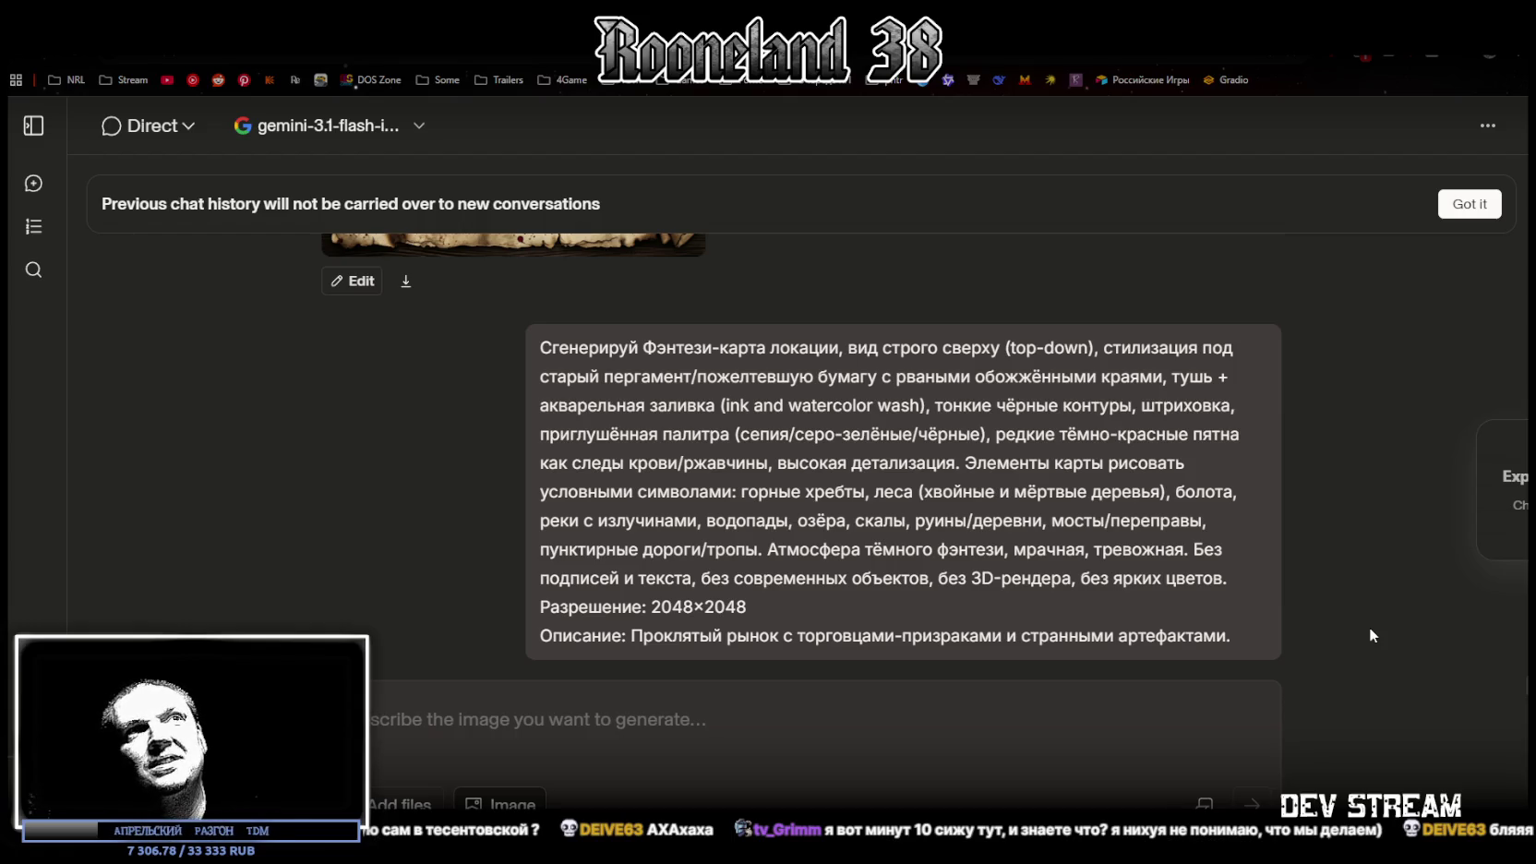
pyautogui.scroll(-5, 1368, 622)
pyautogui.hotkey('ctrl', '-')
pyautogui.hotkey('ctrl', '-')
pyautogui.hotkey('ctrl', '-')
pyautogui.scroll(-15, 1266, 599)
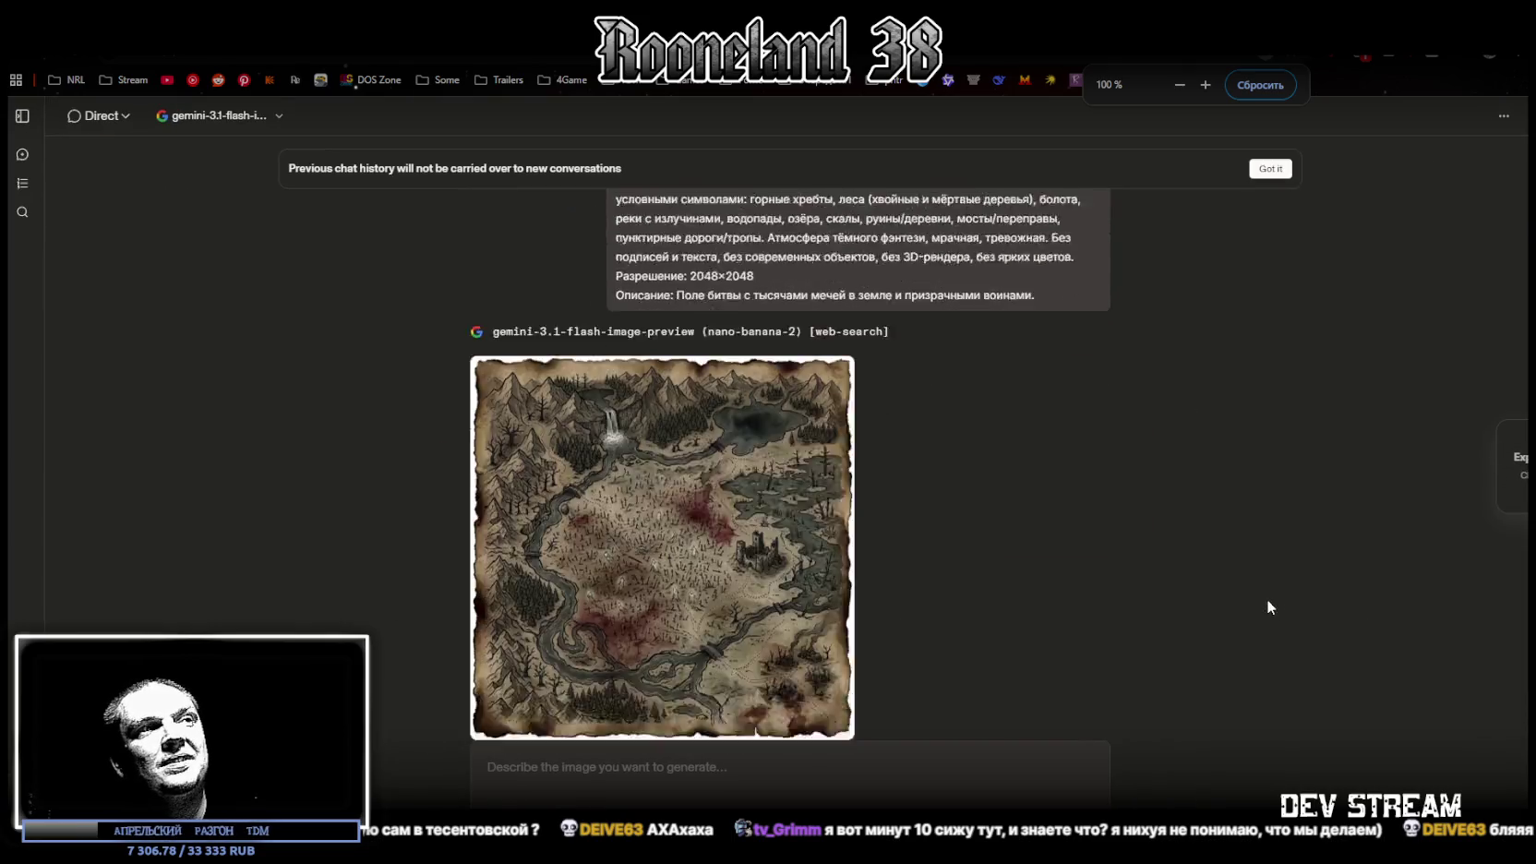
pyautogui.scroll(-8, 951, 605)
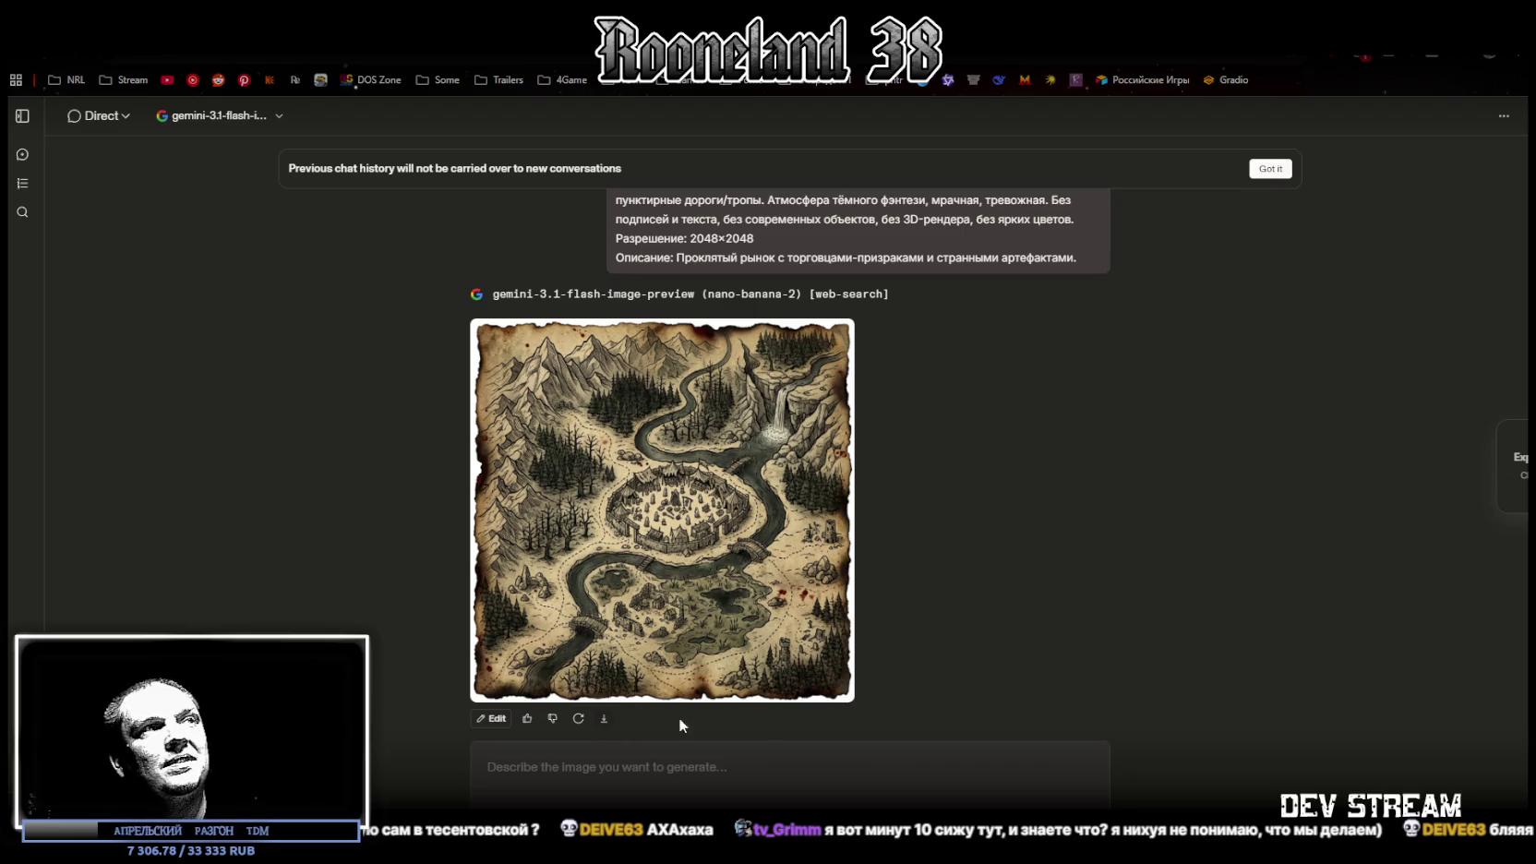
pyautogui.scroll(1, 591, 313)
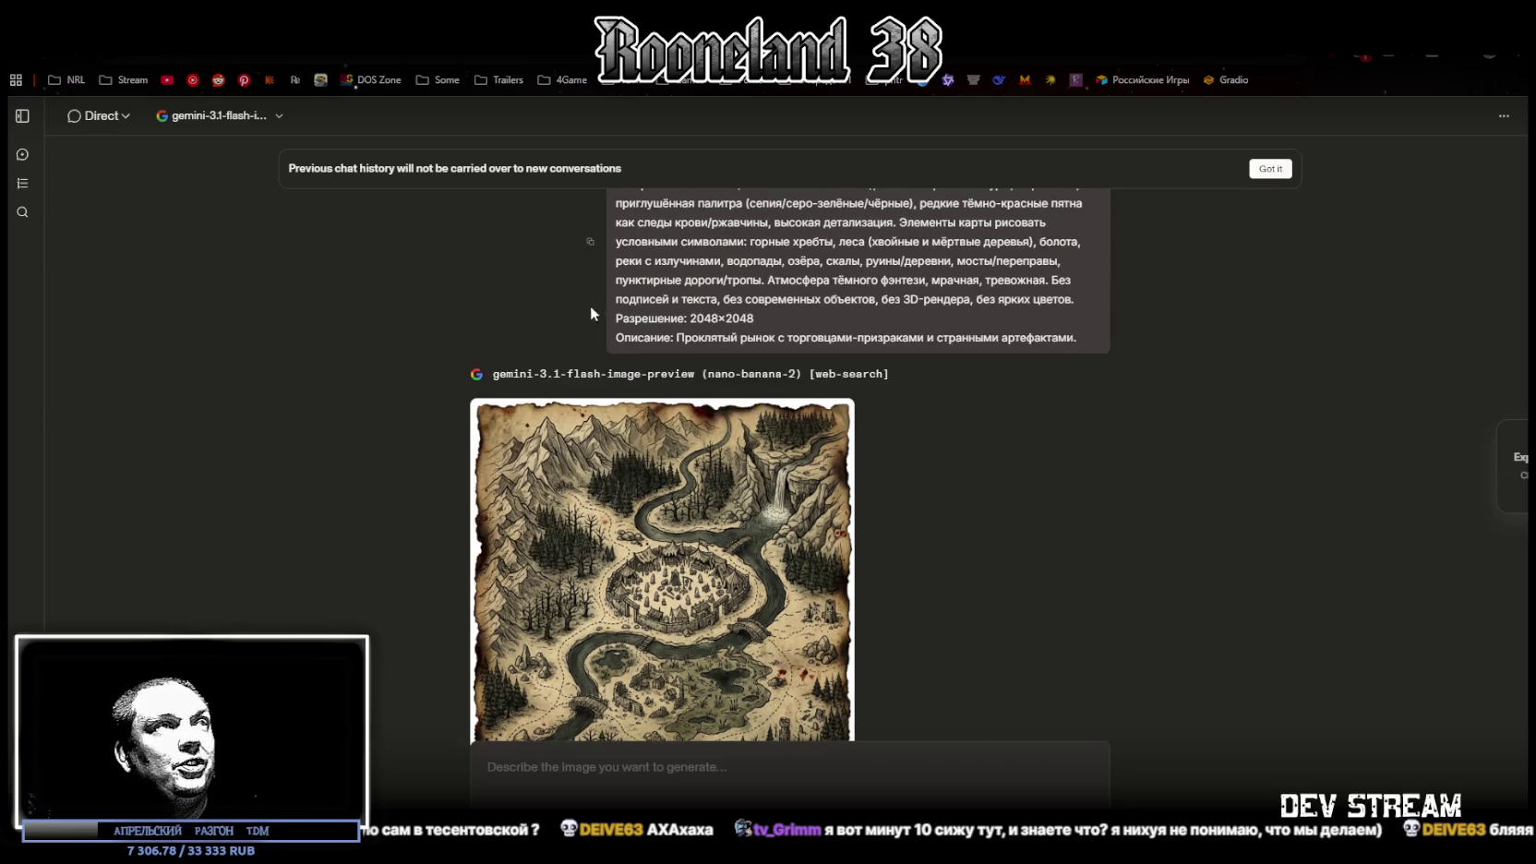
# Reuse the cursed-market prompt with a blood-waterfall-into-black-abyss description and send it
pyautogui.click(591, 245)
pyautogui.click(768, 785)
pyautogui.hotkey('ctrl', 'v')
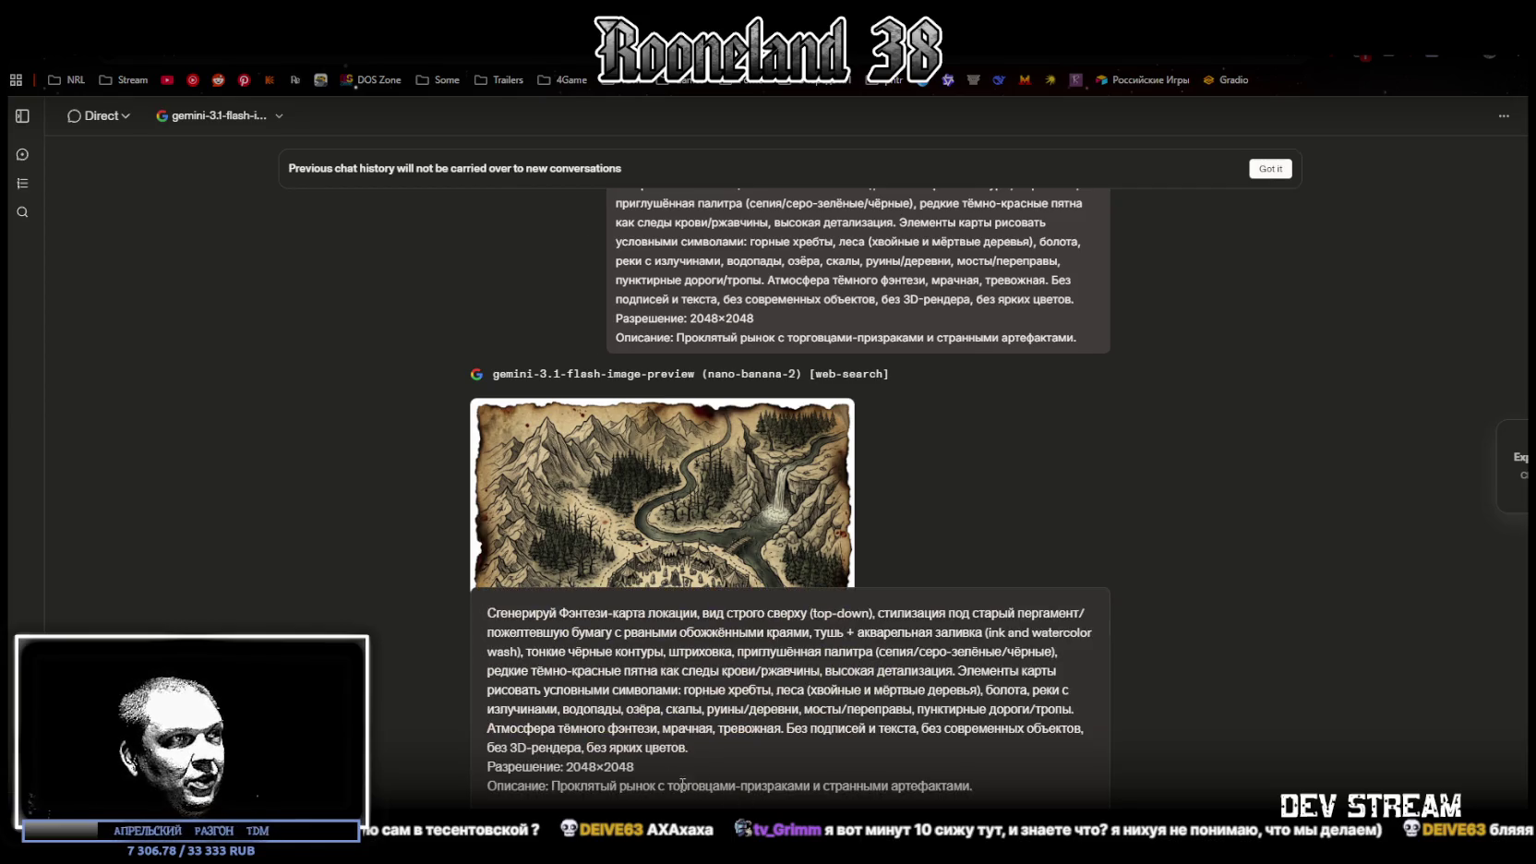
pyautogui.moveTo(557, 786); pyautogui.dragTo(1021, 782)
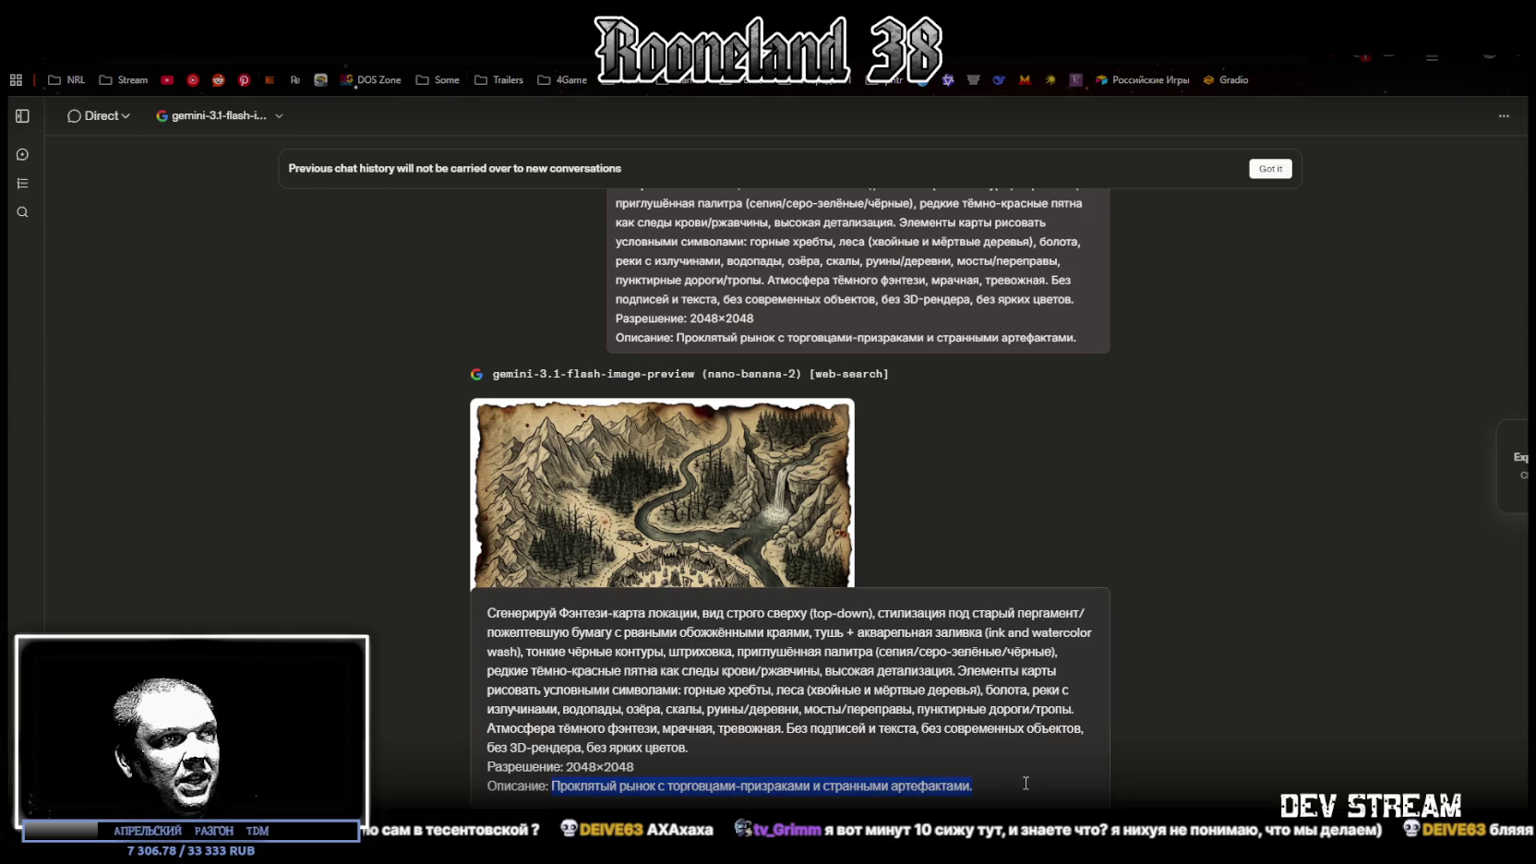
pyautogui.hotkey('ctrl', 'v')
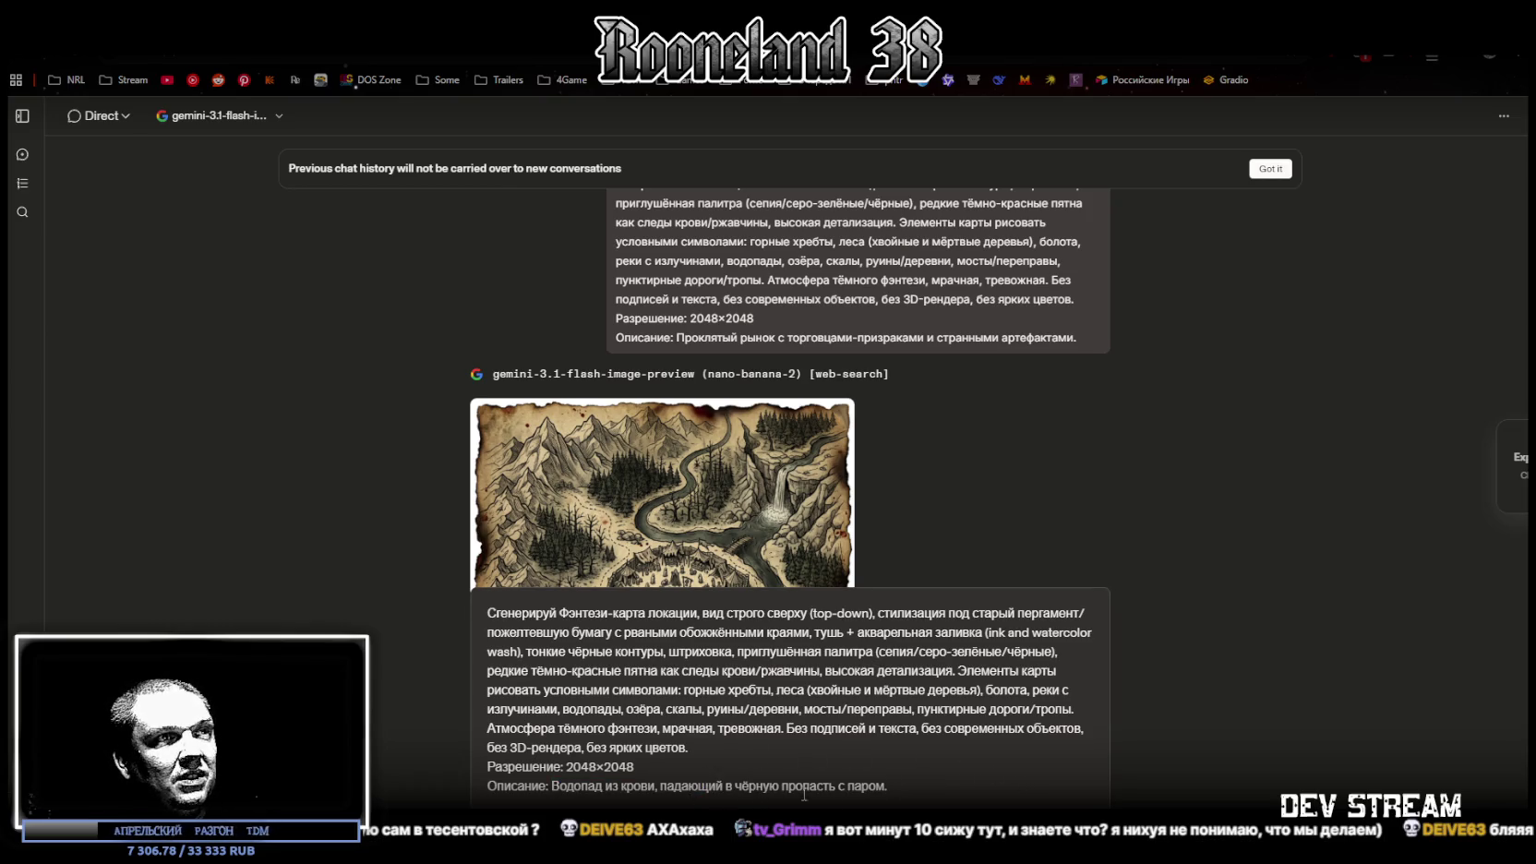
pyautogui.press('Return')
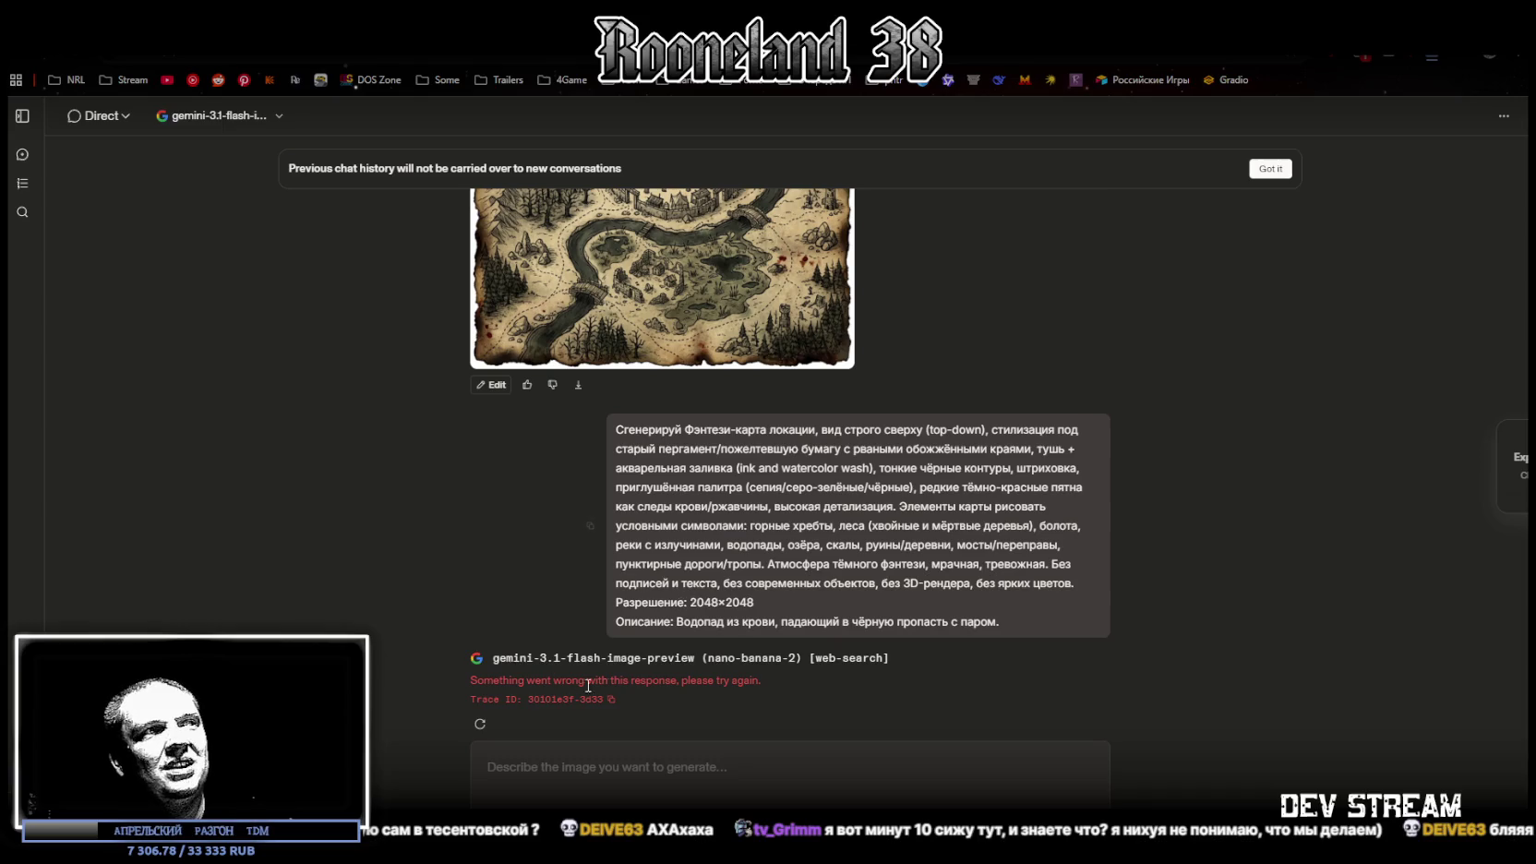
pyautogui.click(480, 723)
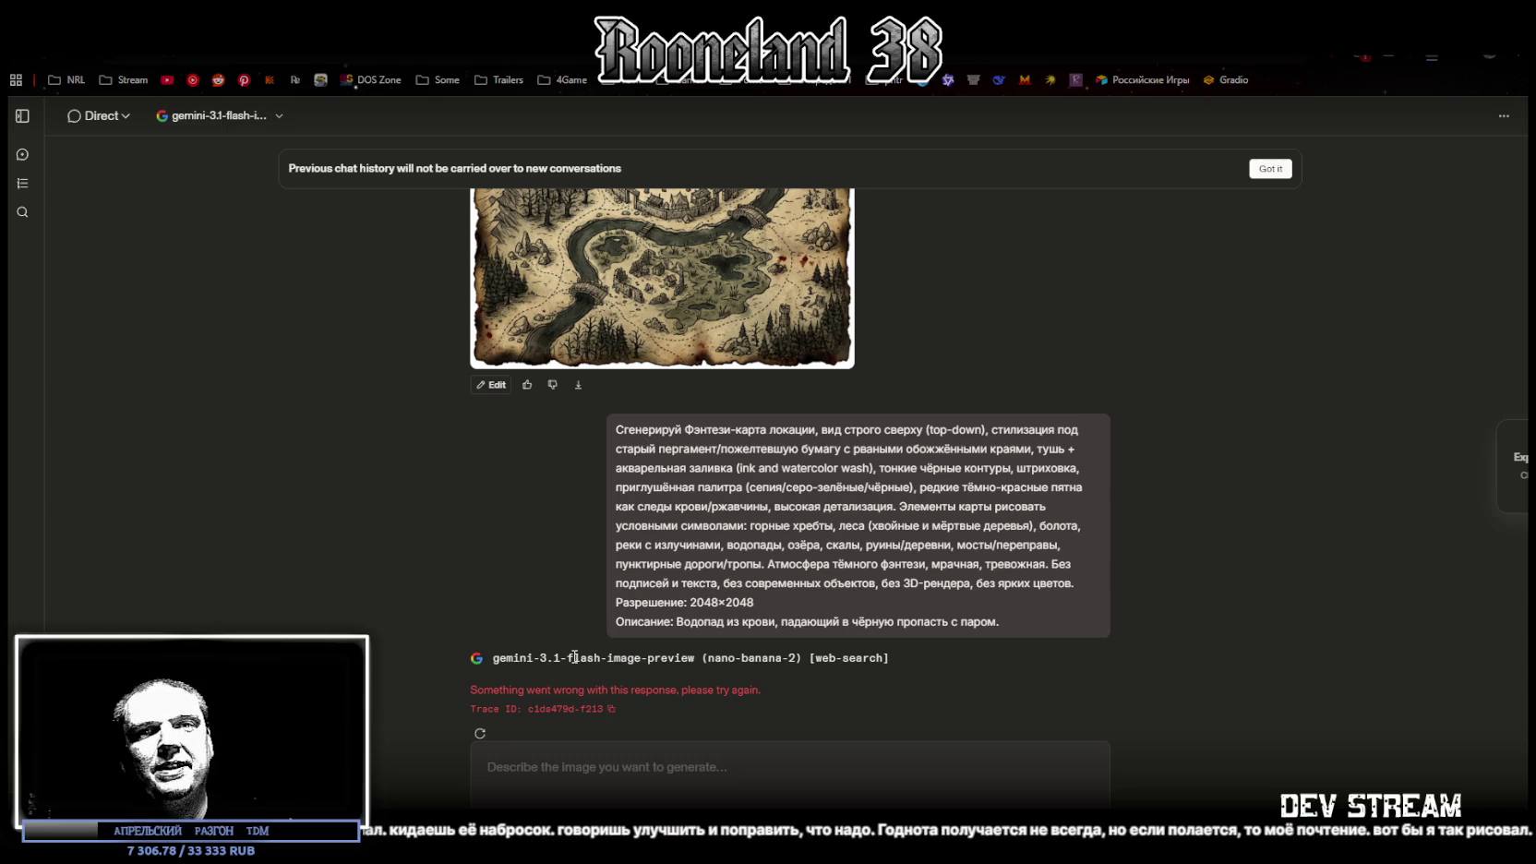
pyautogui.click(480, 720)
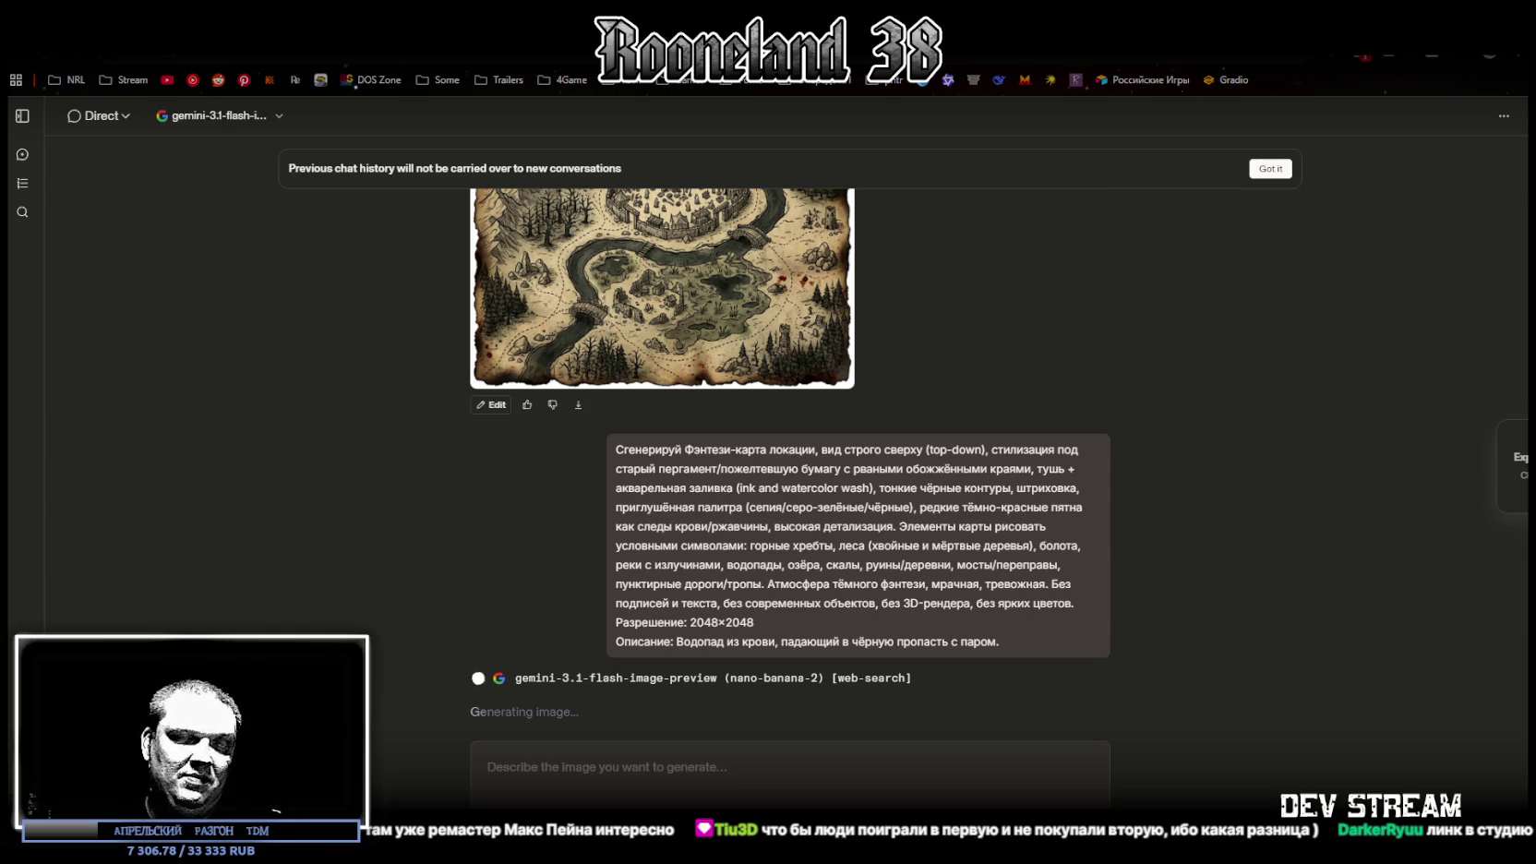
# Switch from the generating LMArena chat to the Steam library
pyautogui.hotkey('alt', 'Tab')
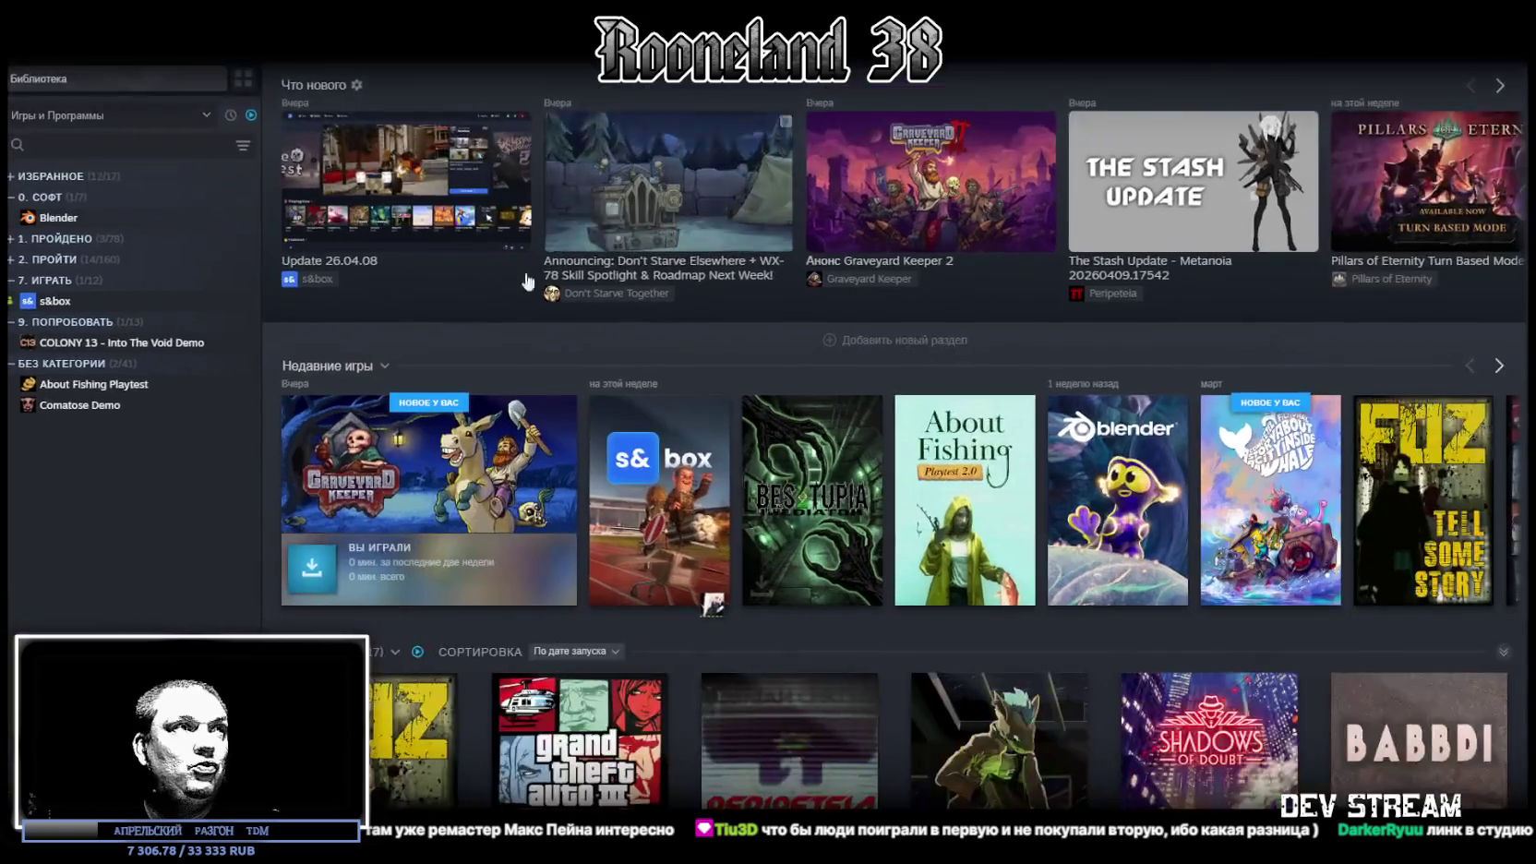
# Open Graveyard Keeper from Recent Games, then its store page
pyautogui.click(455, 492)
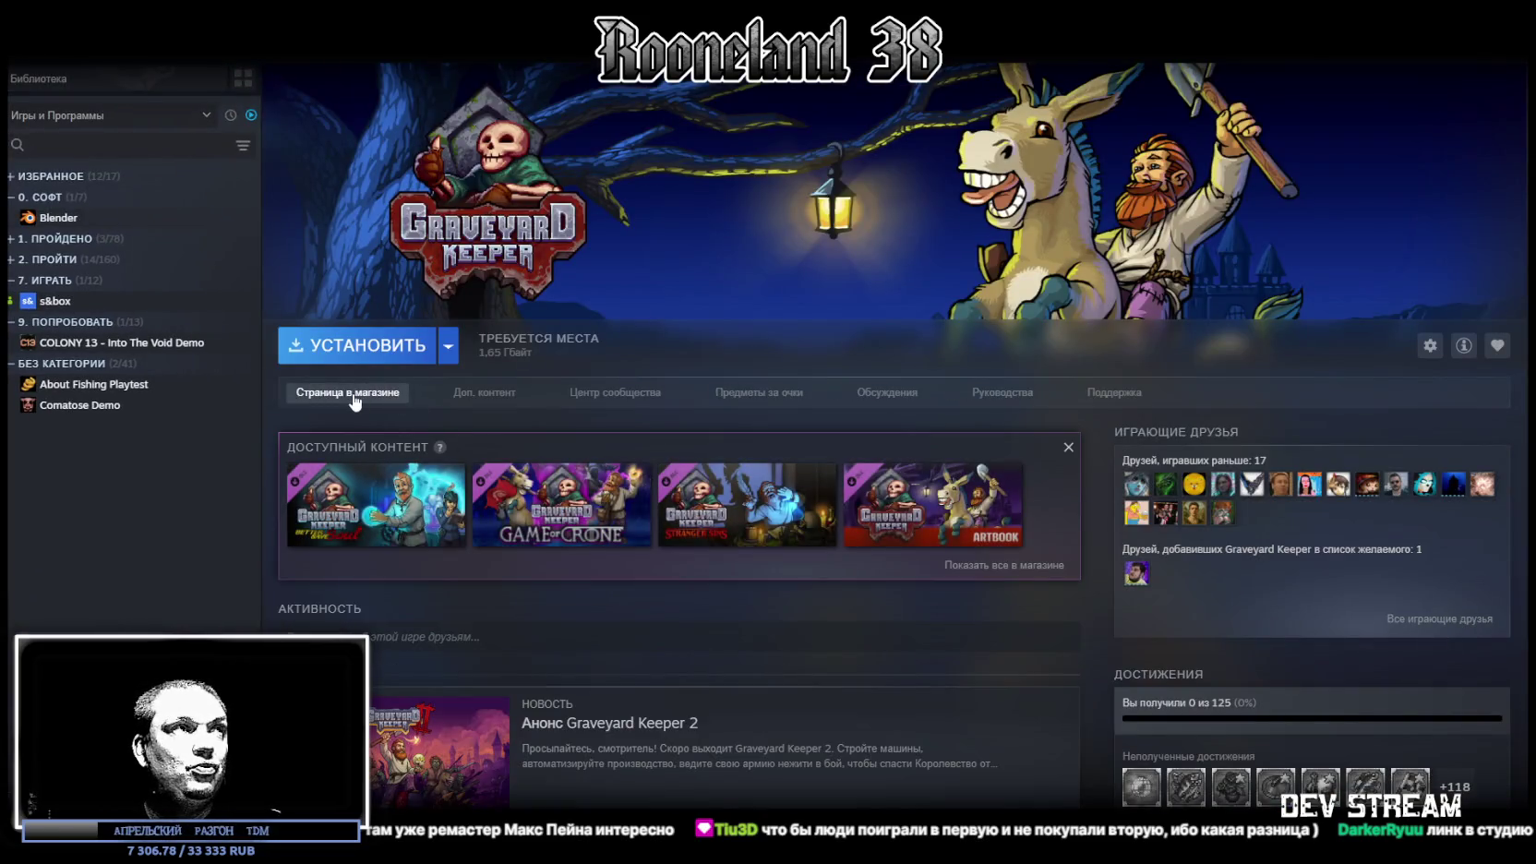
pyautogui.click(352, 392)
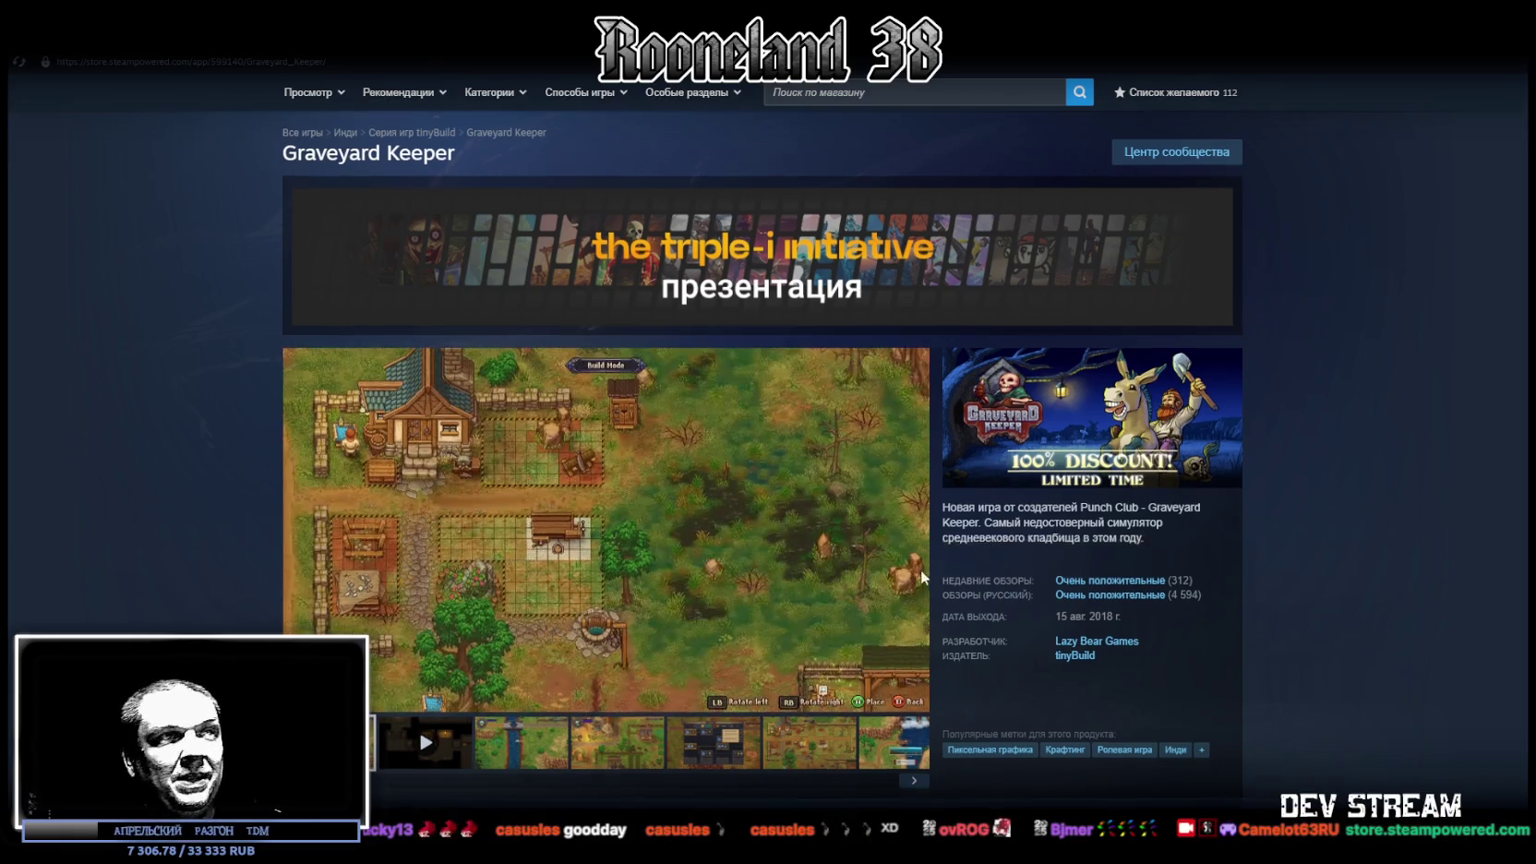
# Scroll down to the Graveyard Keeper bundle offers, then switch back to the LMArena chat
pyautogui.scroll(-5, 703, 734)
pyautogui.scroll(-1, 703, 733)
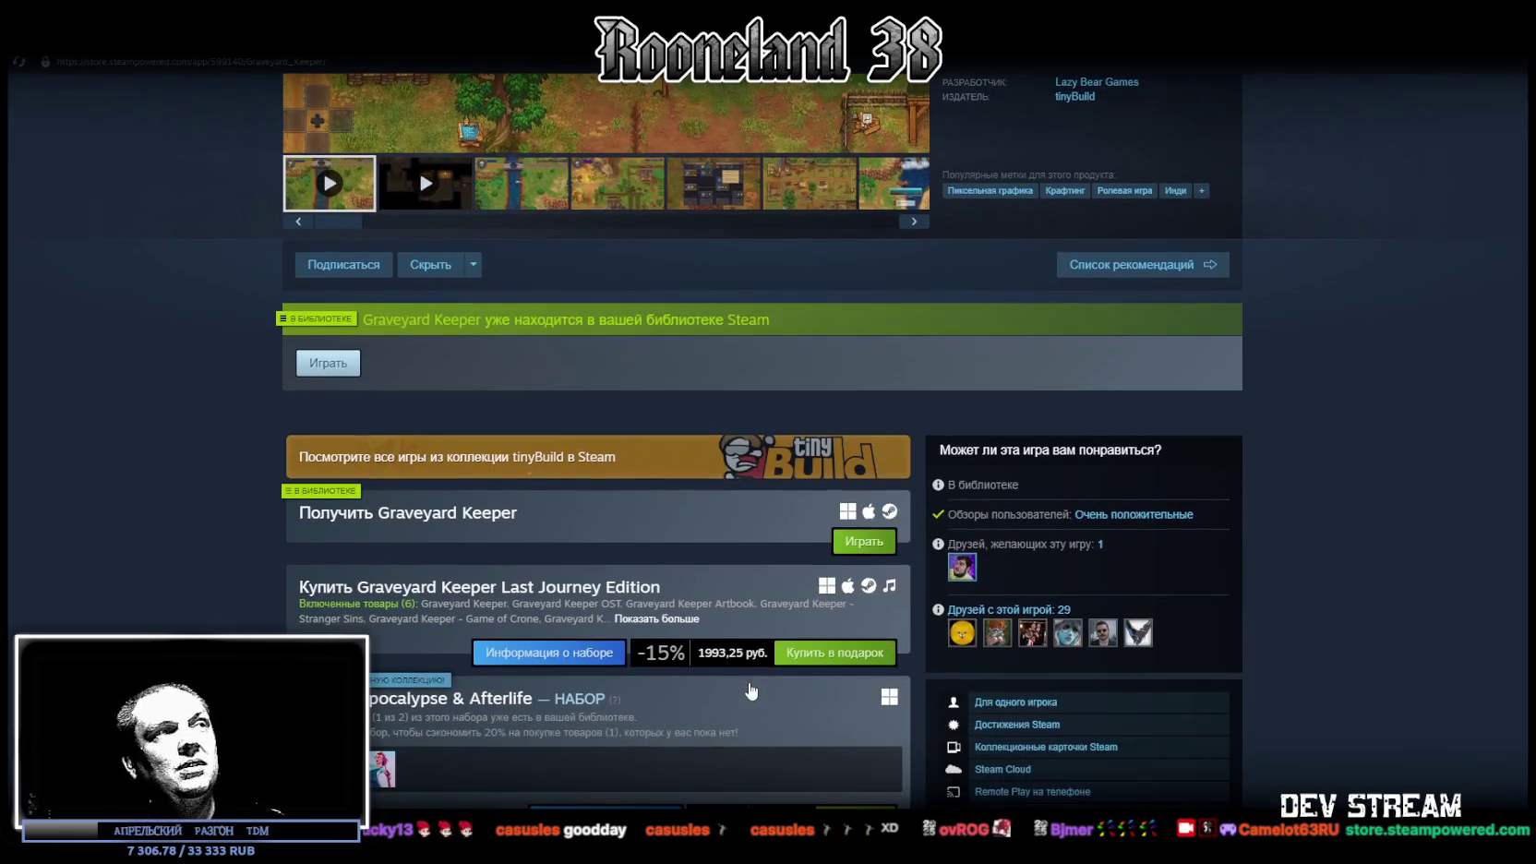
pyautogui.scroll(-4, 547, 373)
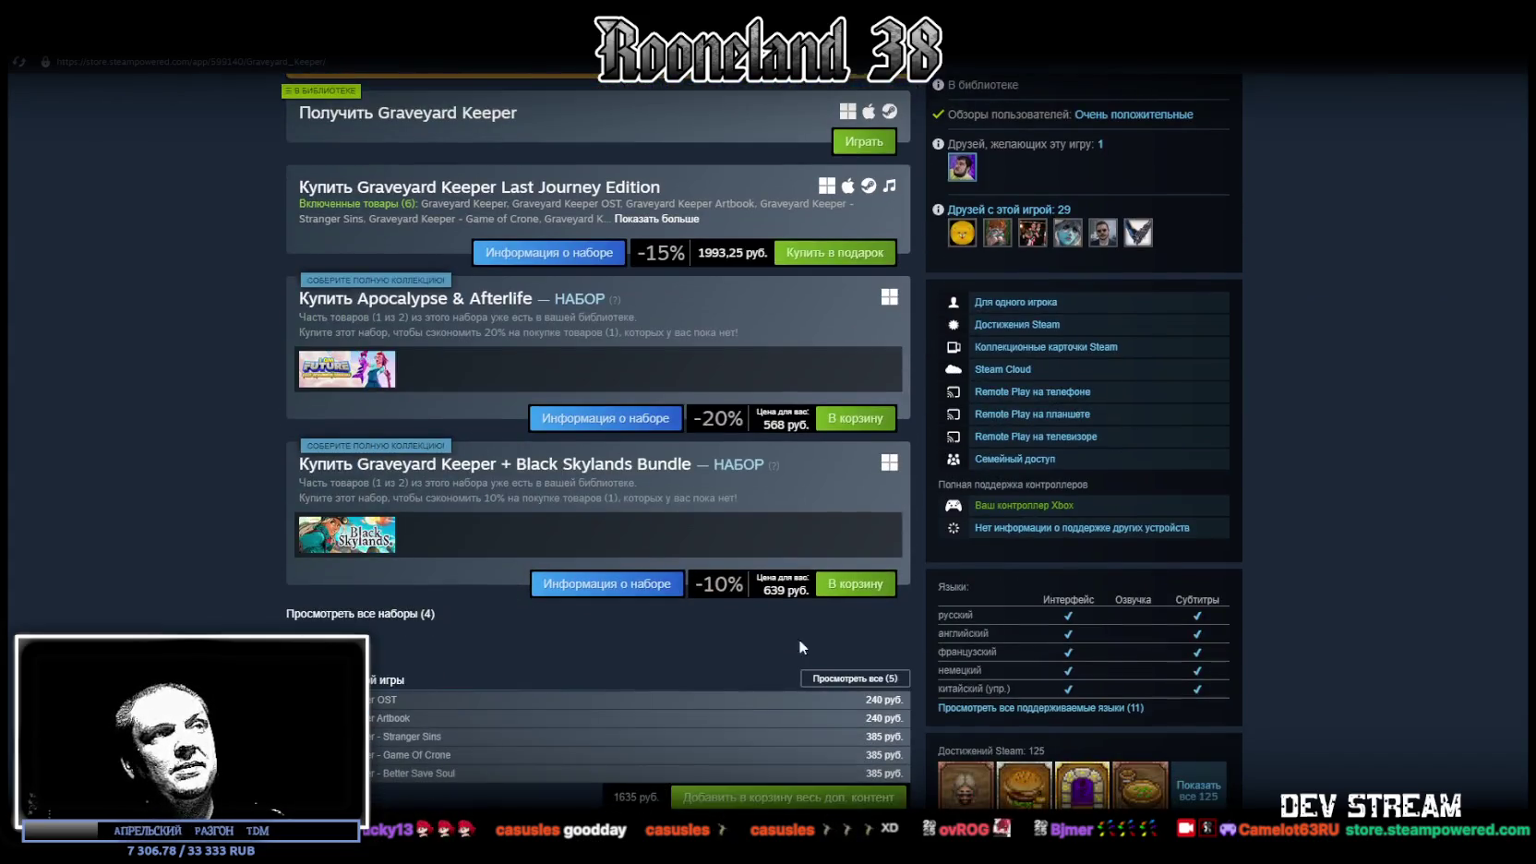
pyautogui.scroll(10, 840, 554)
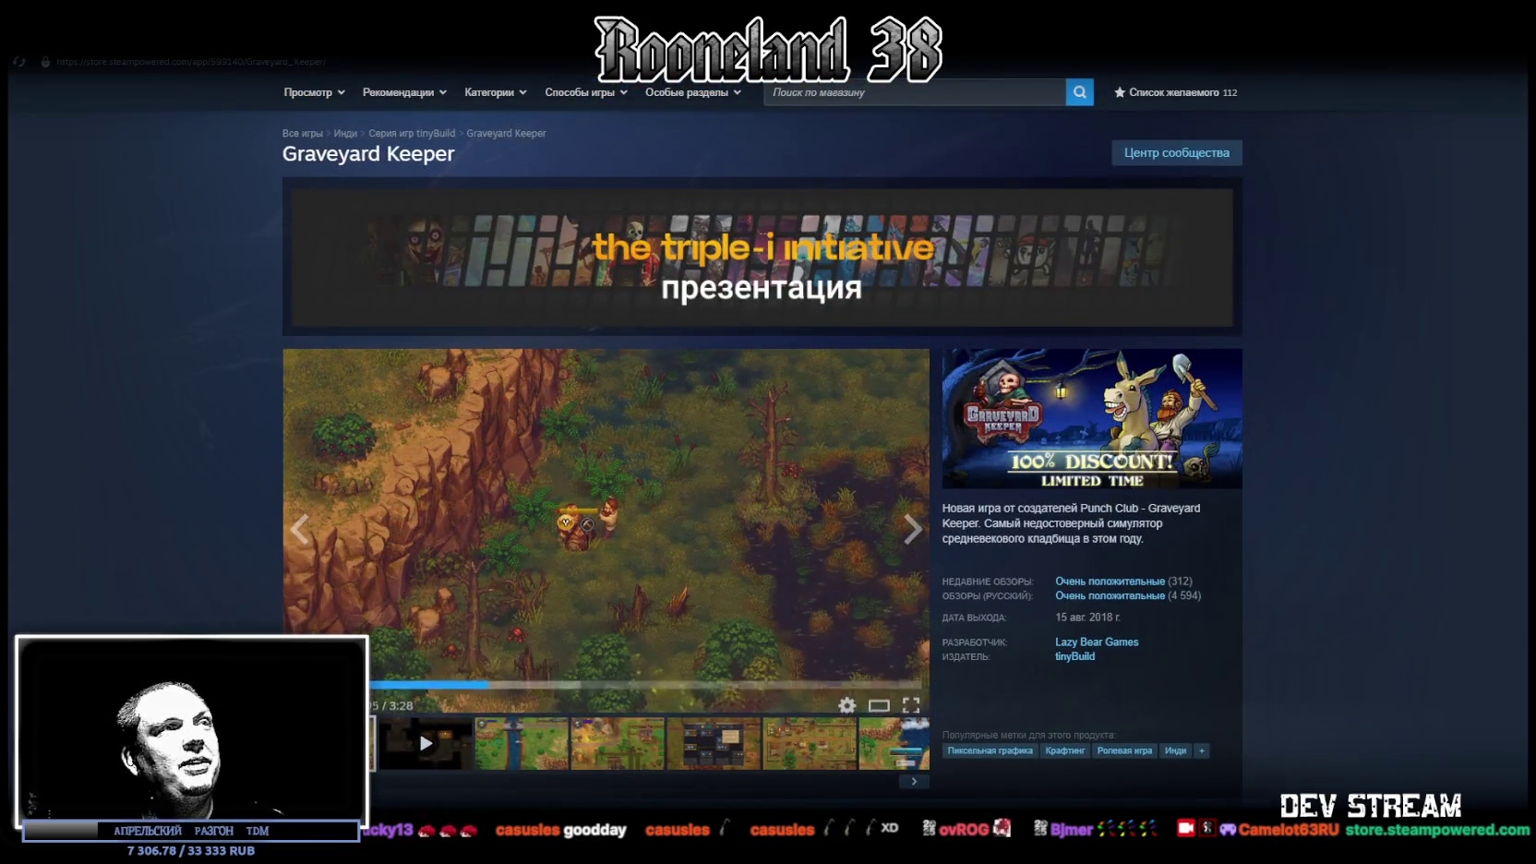
pyautogui.hotkey('alt', 'Tab')
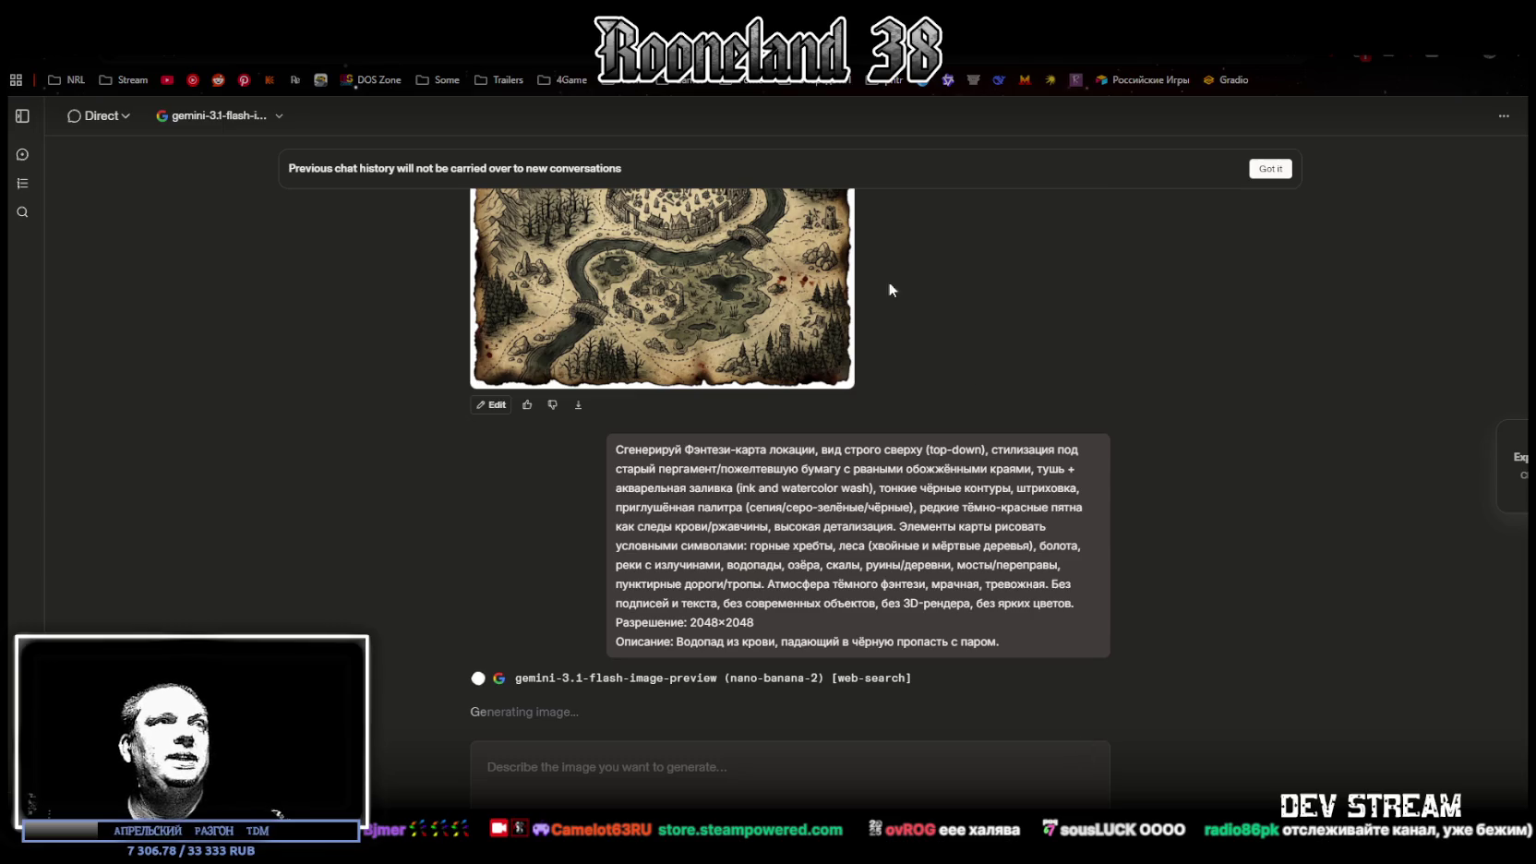
# View the previous parchment map full size, close it, and switch to the Unity editor
pyautogui.scroll(5, 636, 448)
pyautogui.click(637, 448)
pyautogui.click(1269, 486)
pyautogui.scroll(-3, 916, 524)
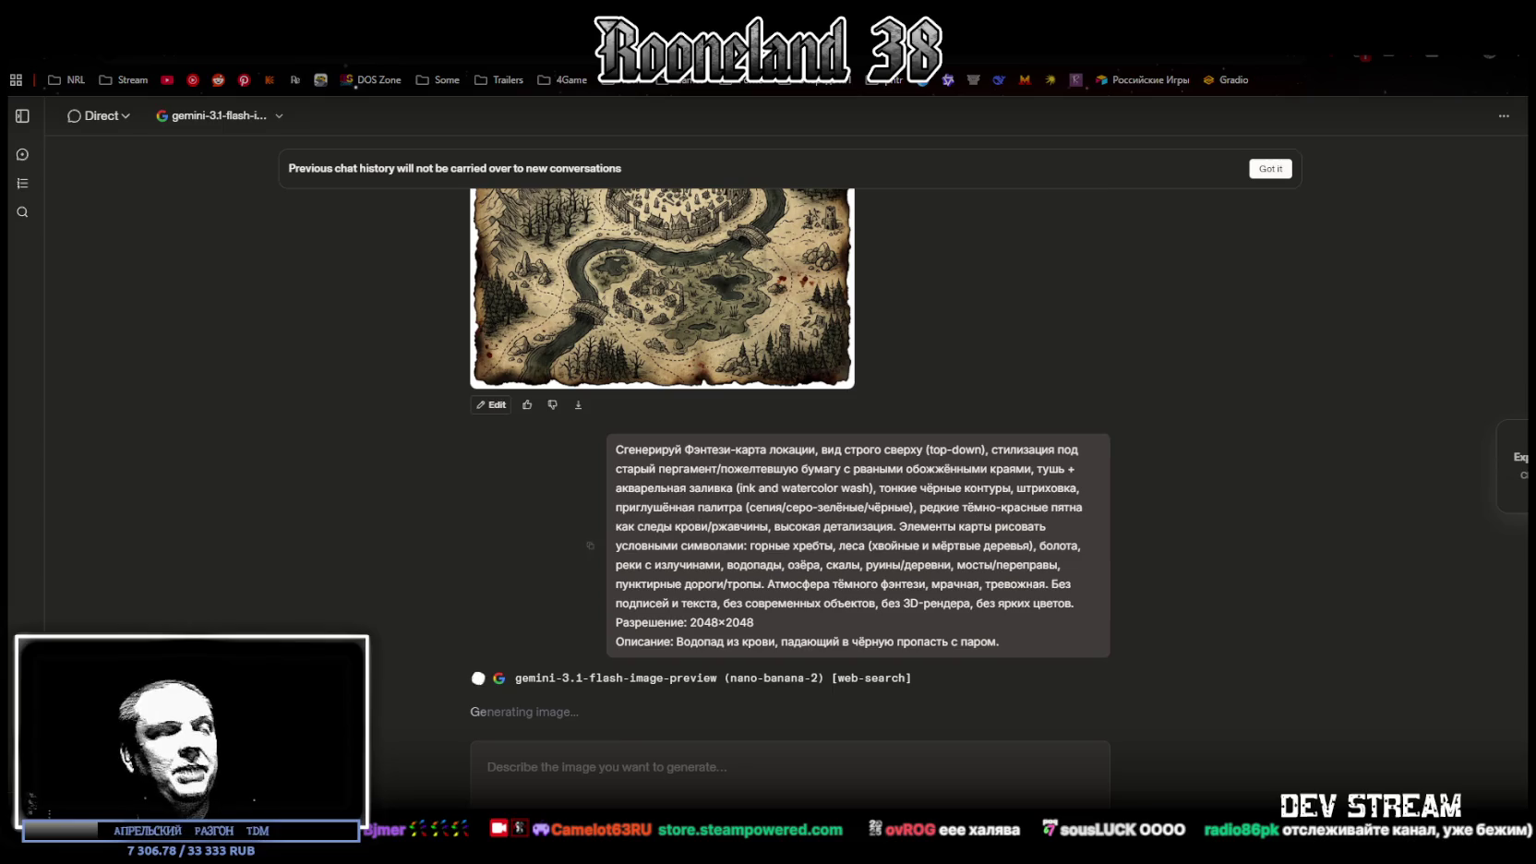
pyautogui.hotkey('alt', 'Tab')
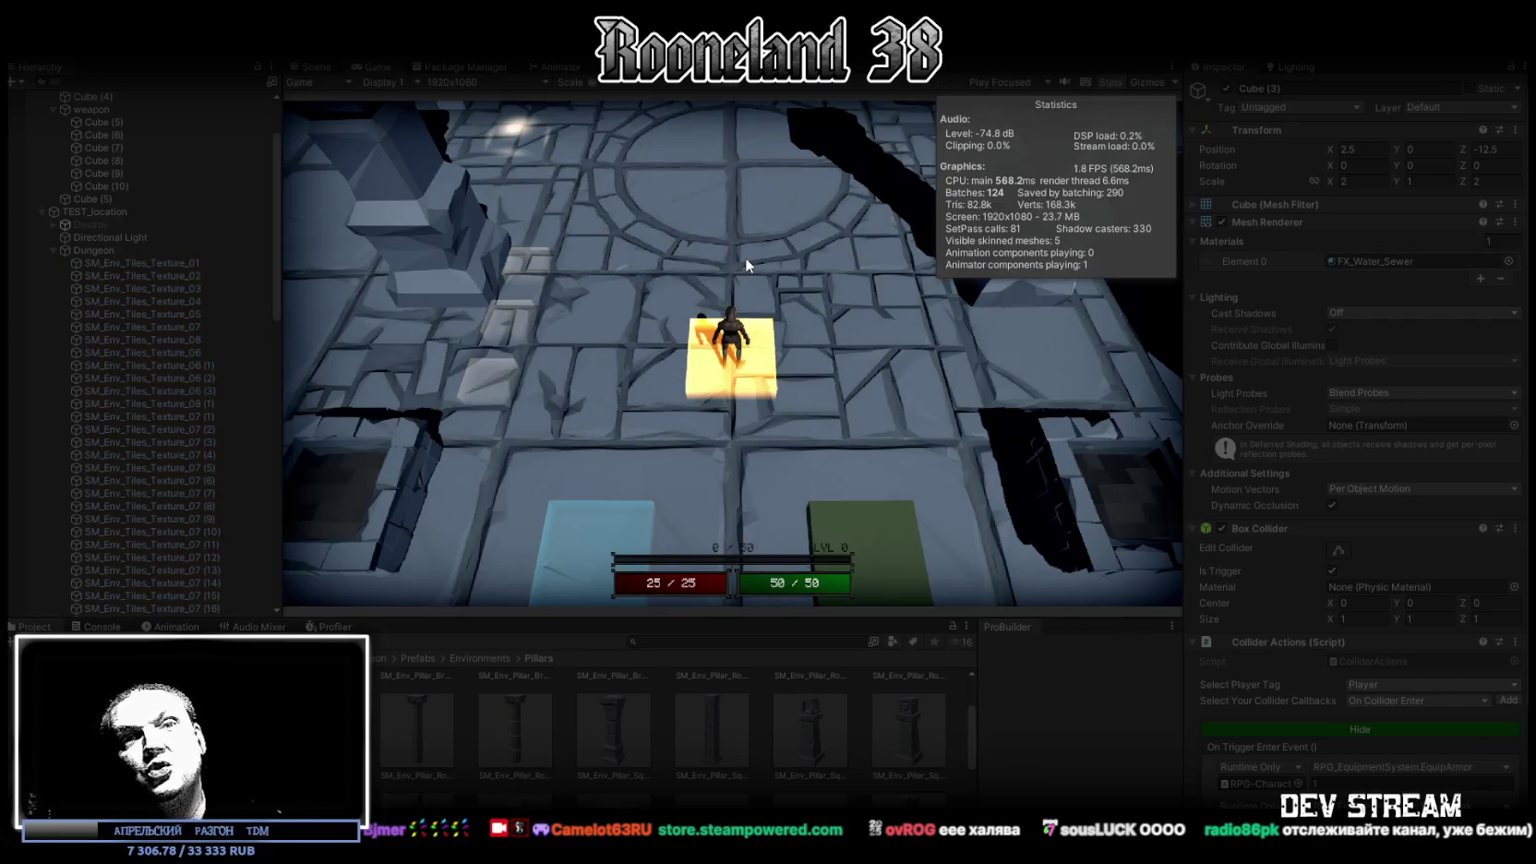
# Maximize the game view and walk the character through the dungeon toward the green lantern
pyautogui.doubleClick(378, 67)
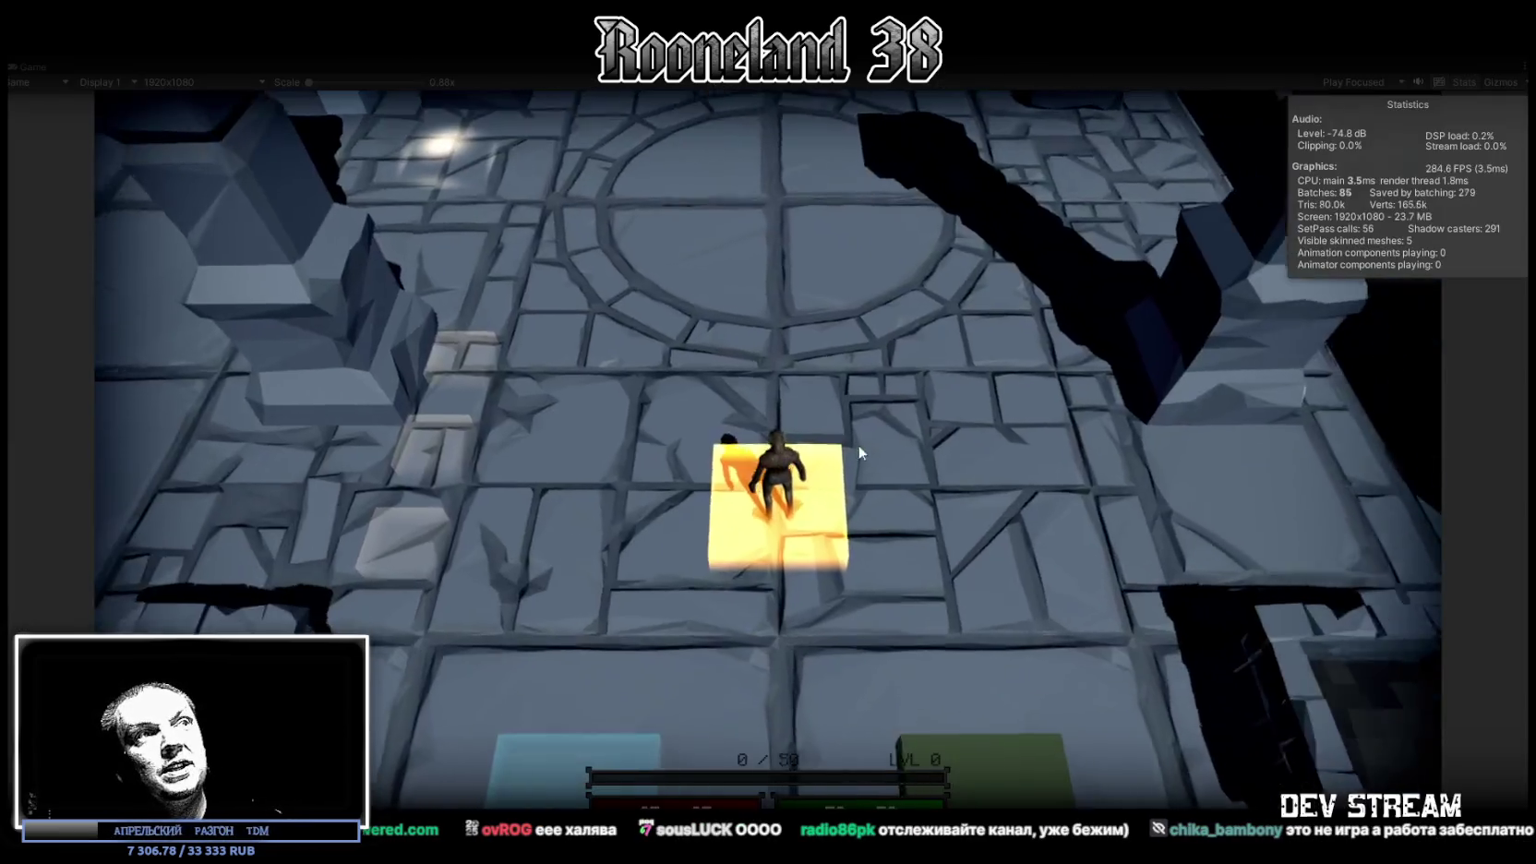
pyautogui.press('s')
pyautogui.press('a')
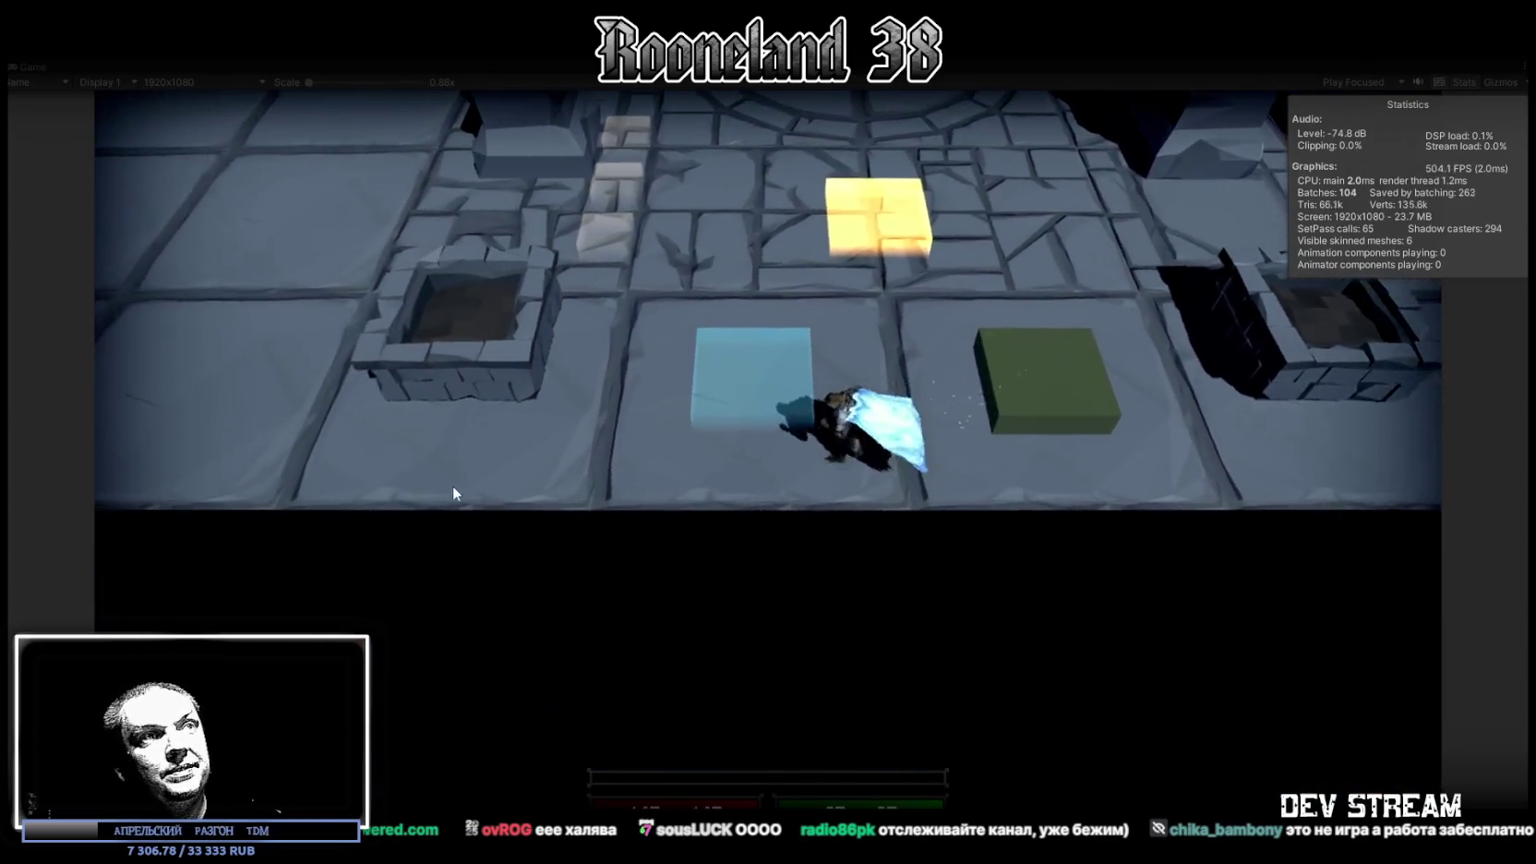
pyautogui.press('a')
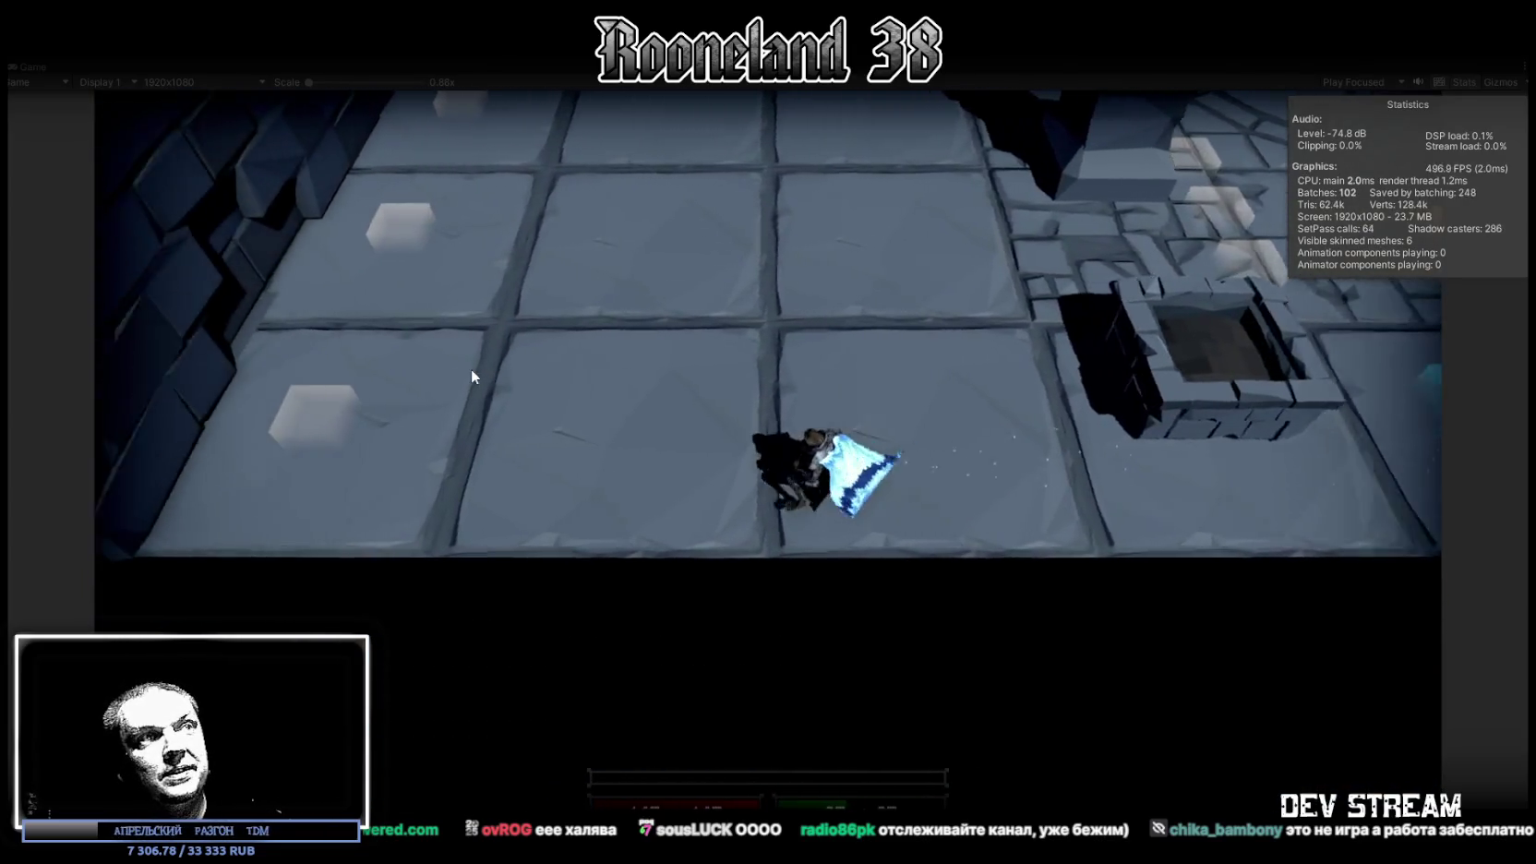
pyautogui.press('w')
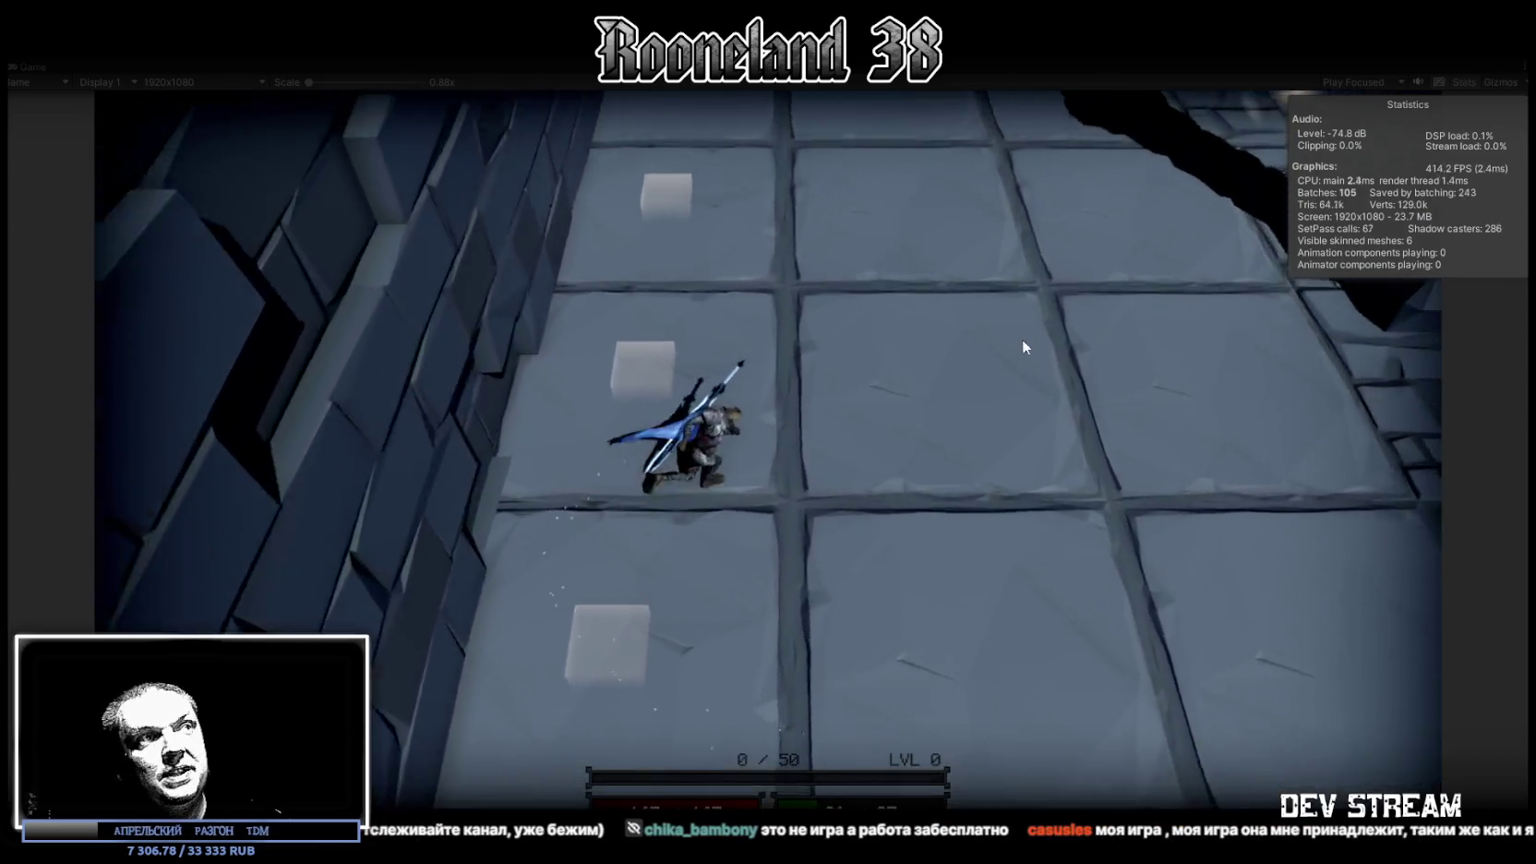
pyautogui.press('w')
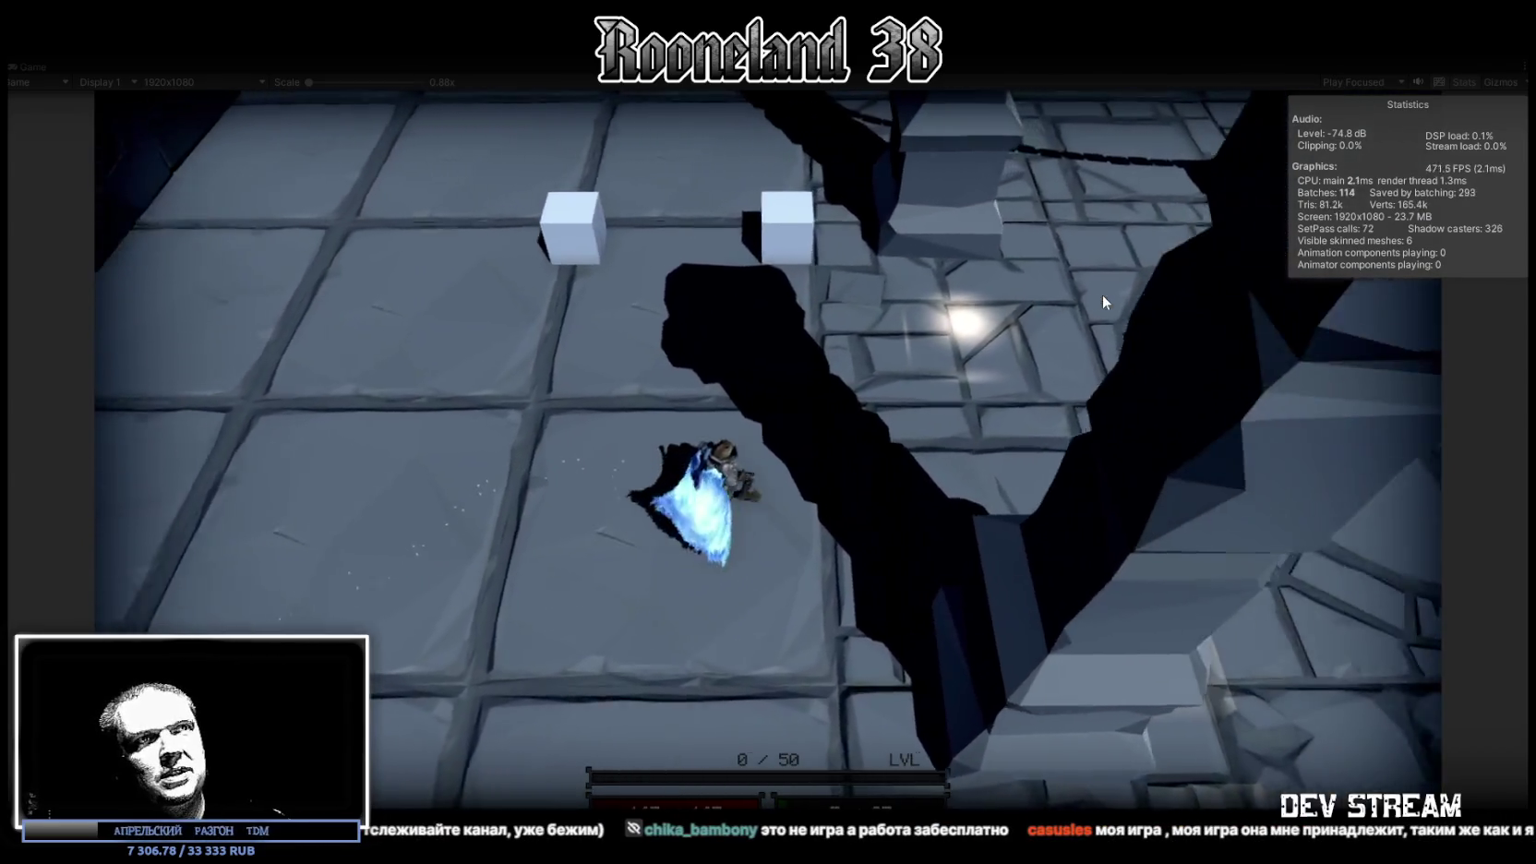
pyautogui.press('w')
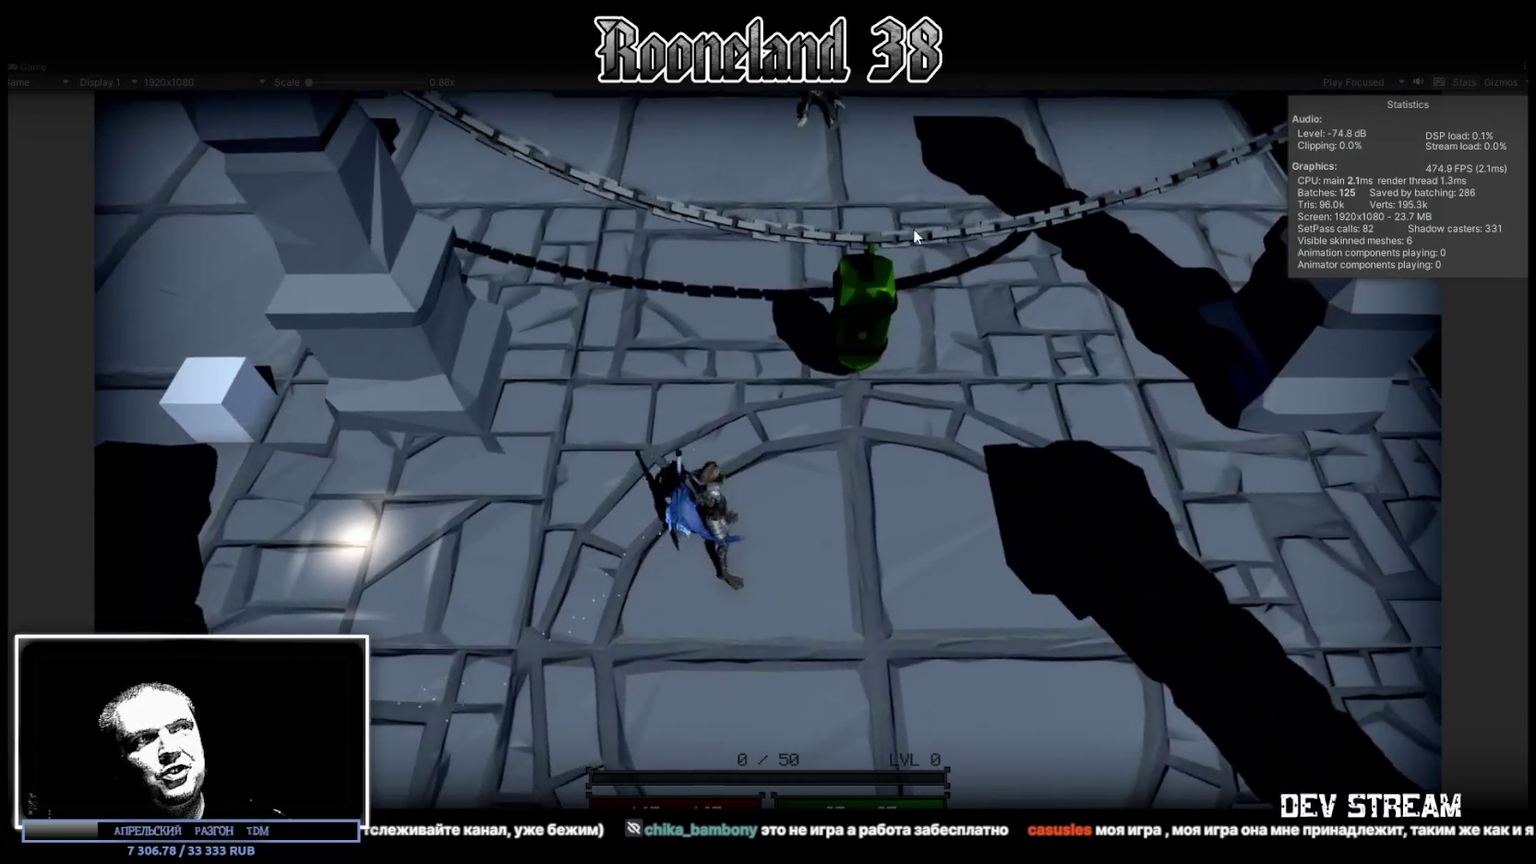
pyautogui.press('w')
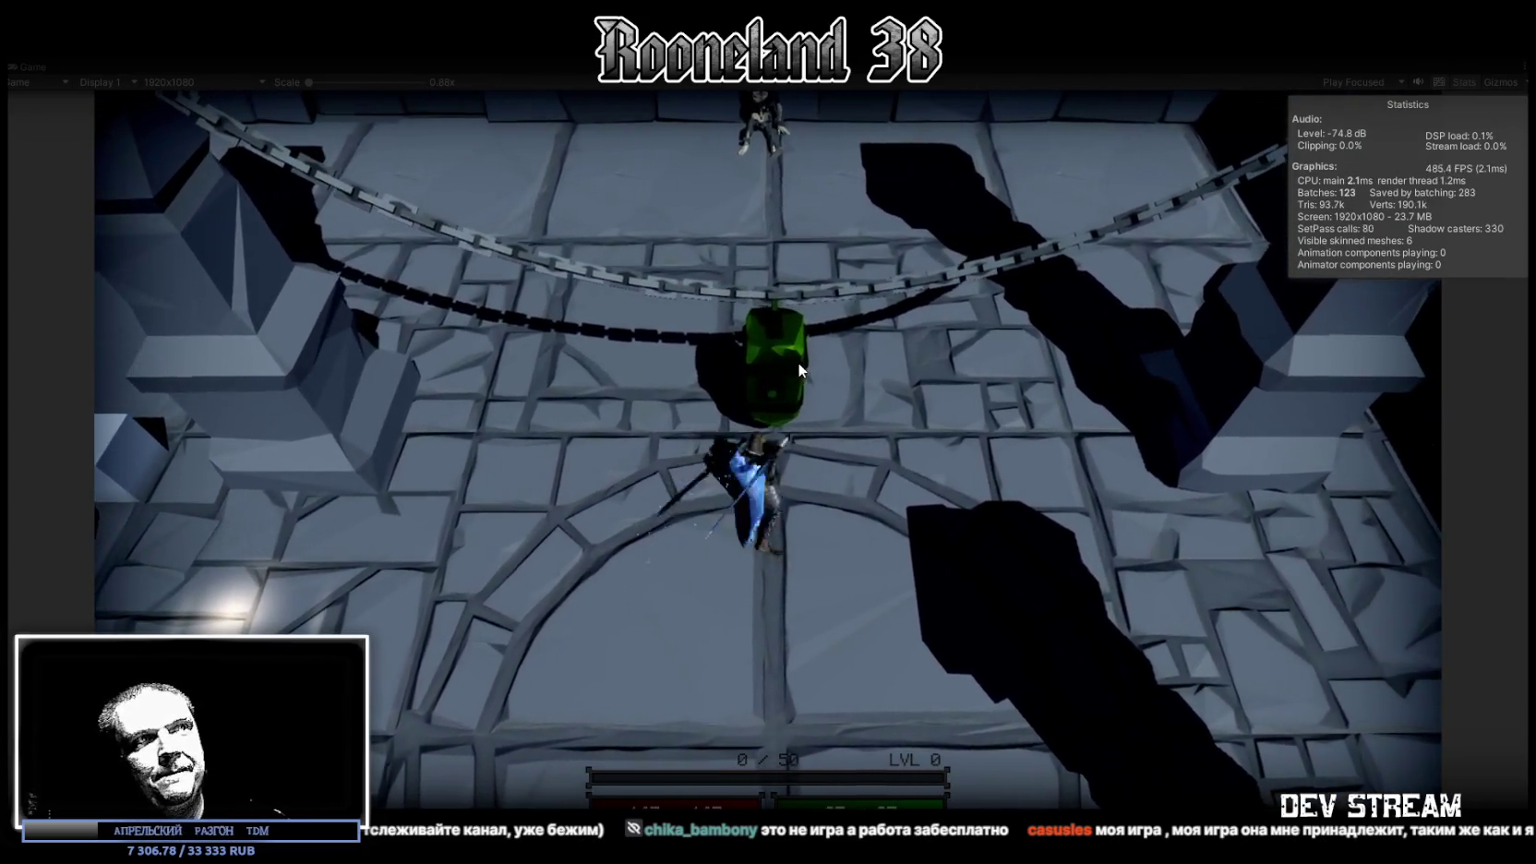
# Swing the sword and charge an aimed attack while repositioning near the lantern
pyautogui.click(762, 371)
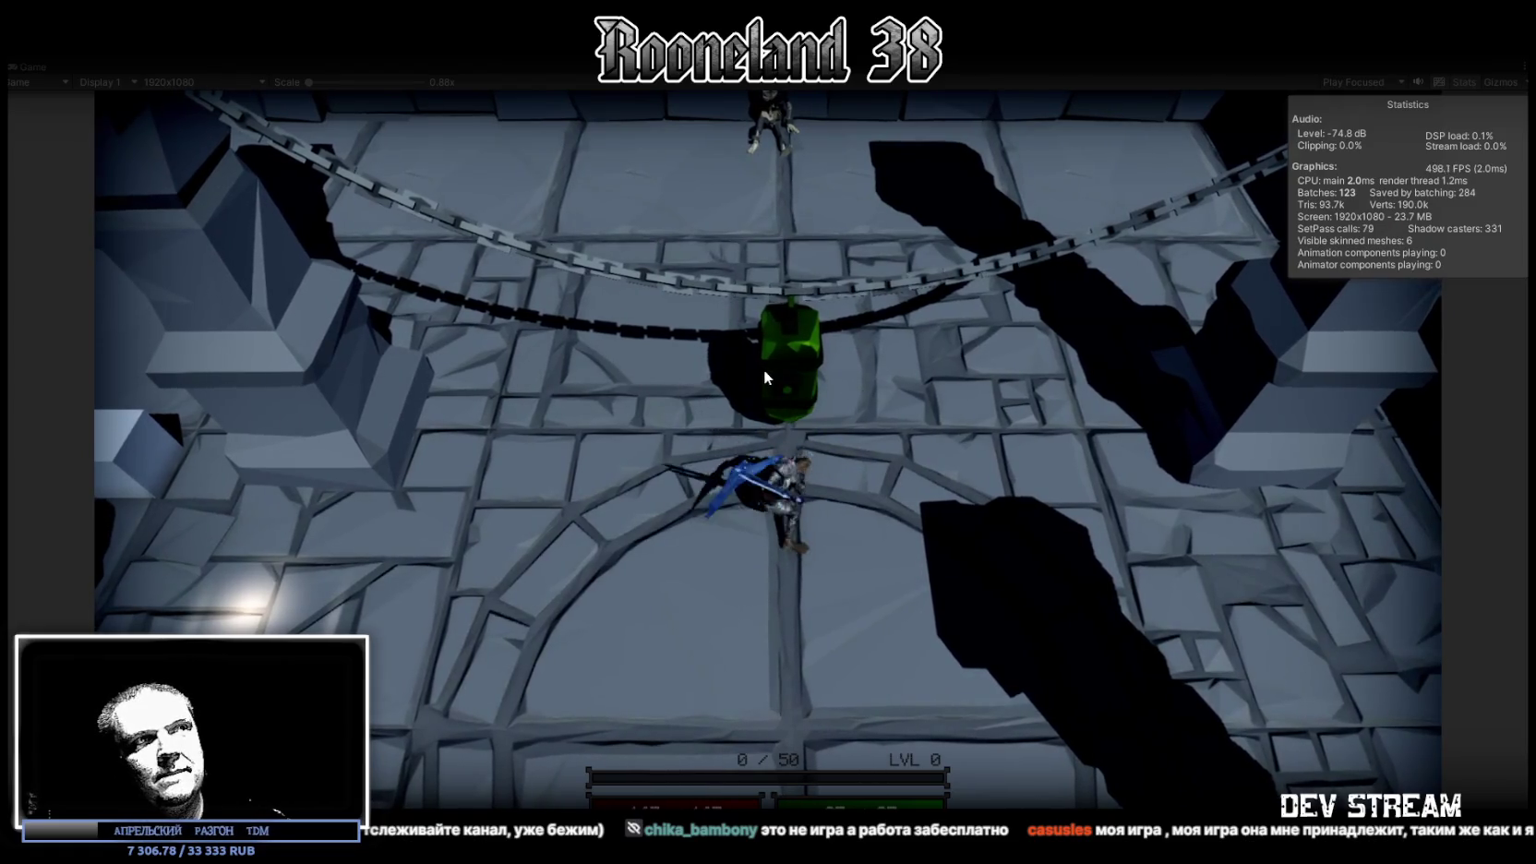
pyautogui.press('s')
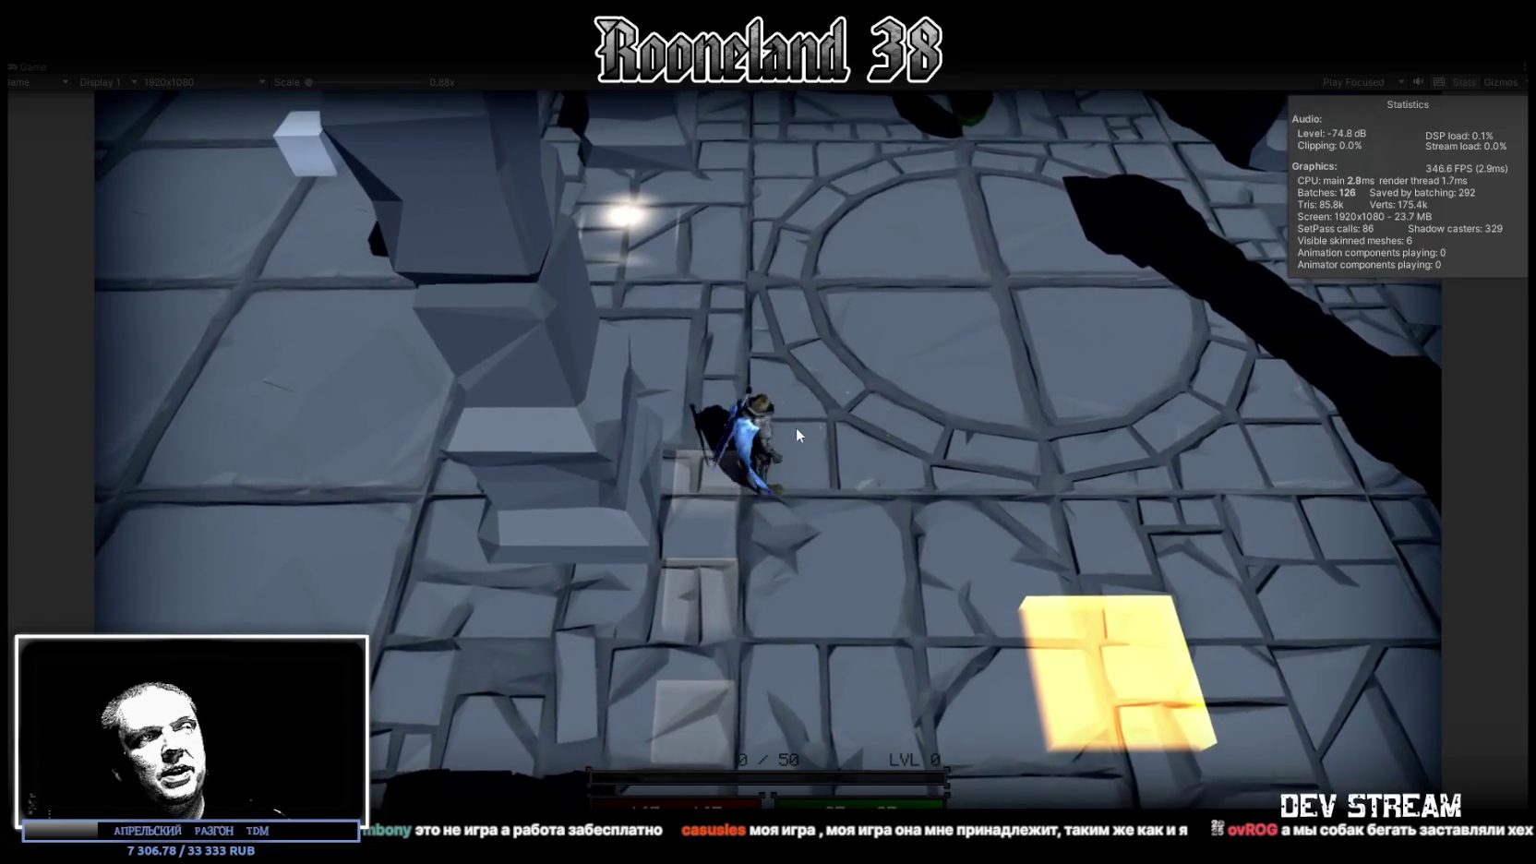
pyautogui.press('w')
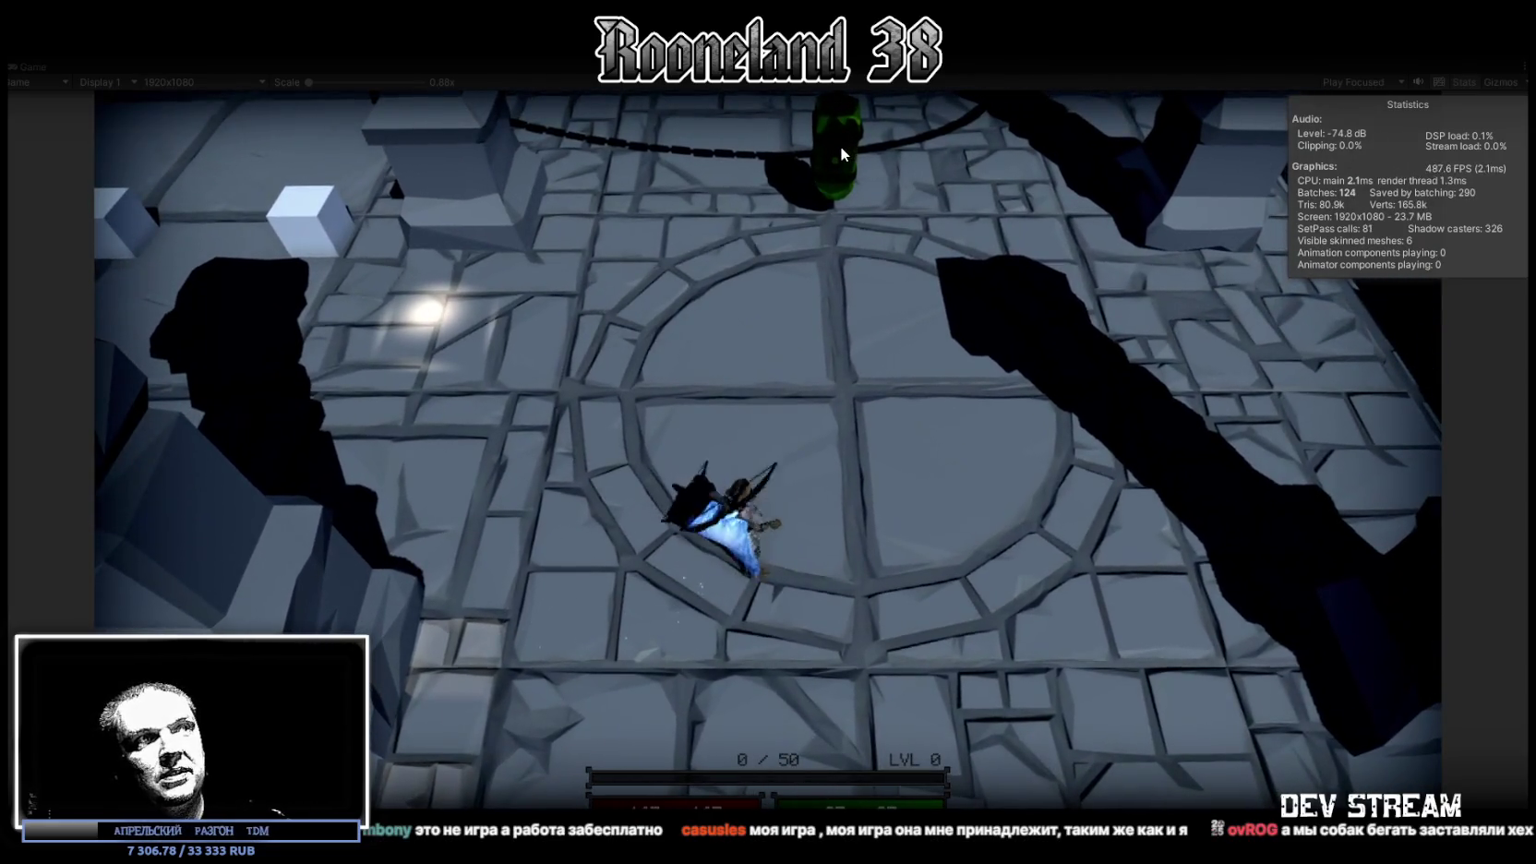
pyautogui.click(837, 141)
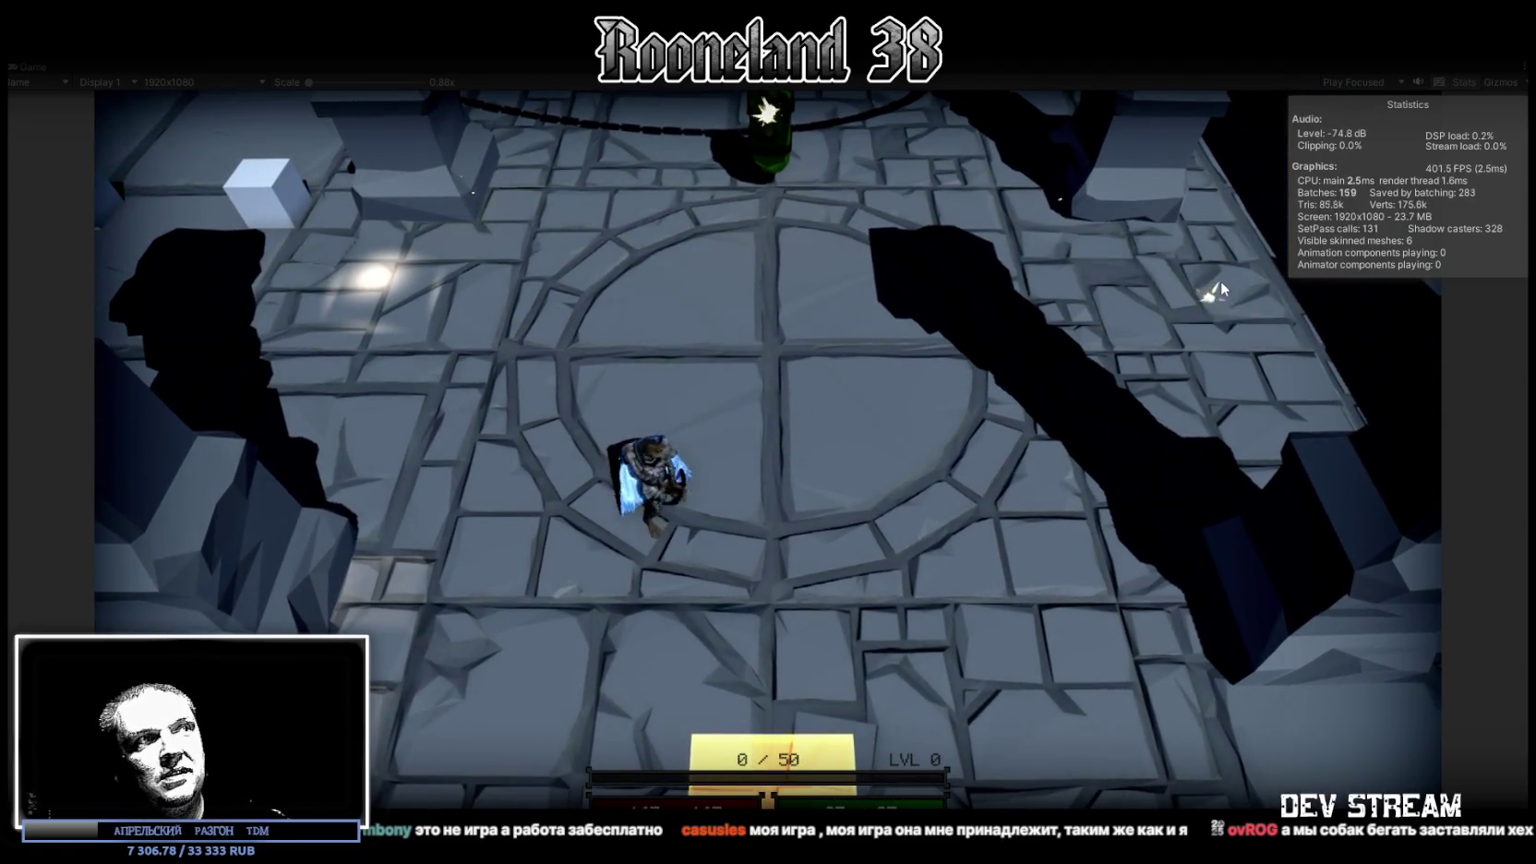
pyautogui.press('s')
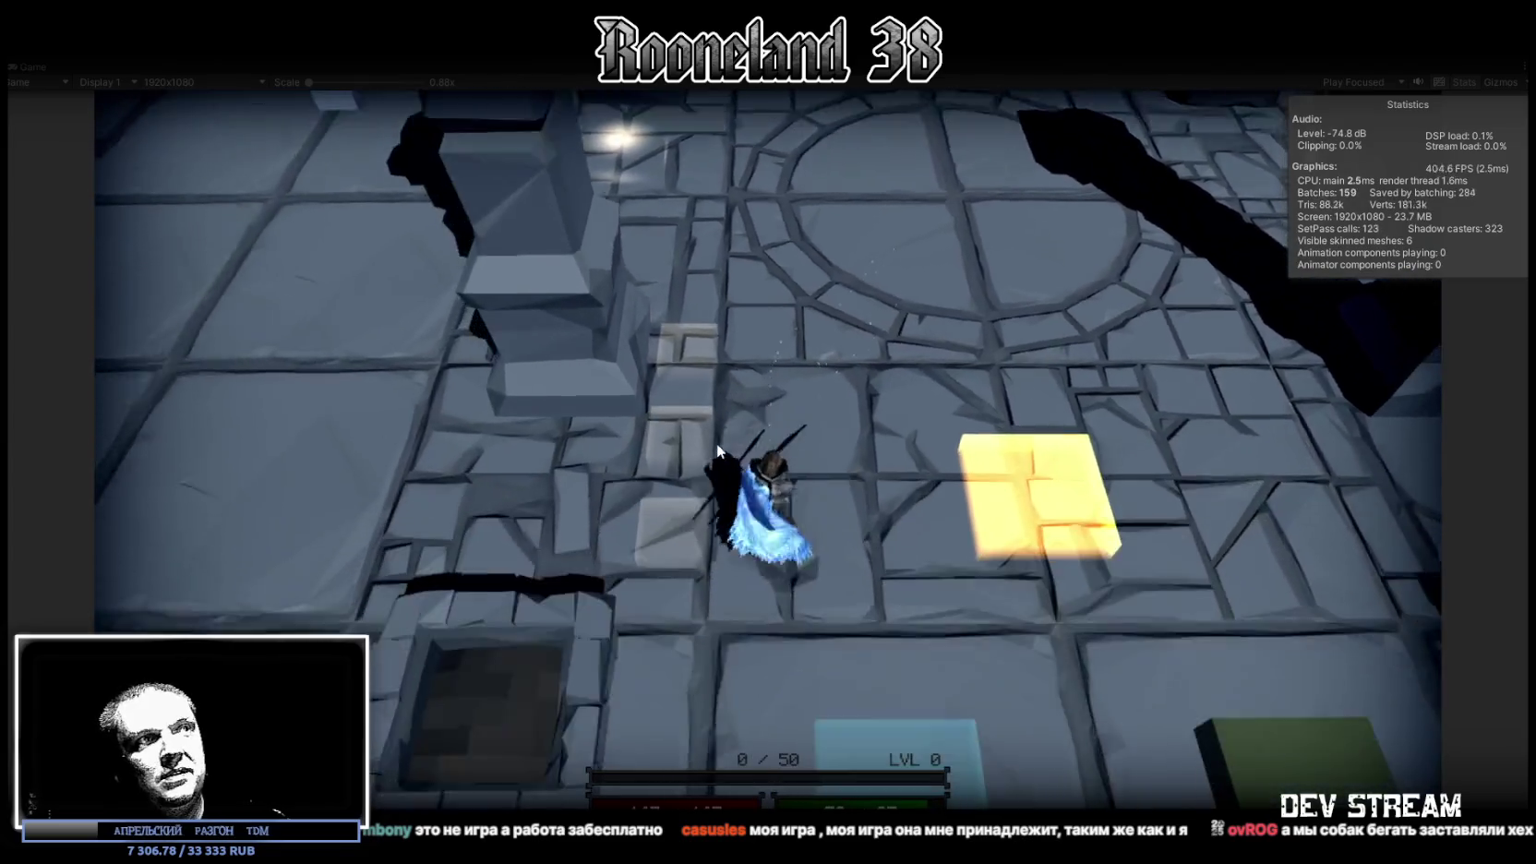
pyautogui.press('w')
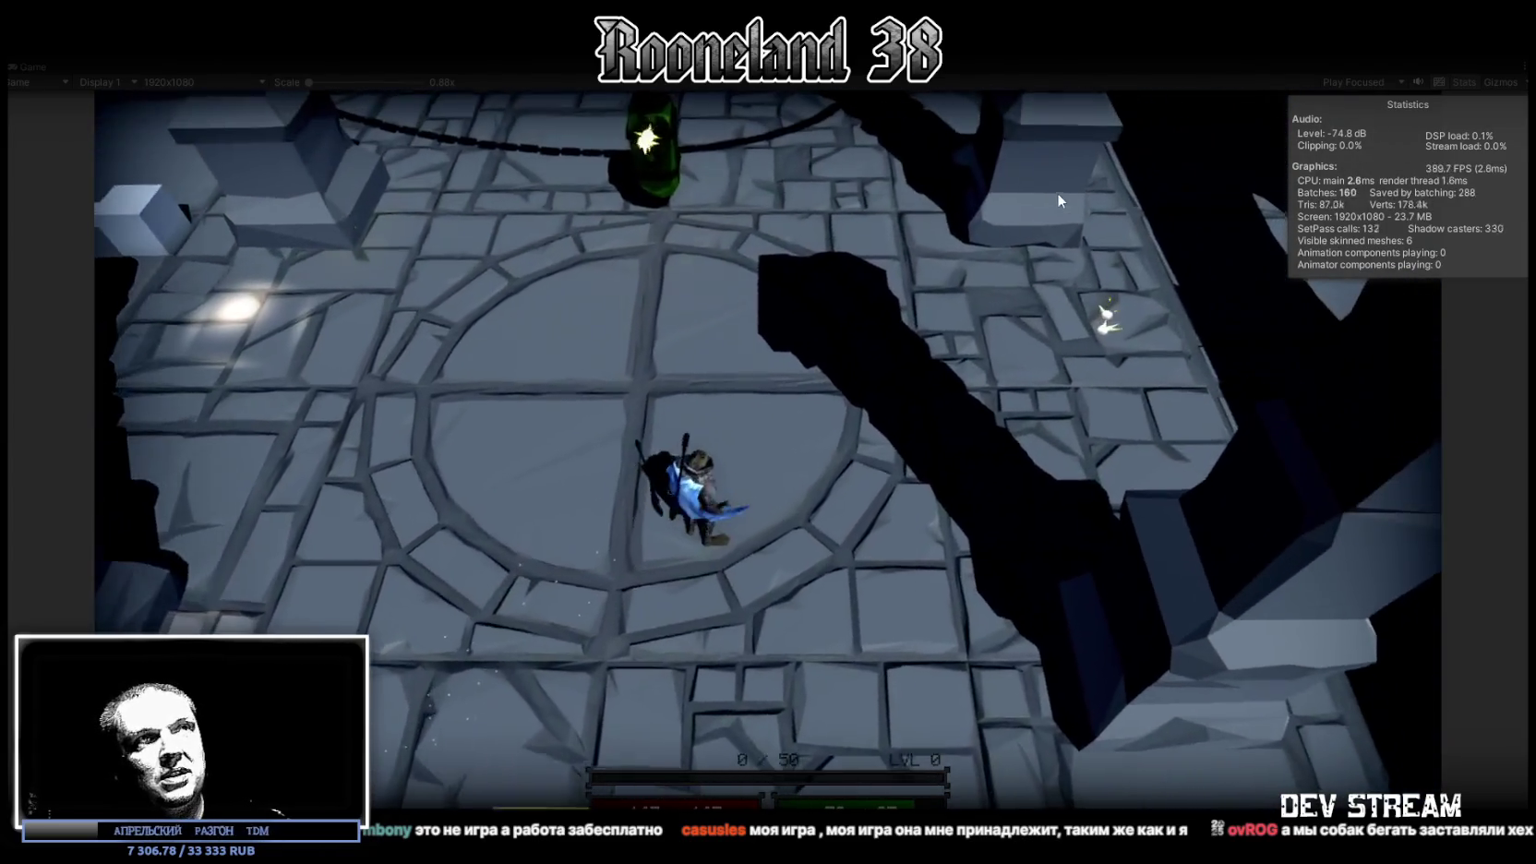
pyautogui.click(1047, 191)
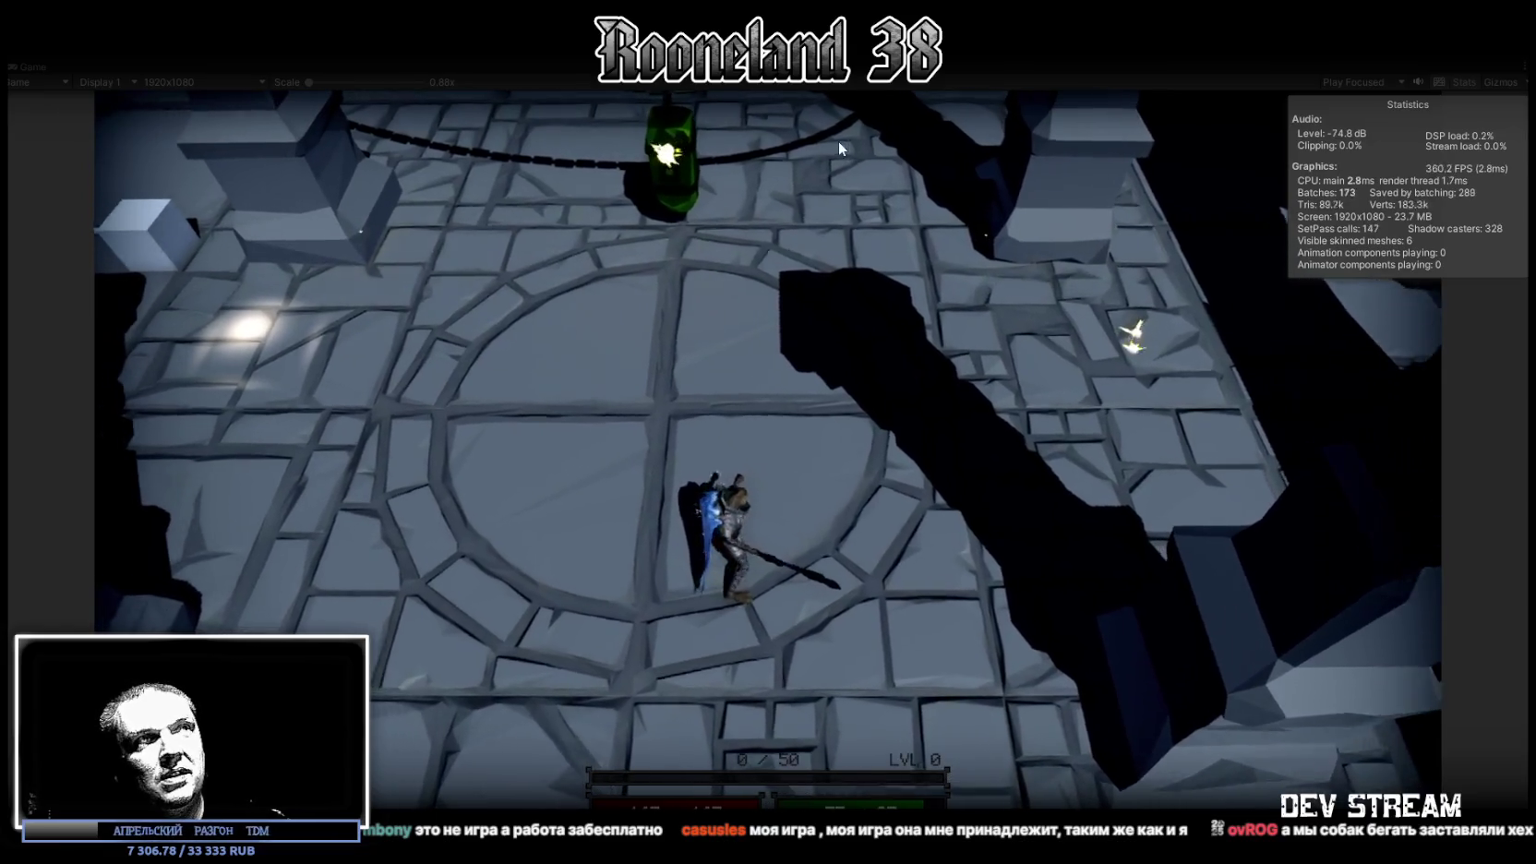
# Repeatedly fire projectiles at the hanging green lantern
pyautogui.click(837, 140)
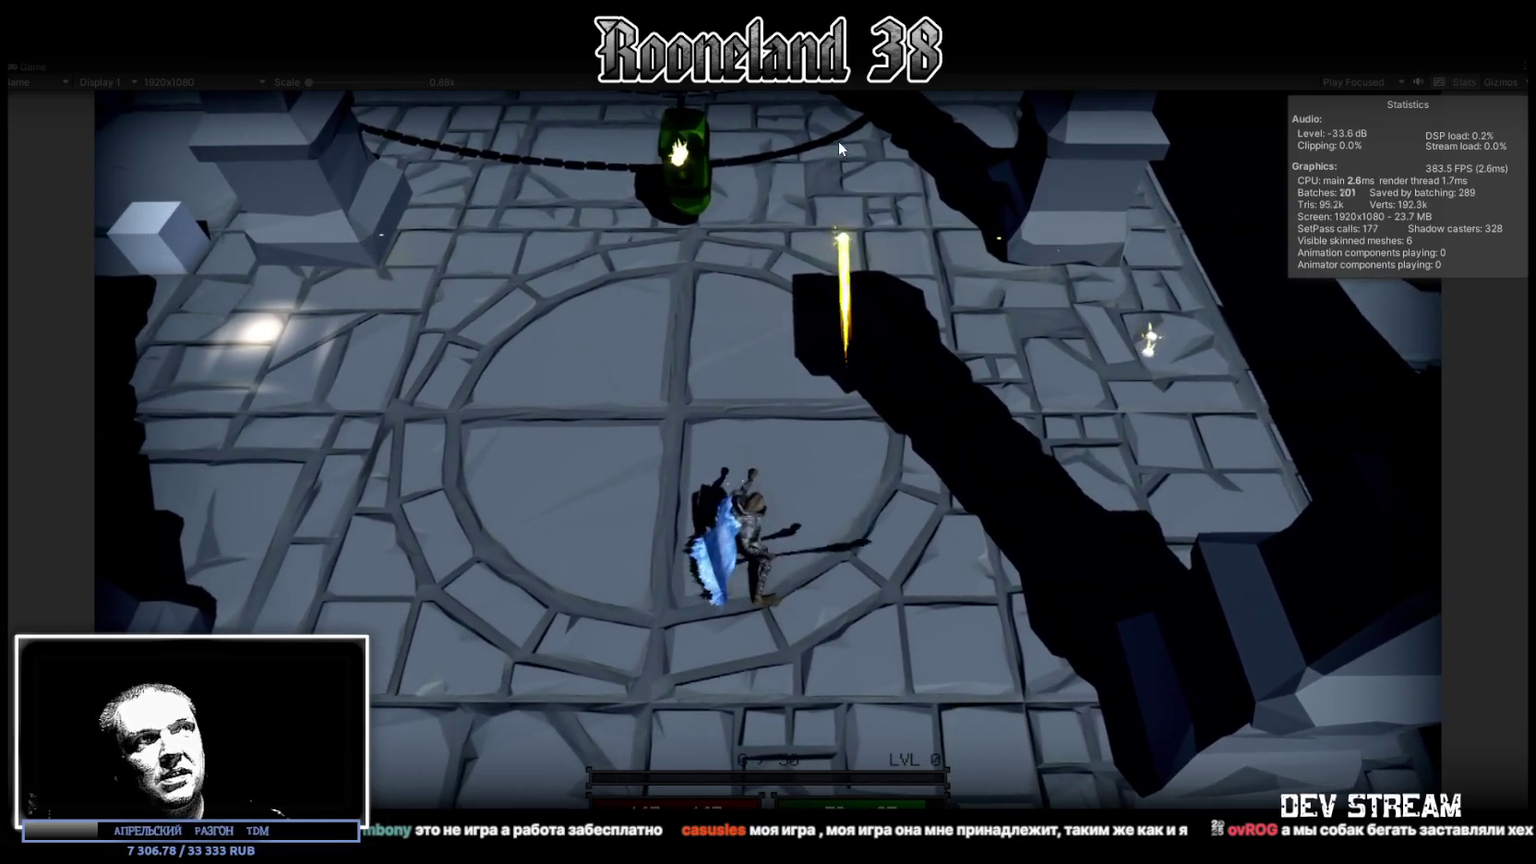
pyautogui.click(565, 191)
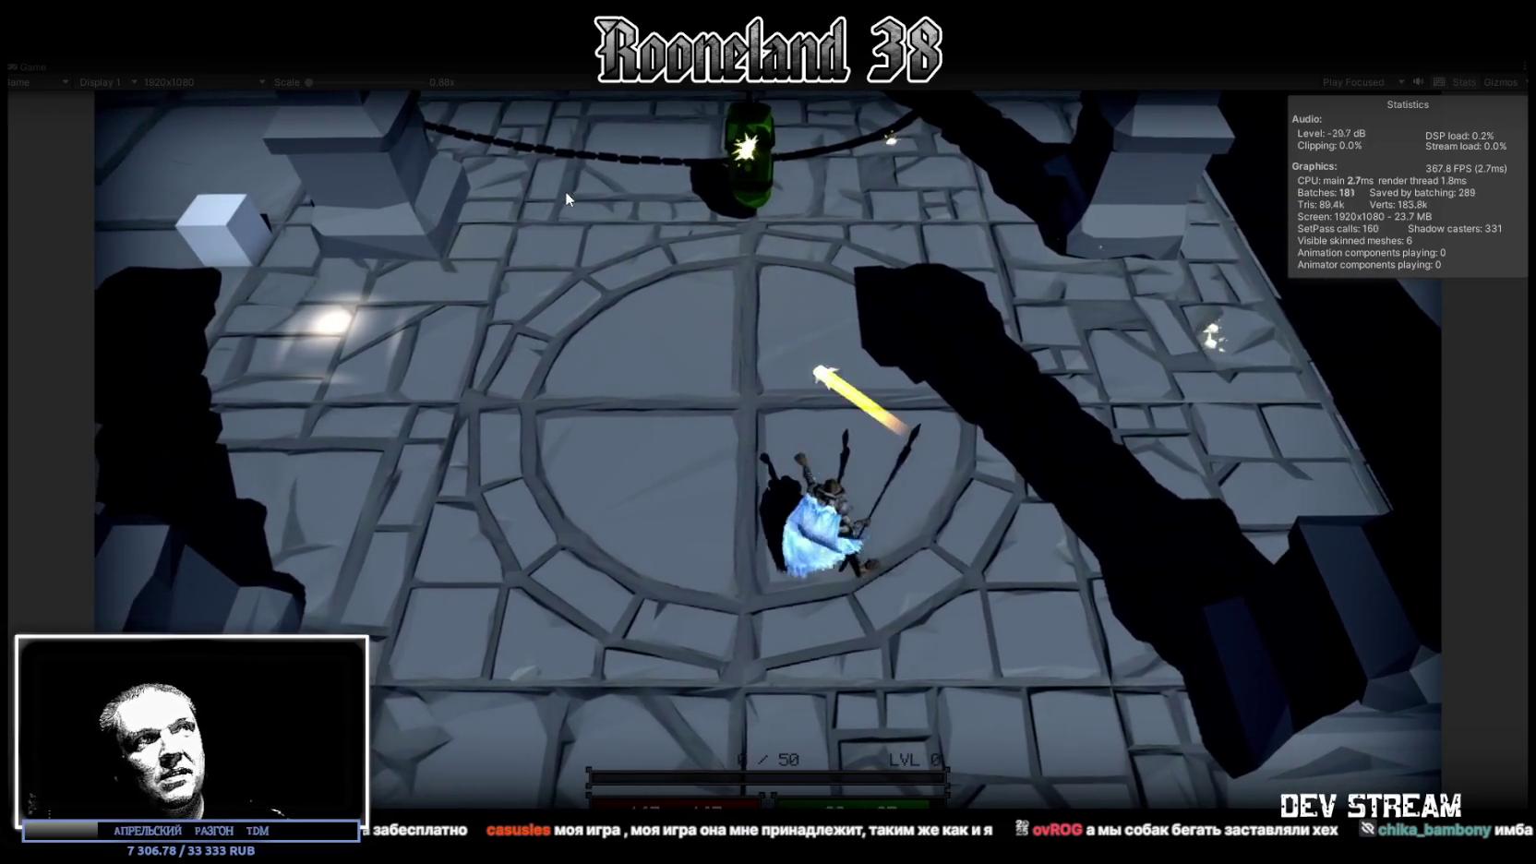
pyautogui.click(713, 197)
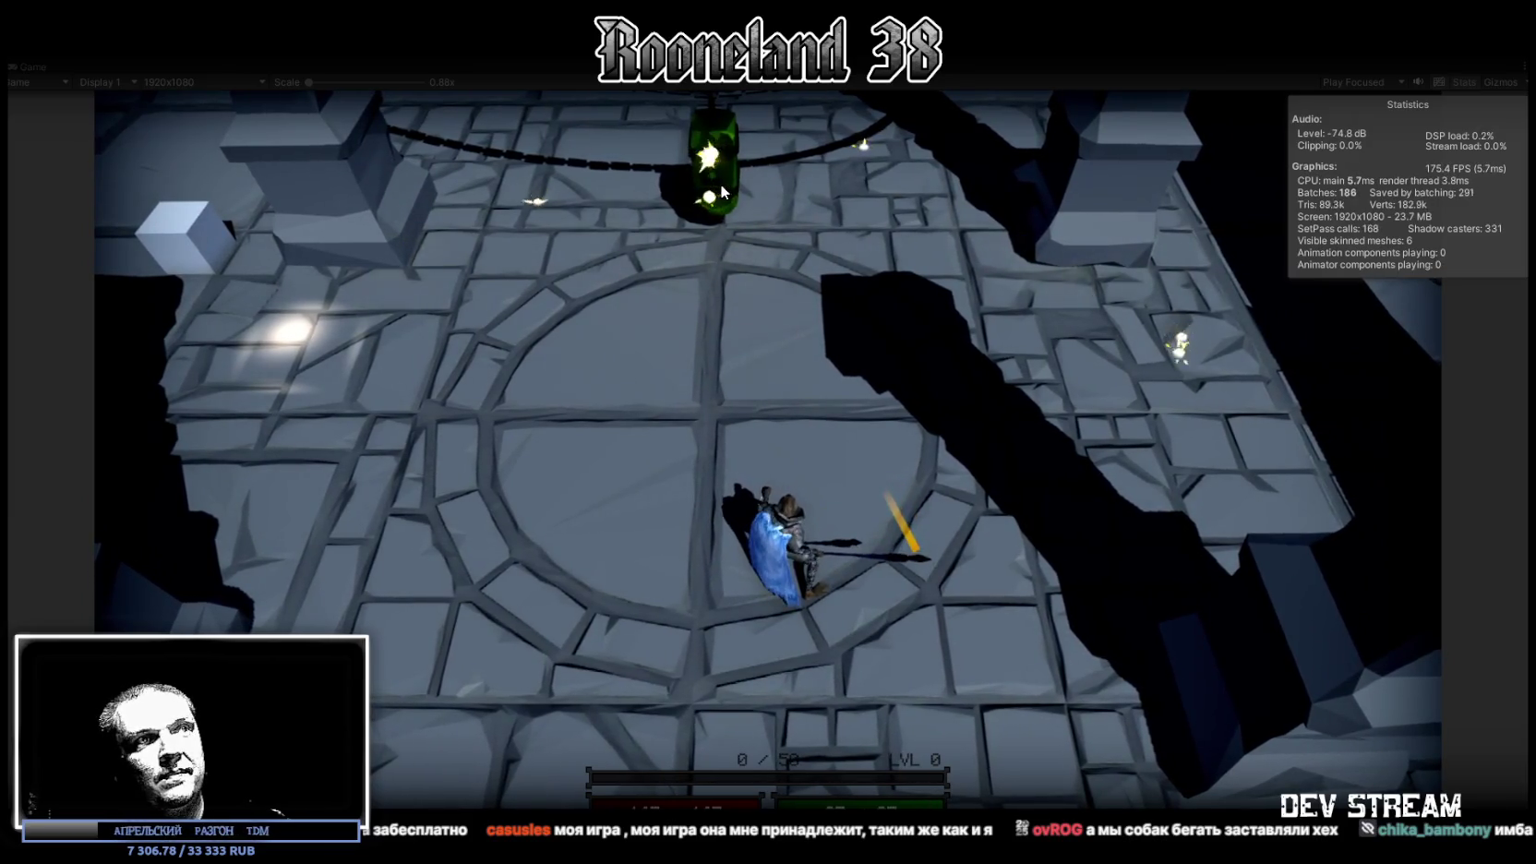
pyautogui.click(719, 184)
pyautogui.click(720, 189)
pyautogui.click(720, 187)
pyautogui.click(720, 189)
pyautogui.click(719, 191)
pyautogui.click(720, 191)
pyautogui.click(723, 193)
pyautogui.click(724, 193)
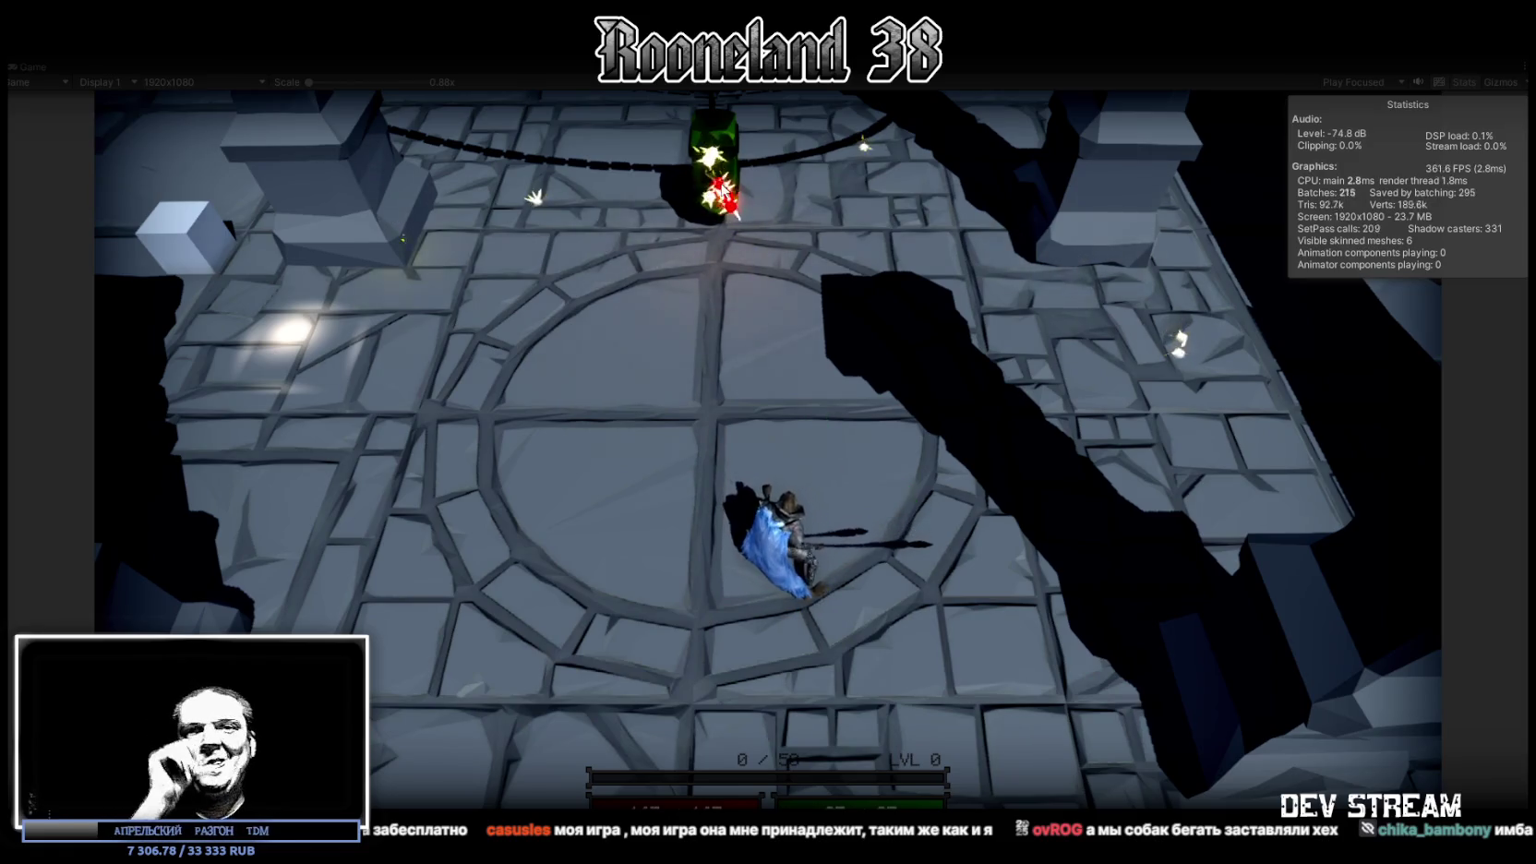
pyautogui.click(724, 194)
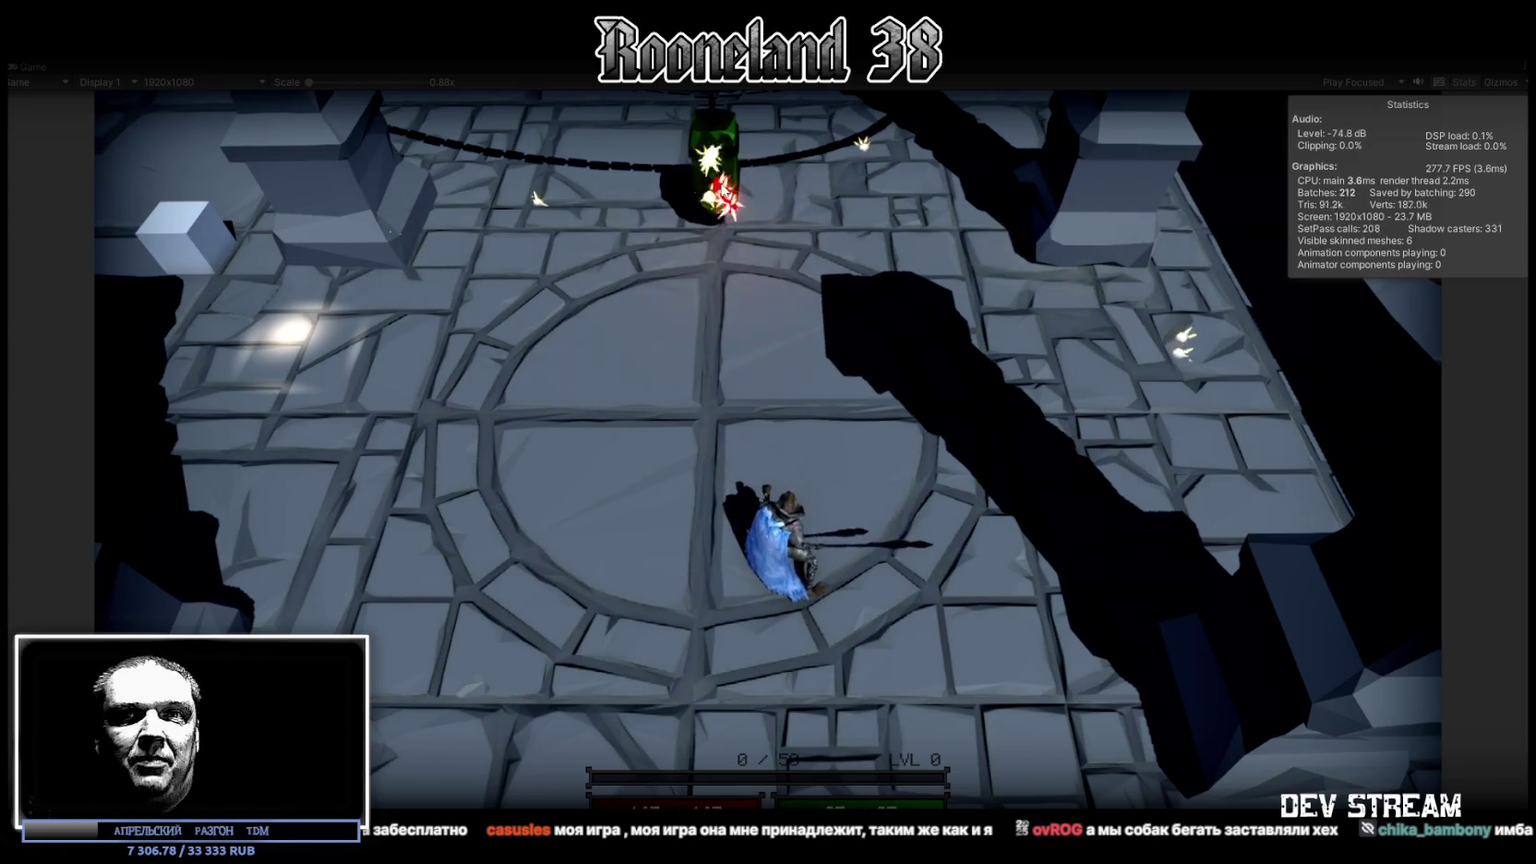
pyautogui.click(724, 197)
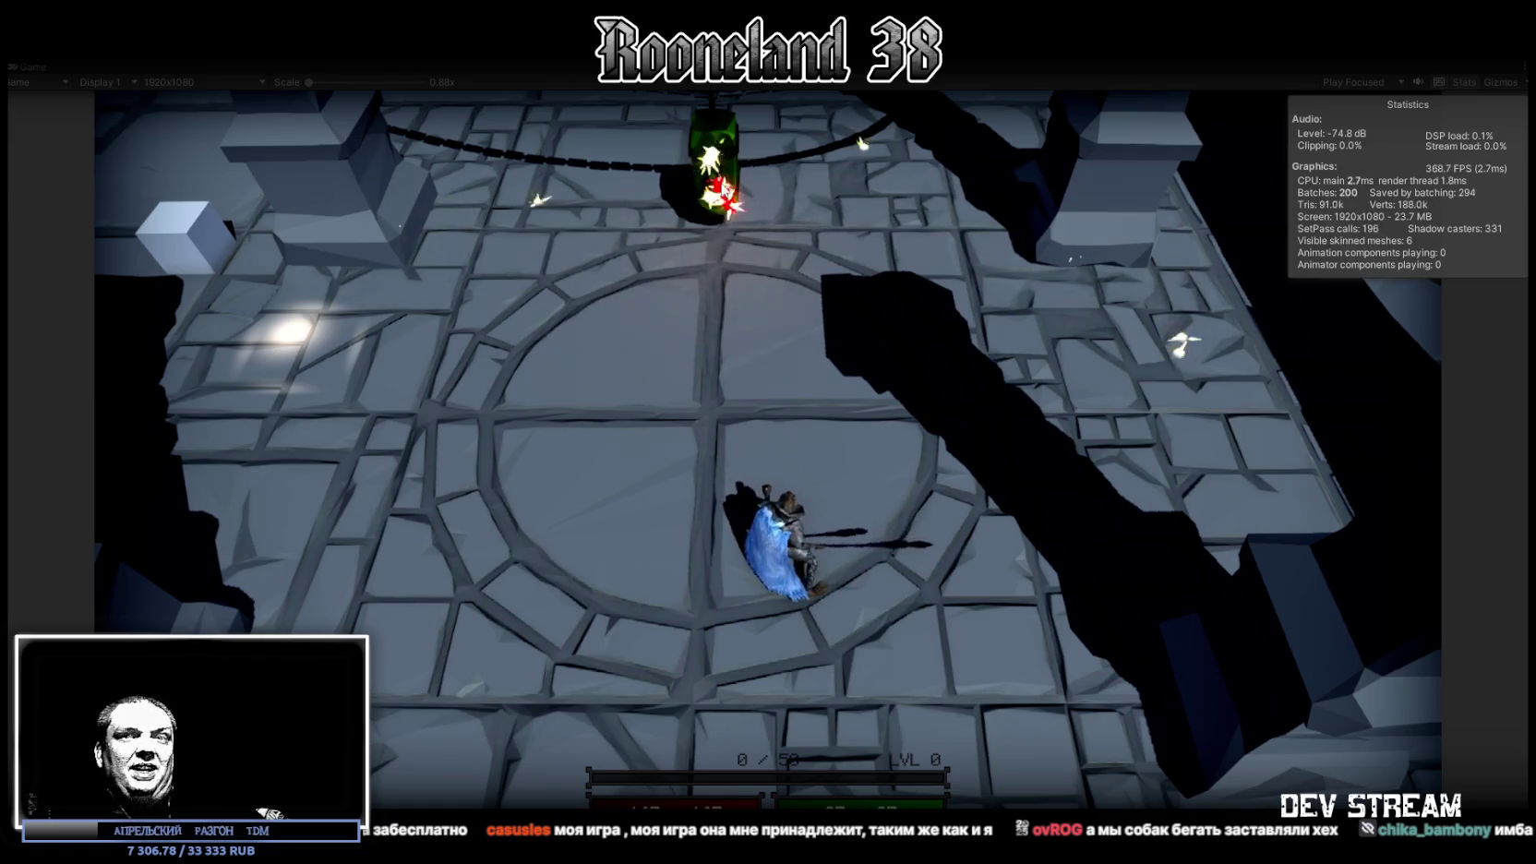
pyautogui.click(729, 203)
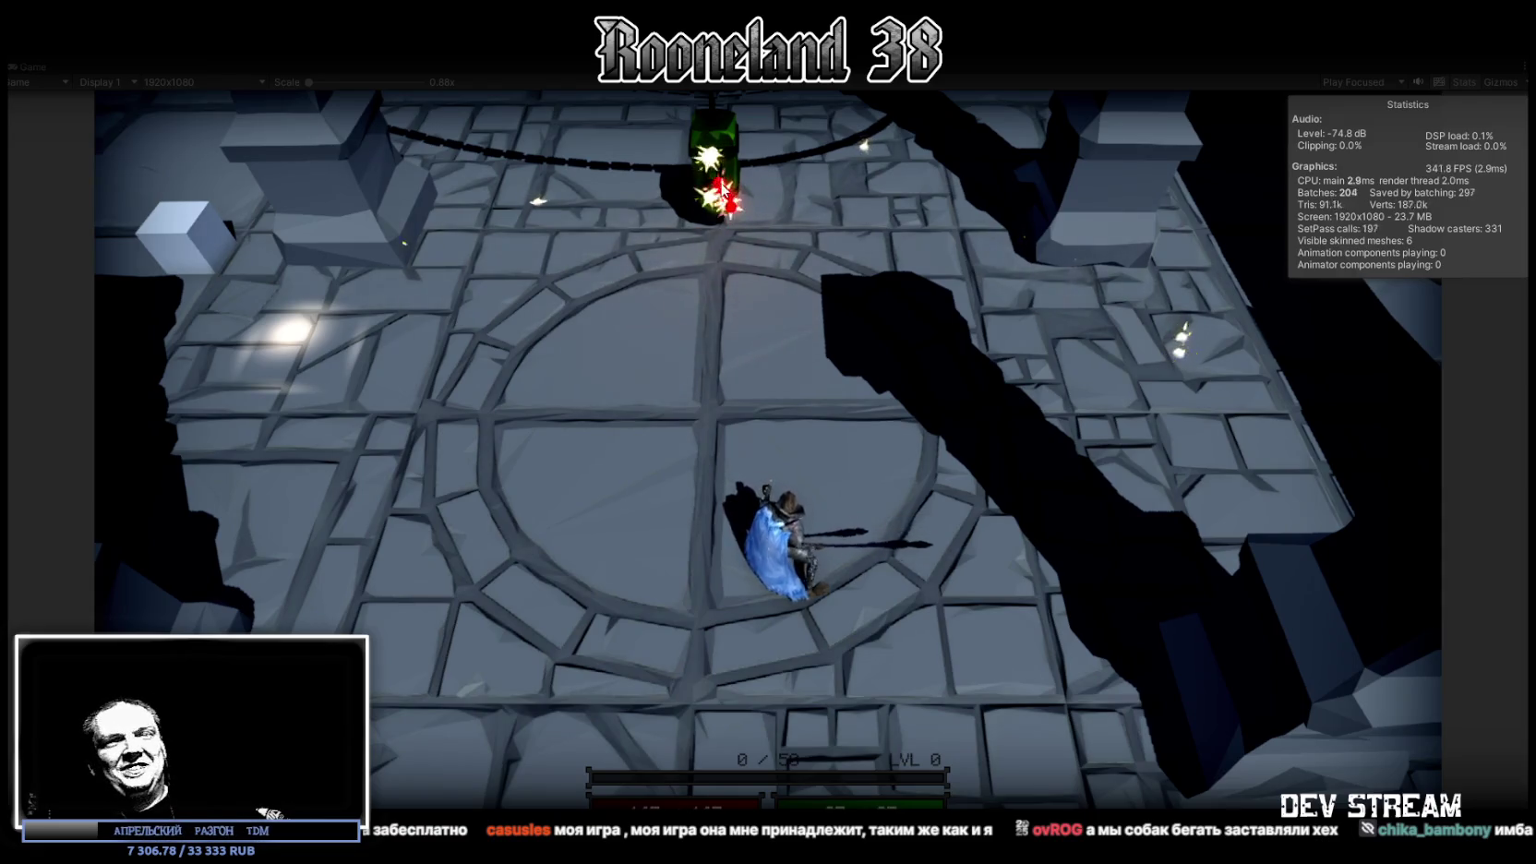
pyautogui.click(727, 199)
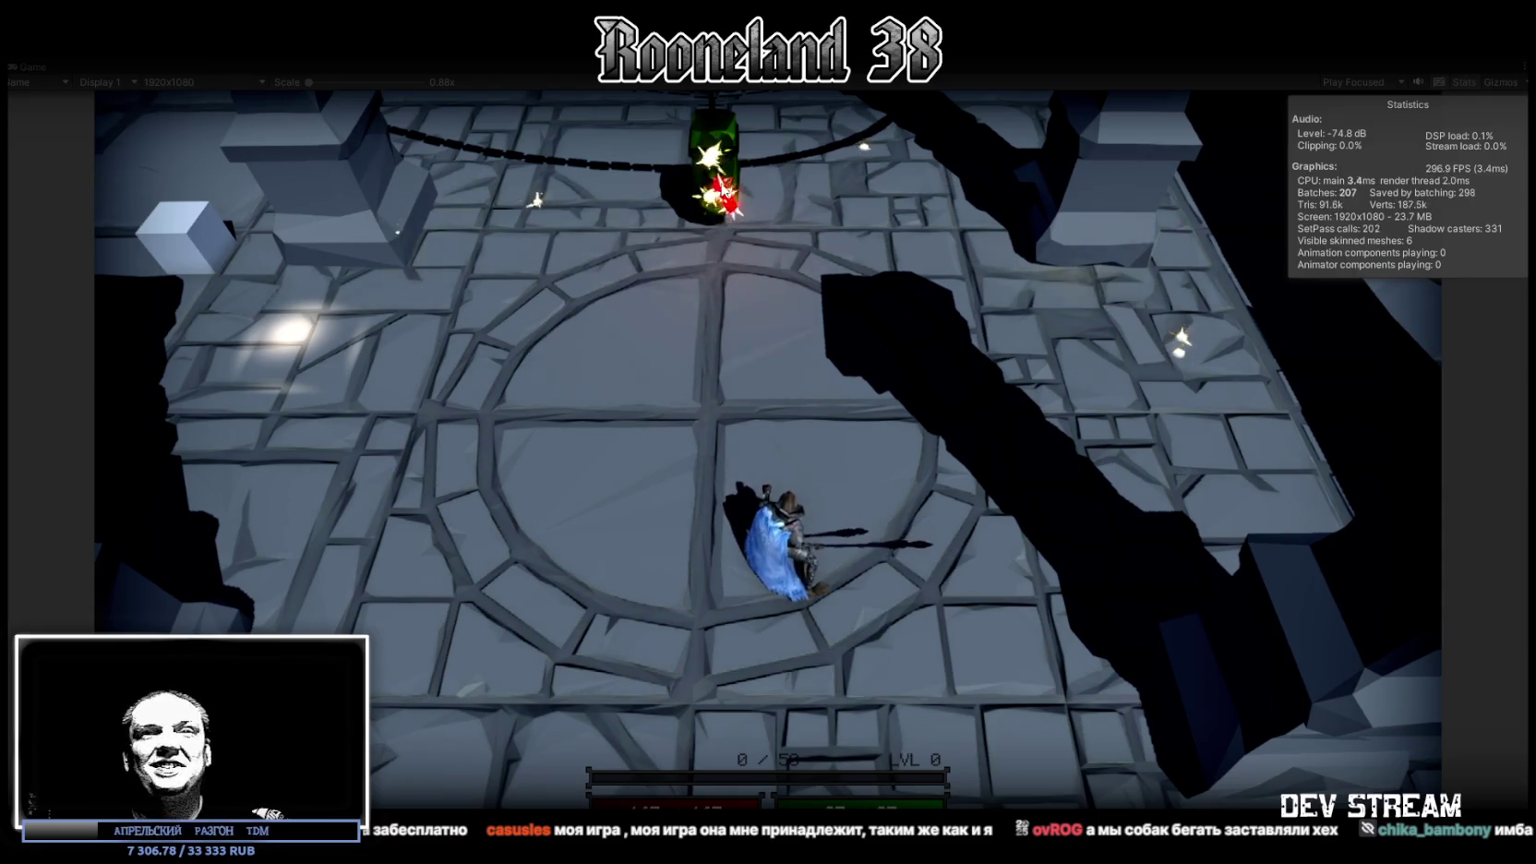
pyautogui.click(726, 196)
pyautogui.click(729, 203)
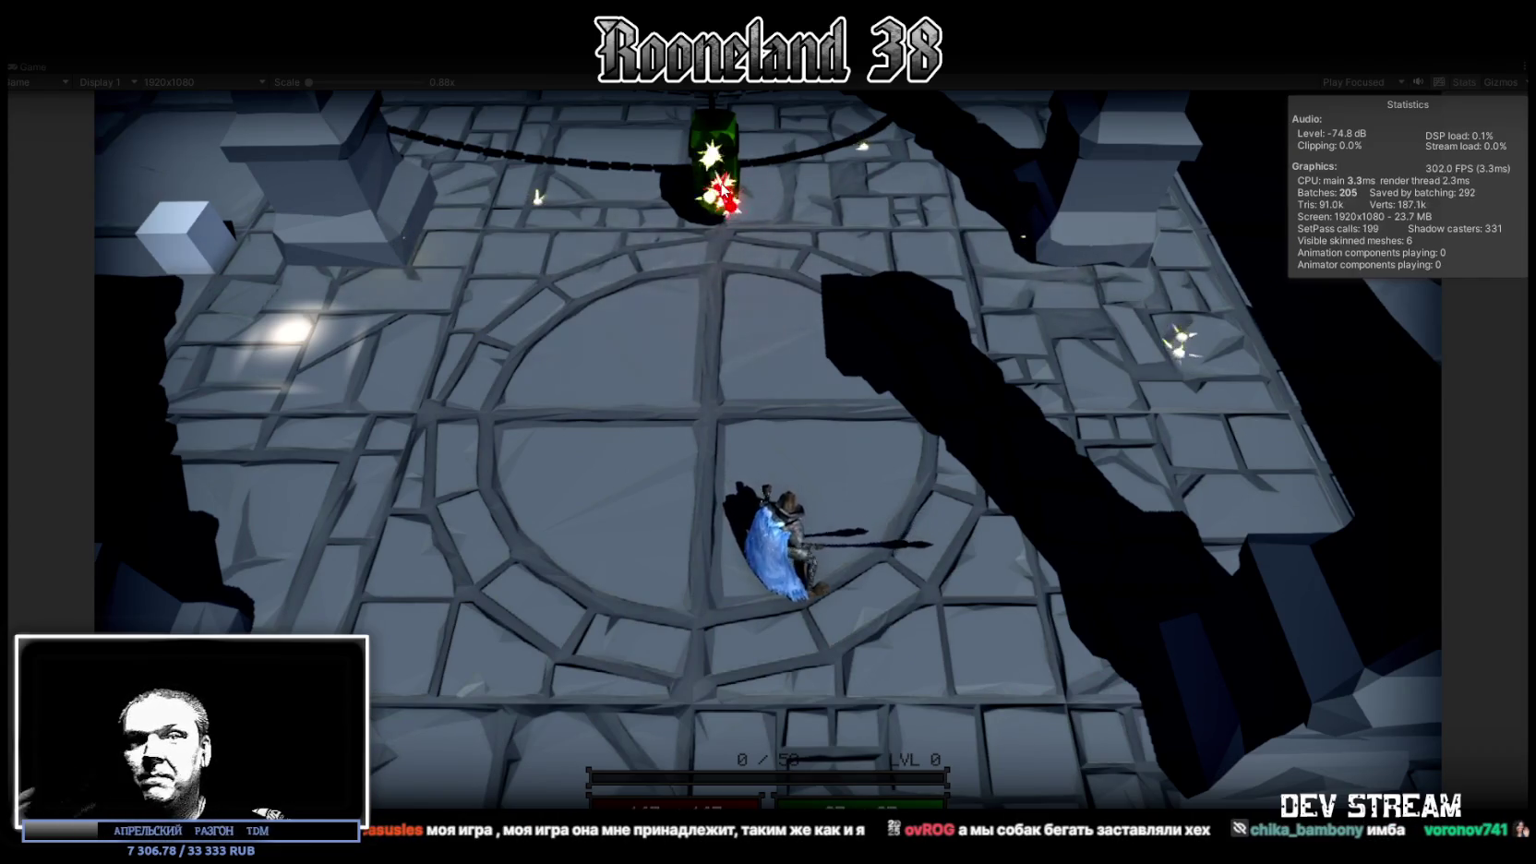
pyautogui.click(725, 191)
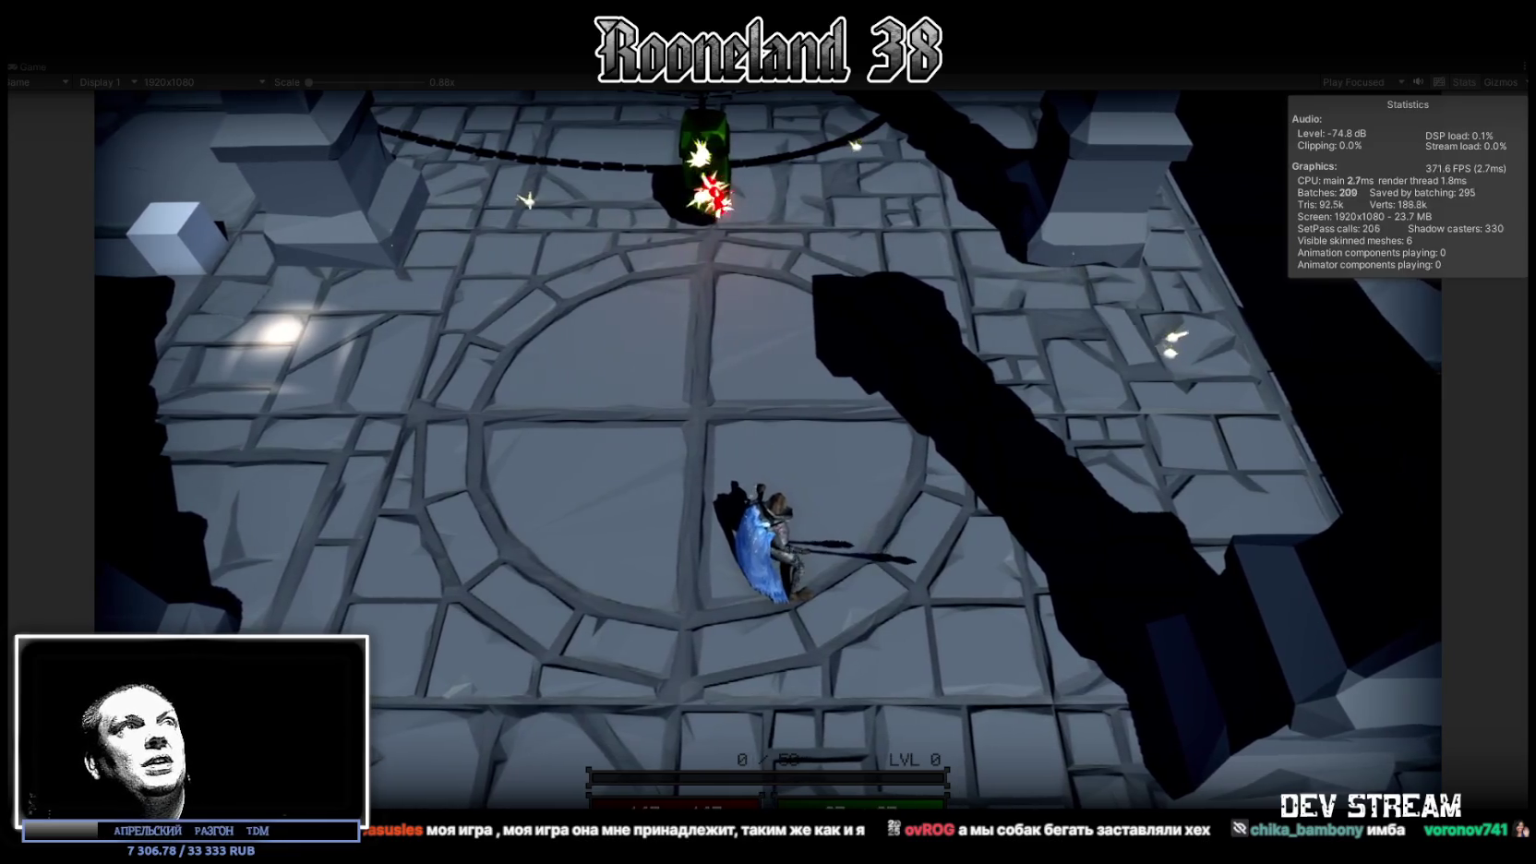
# Exit Play mode, check the Console log, and return to the Project tab
pyautogui.click(768, 41)
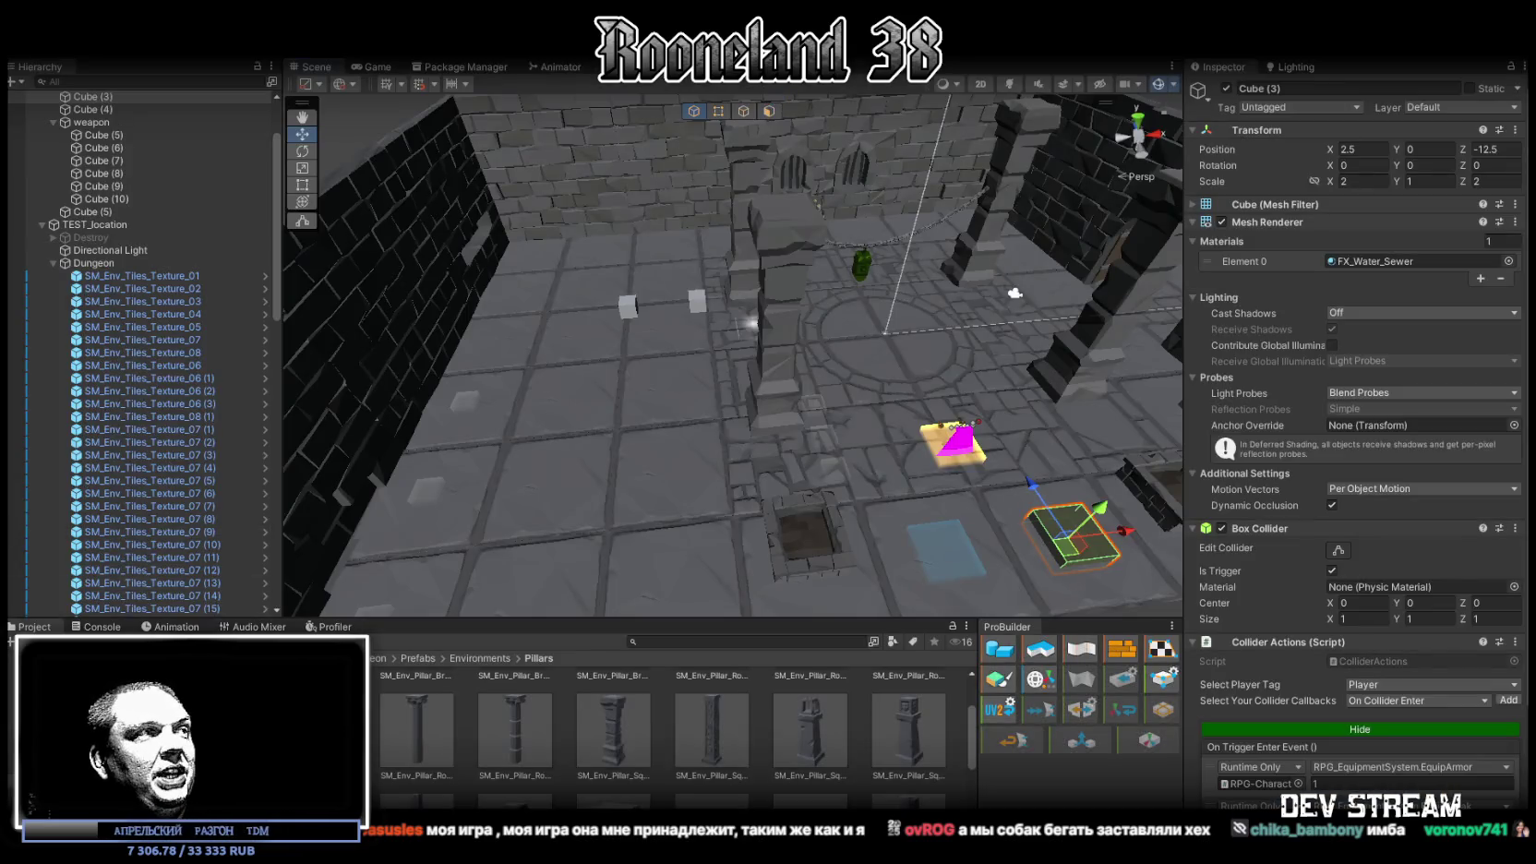
pyautogui.click(104, 628)
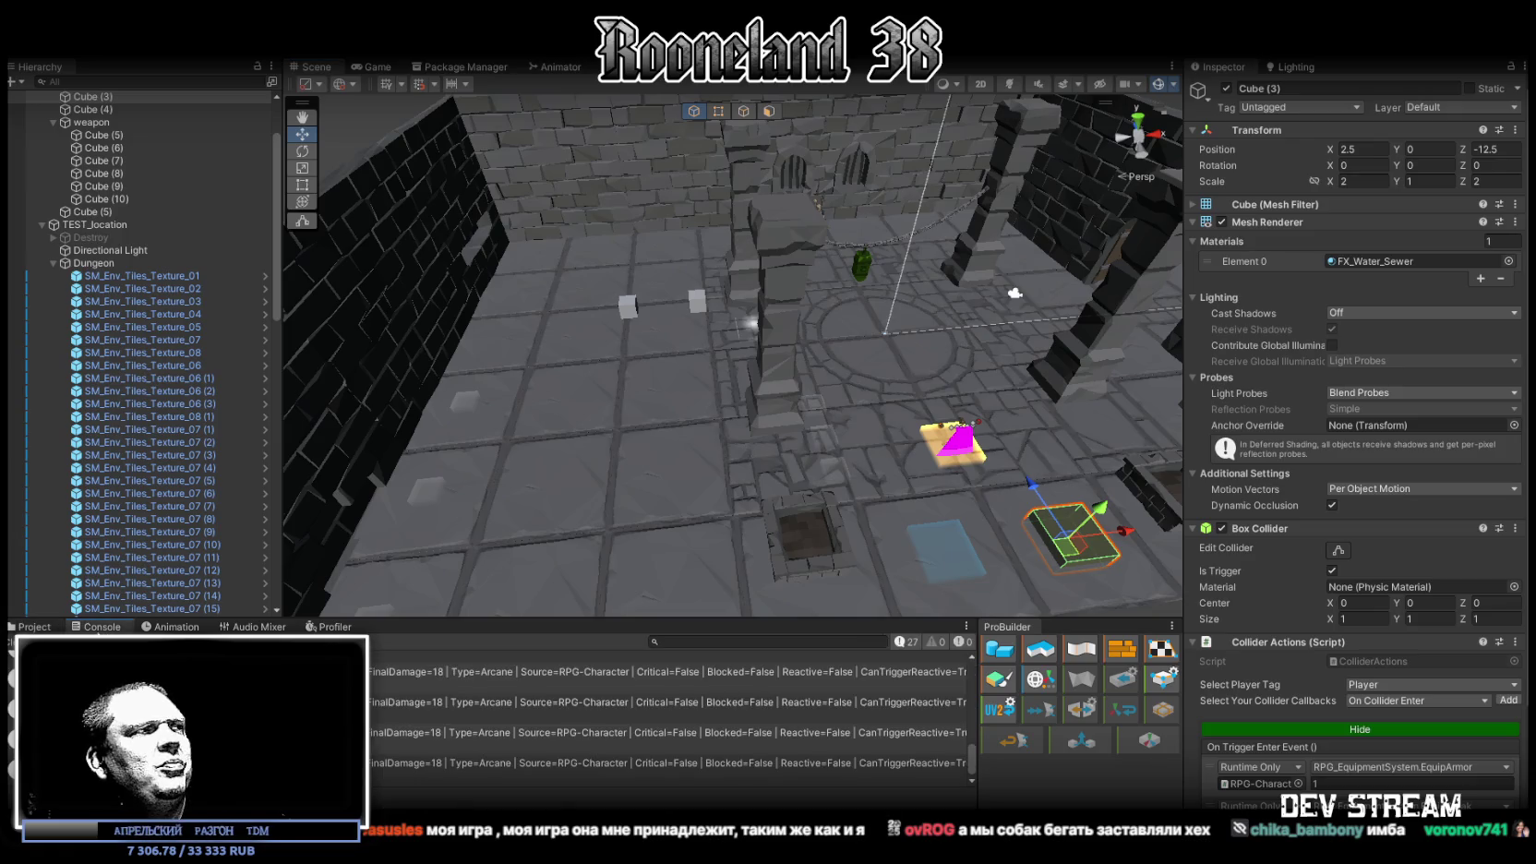
pyautogui.click(30, 626)
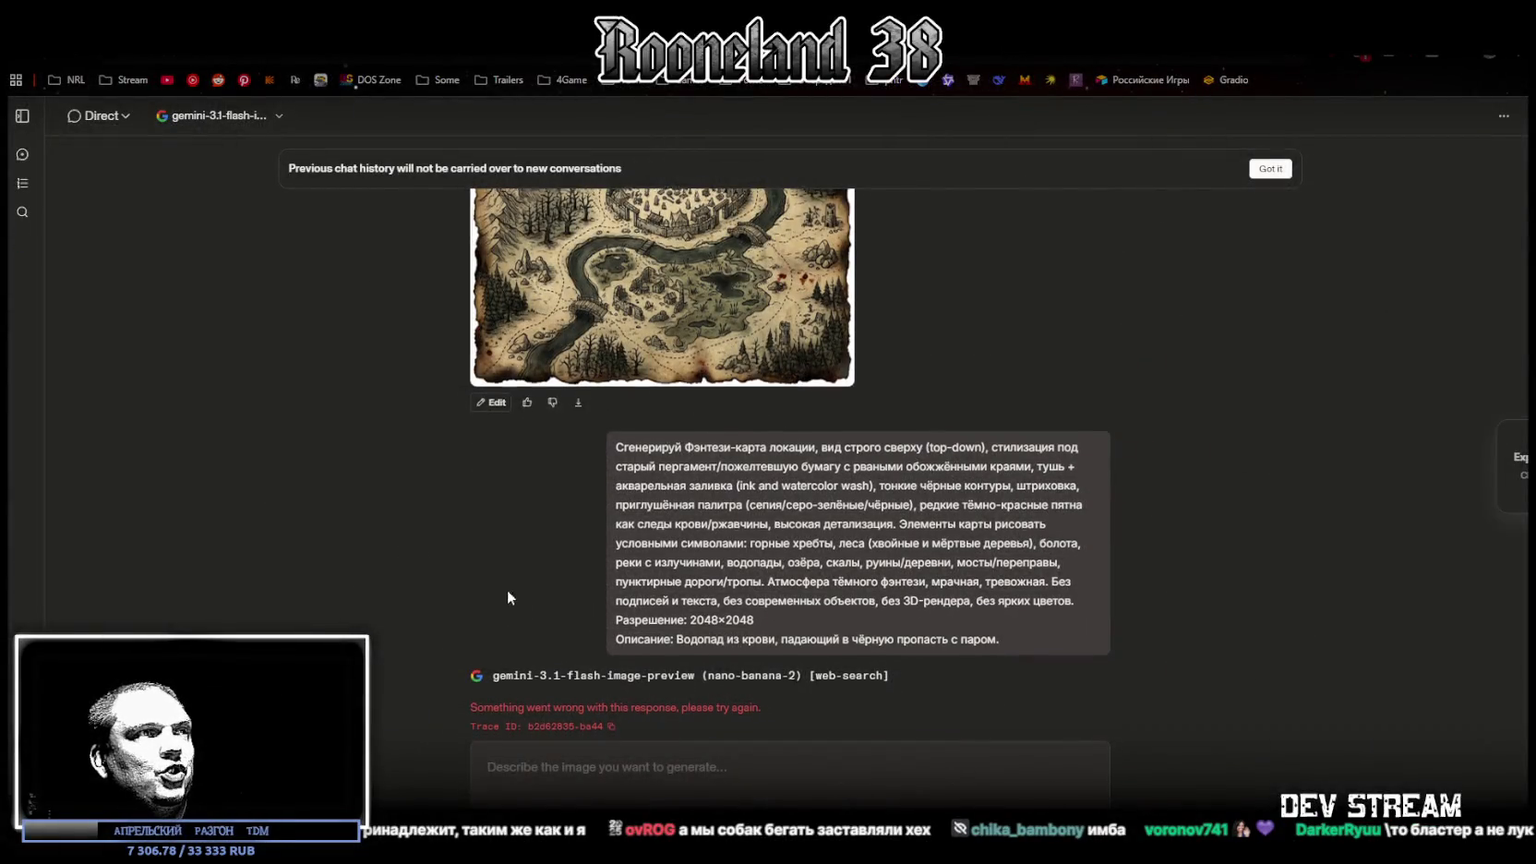
# Retry the errored gemini-3.1-flash-image-preview response for the blood-waterfall map
pyautogui.click(474, 718)
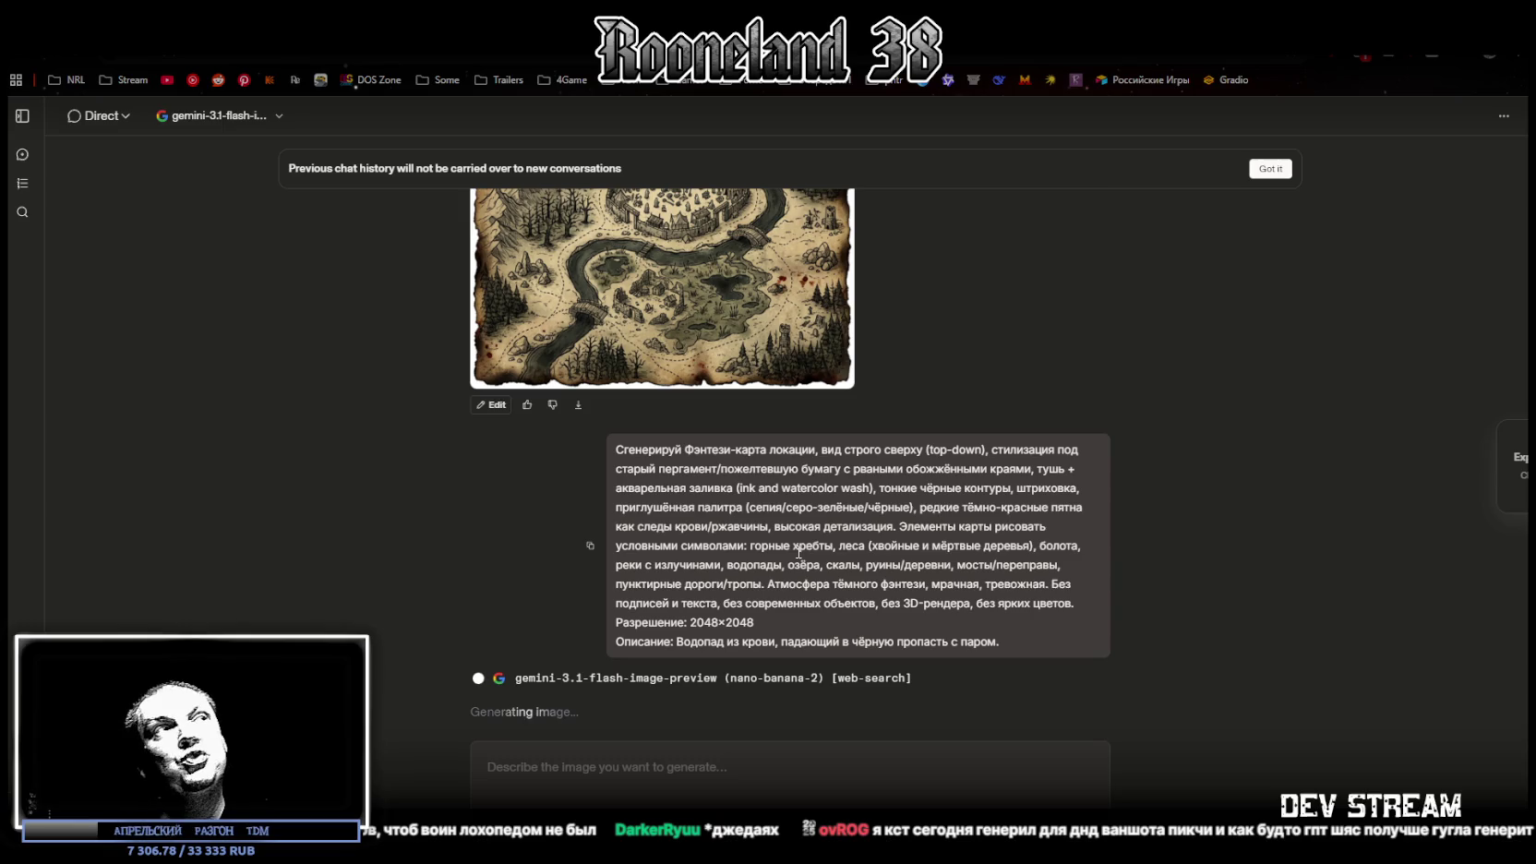
# Enlarge and close the river-fortress and dragon-lair maps
pyautogui.scroll(3, 690, 439)
pyautogui.click(690, 439)
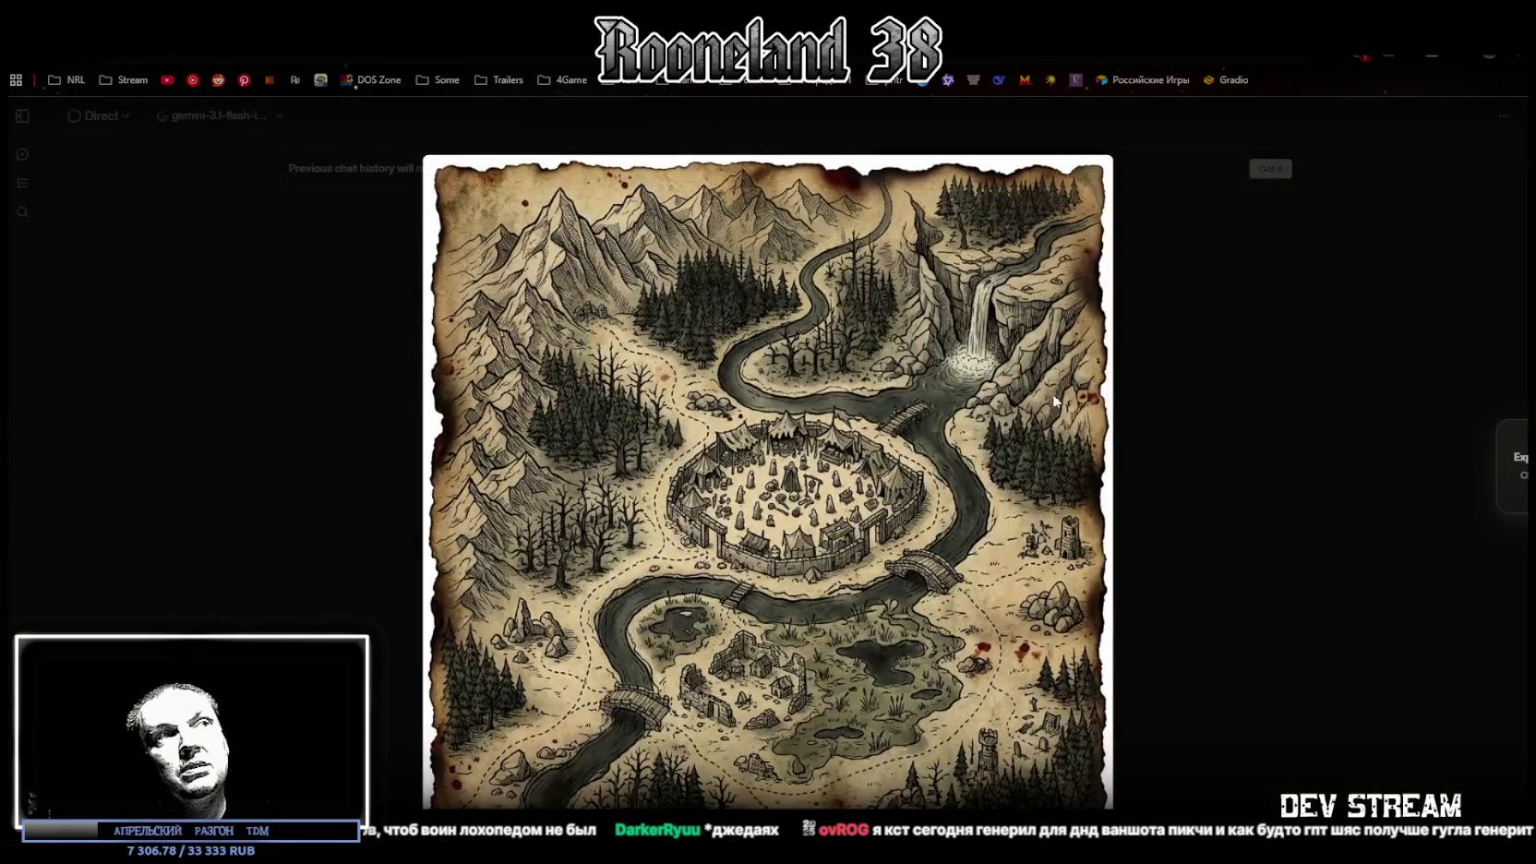
pyautogui.click(1195, 422)
pyautogui.scroll(-8, 873, 382)
pyautogui.click(775, 440)
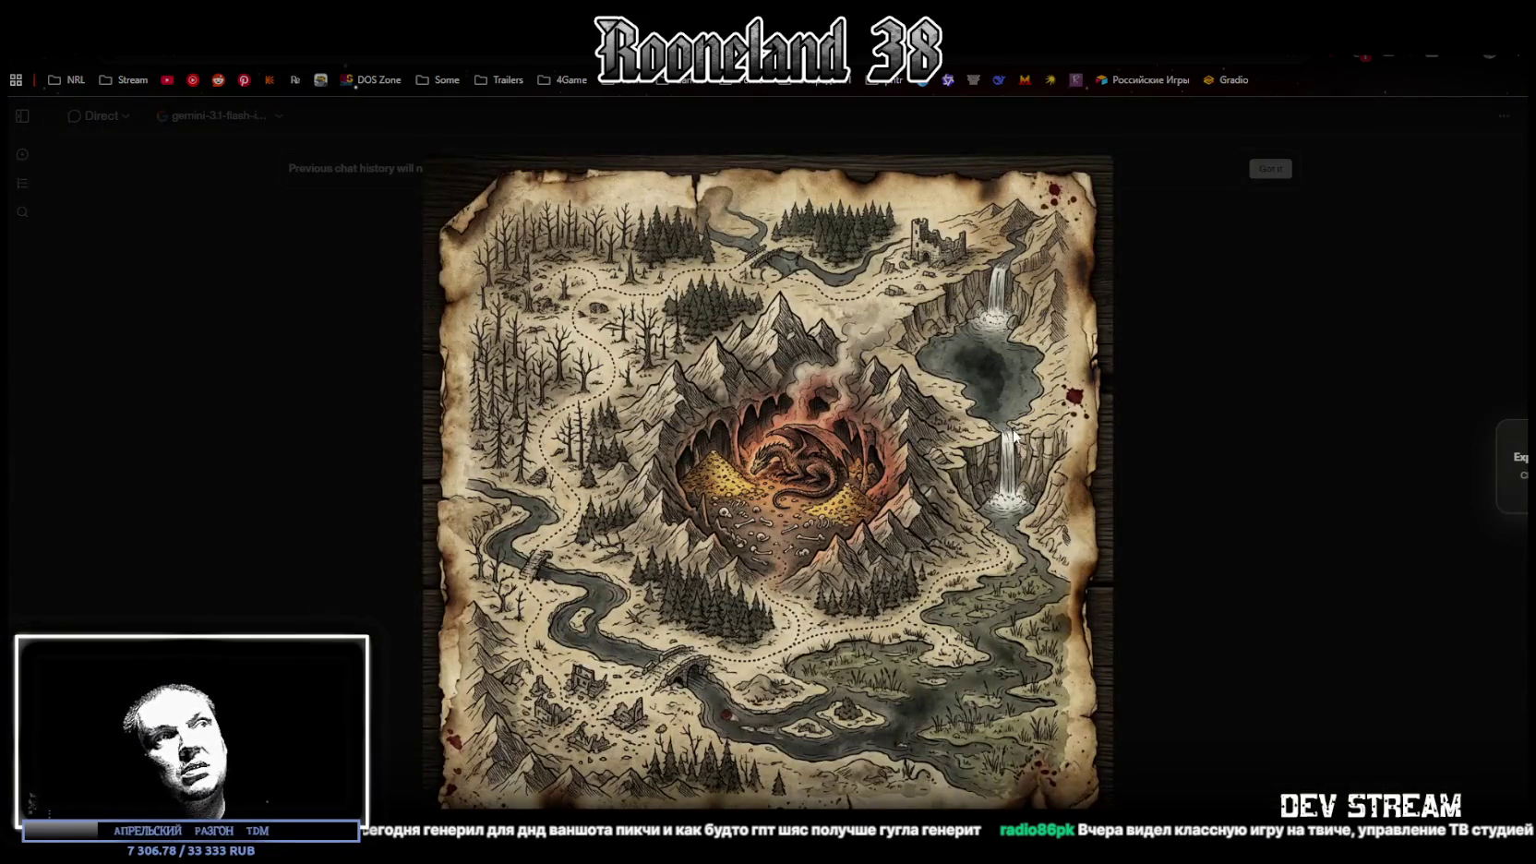
pyautogui.click(1171, 437)
# Enlarge and close the mining-settlement map and the new blood-waterfall chasm map
pyautogui.scroll(-10, 800, 378)
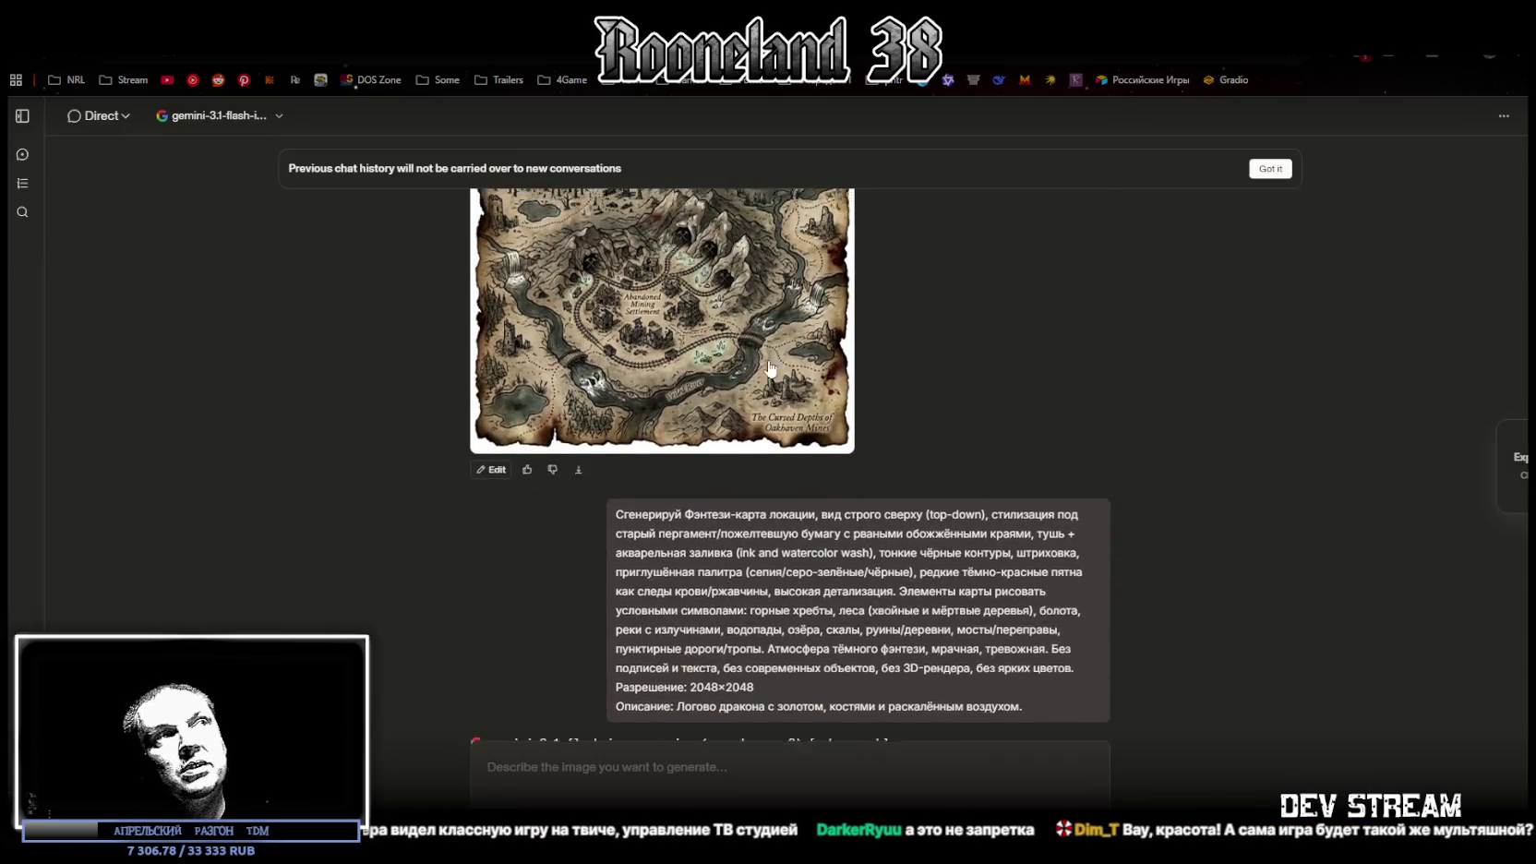
pyautogui.click(800, 378)
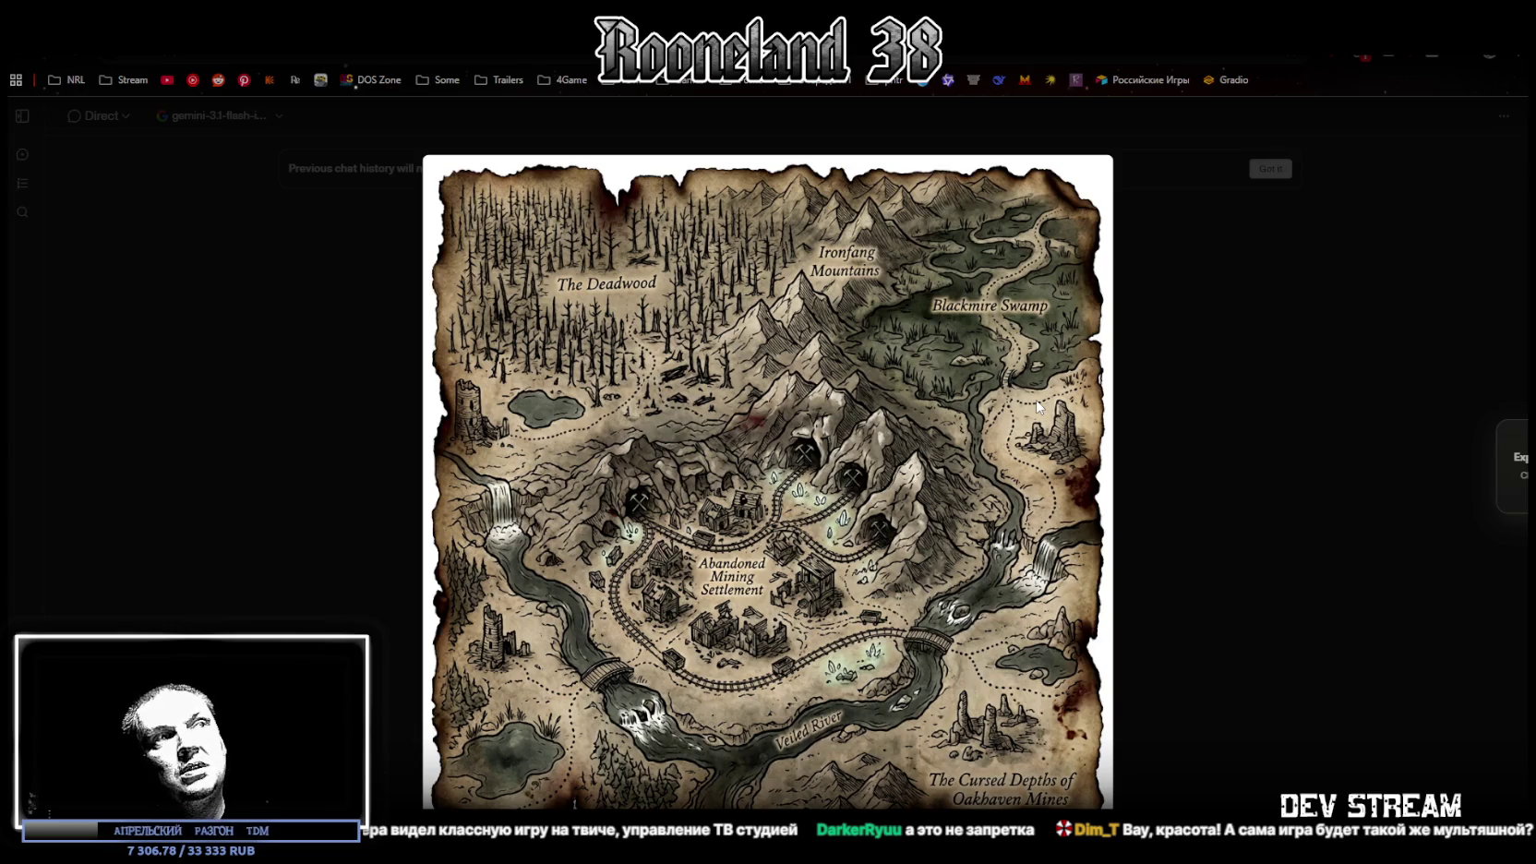
pyautogui.click(1163, 434)
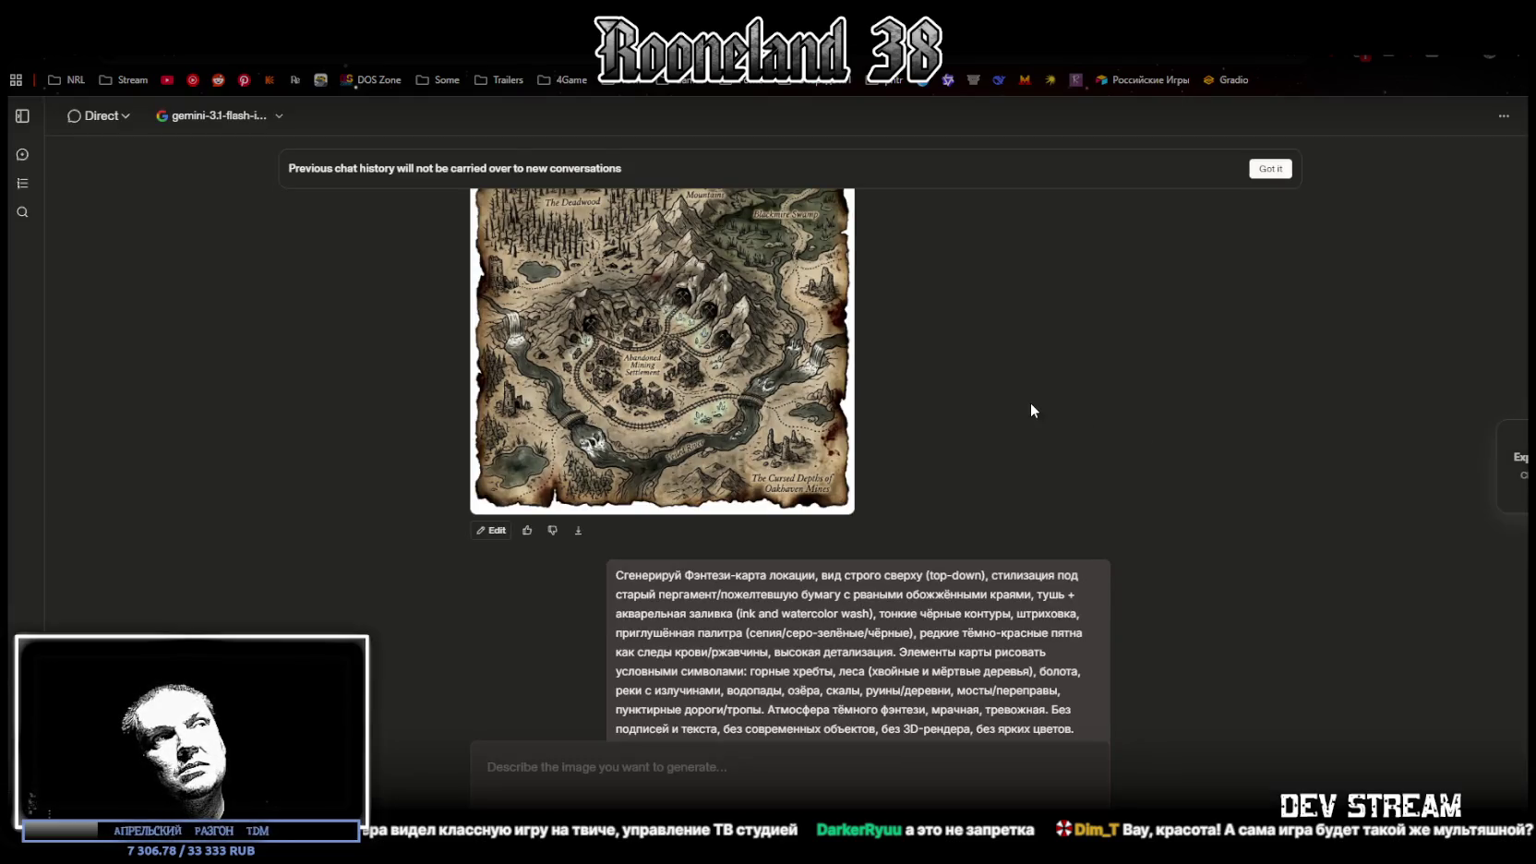
pyautogui.scroll(-5, 1031, 404)
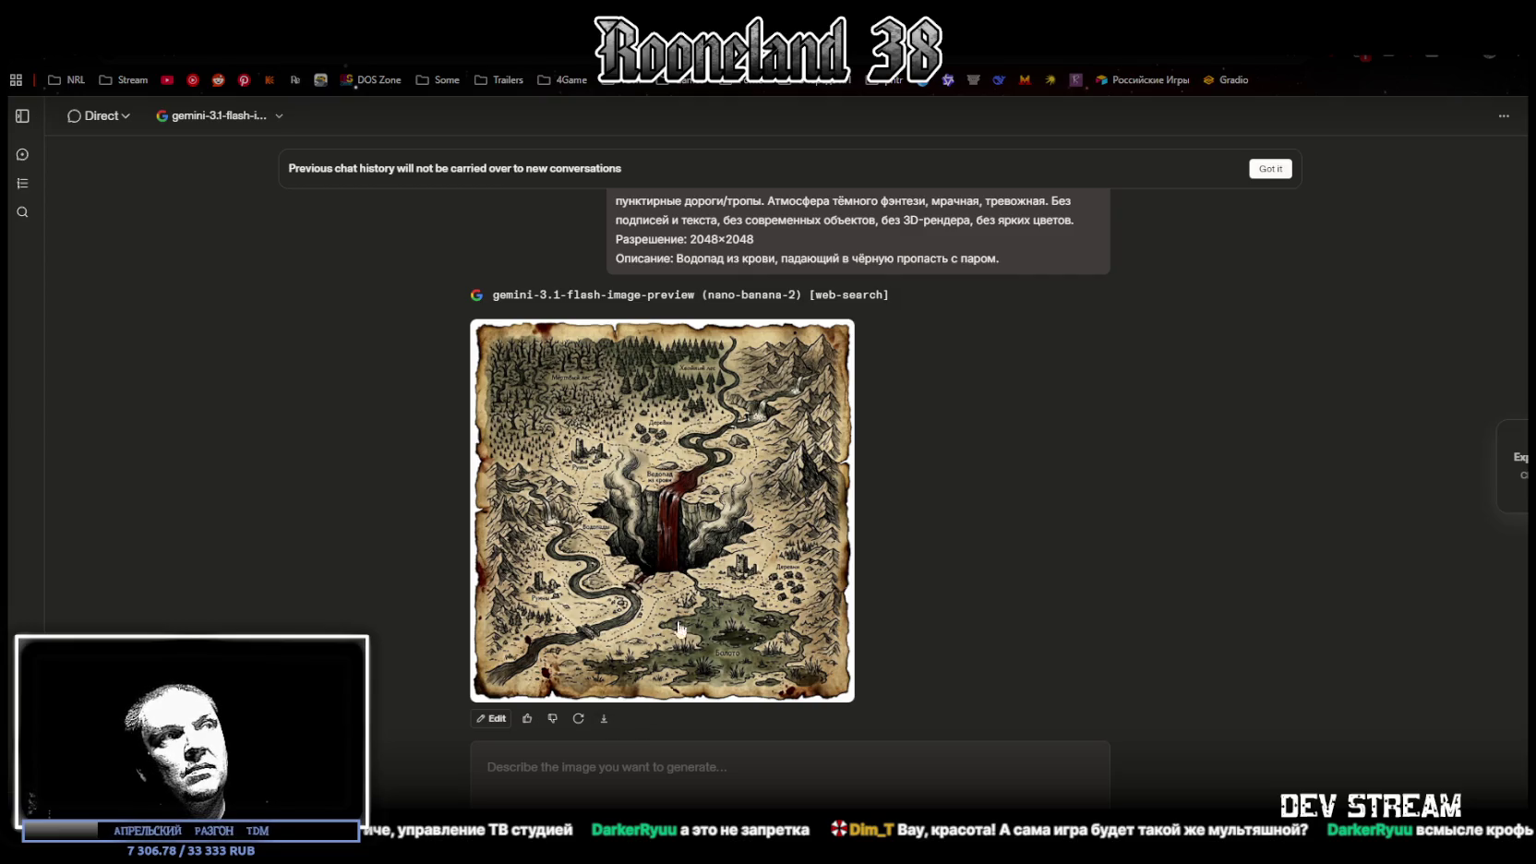
pyautogui.click(655, 537)
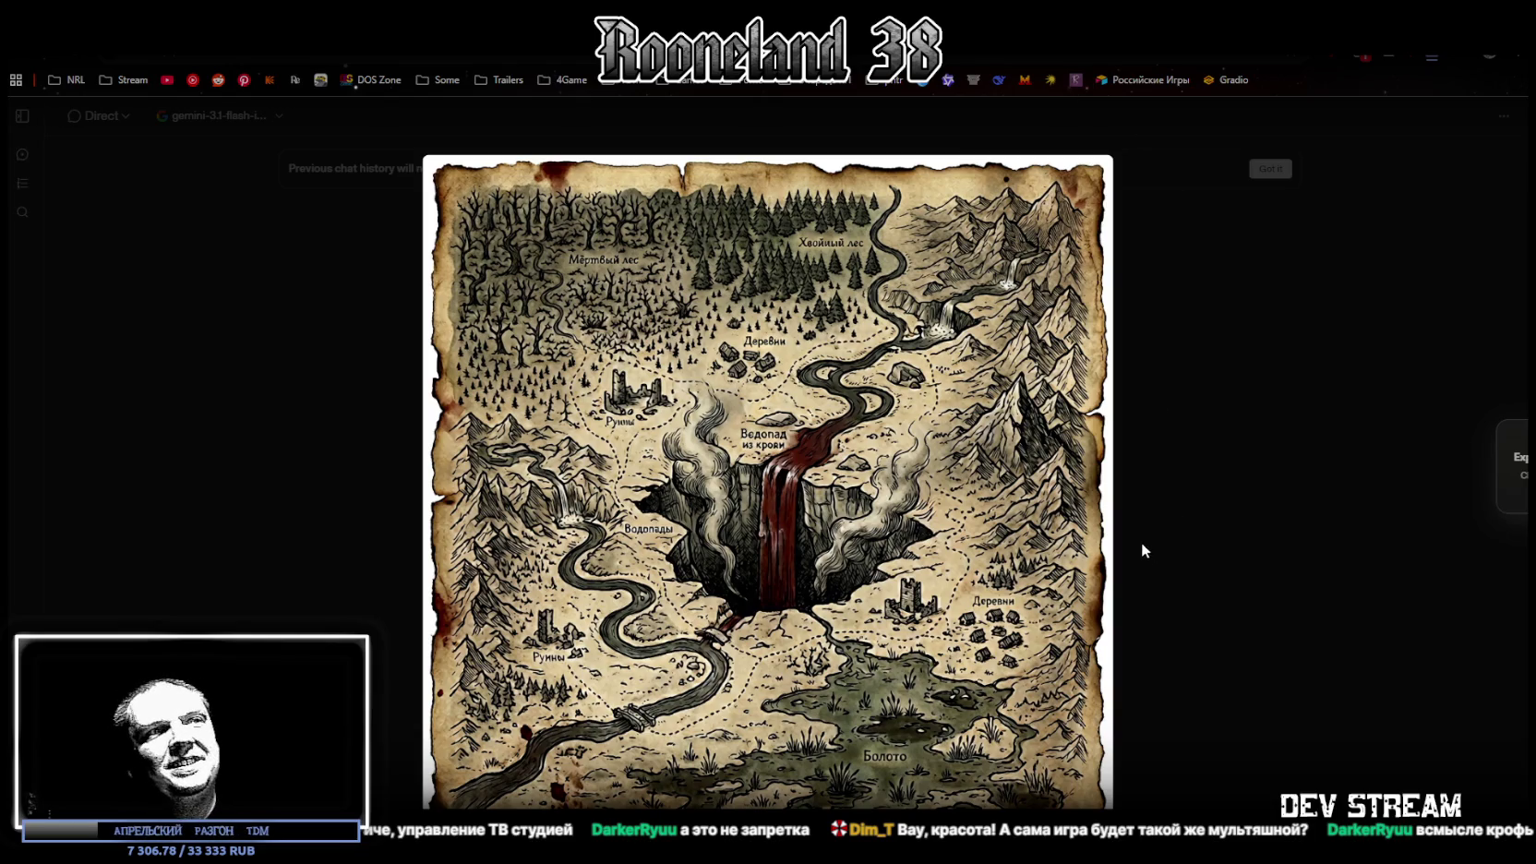
pyautogui.click(1196, 300)
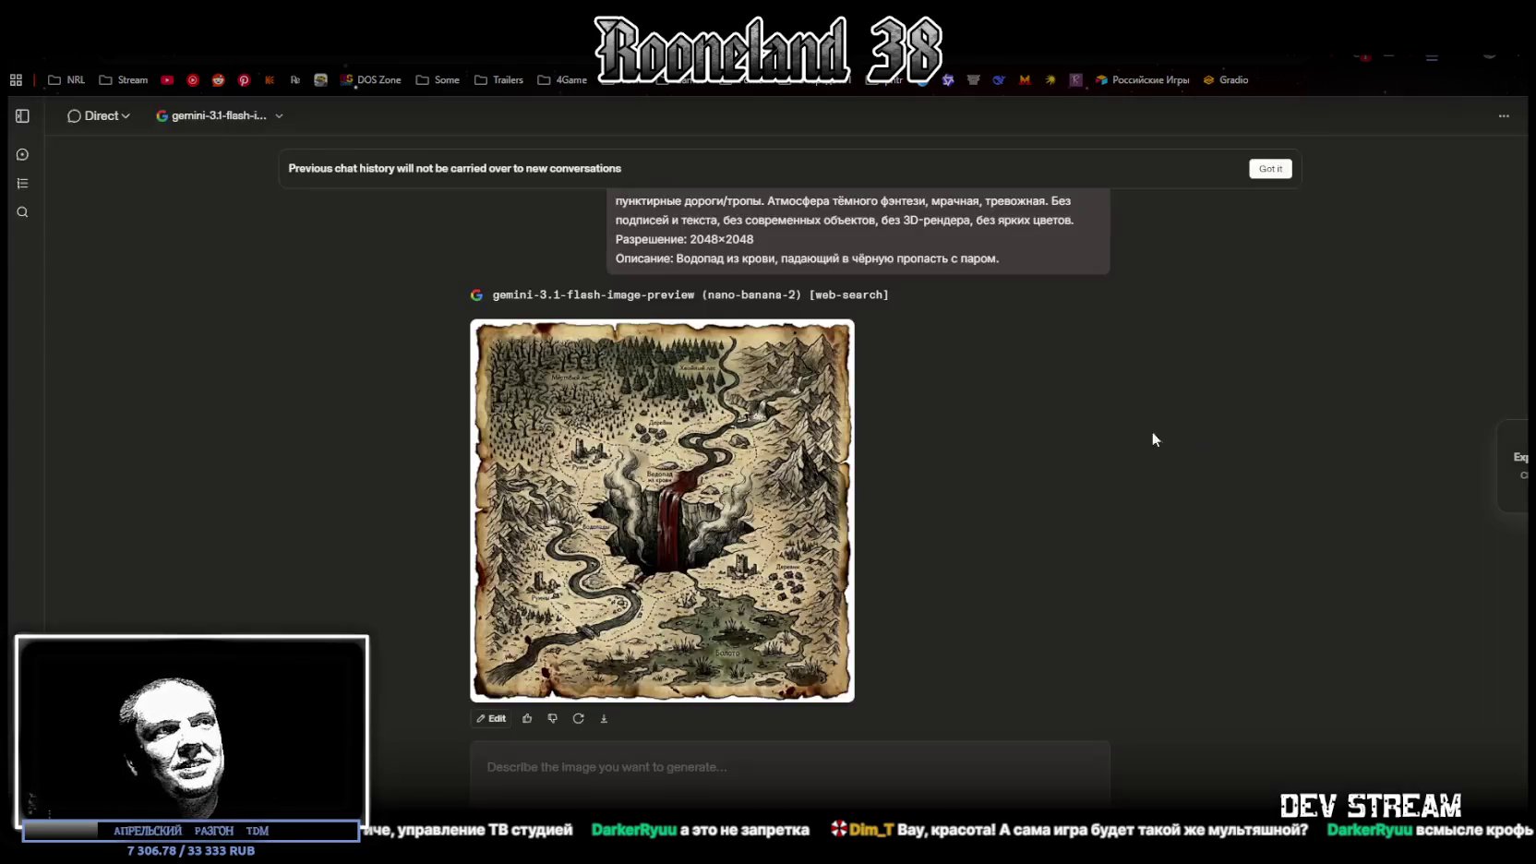
# Resend the map prompt with the blood-waterfall description replaced by the ancient library with burning scrolls and shadowed shelves
pyautogui.scroll(3, 834, 719)
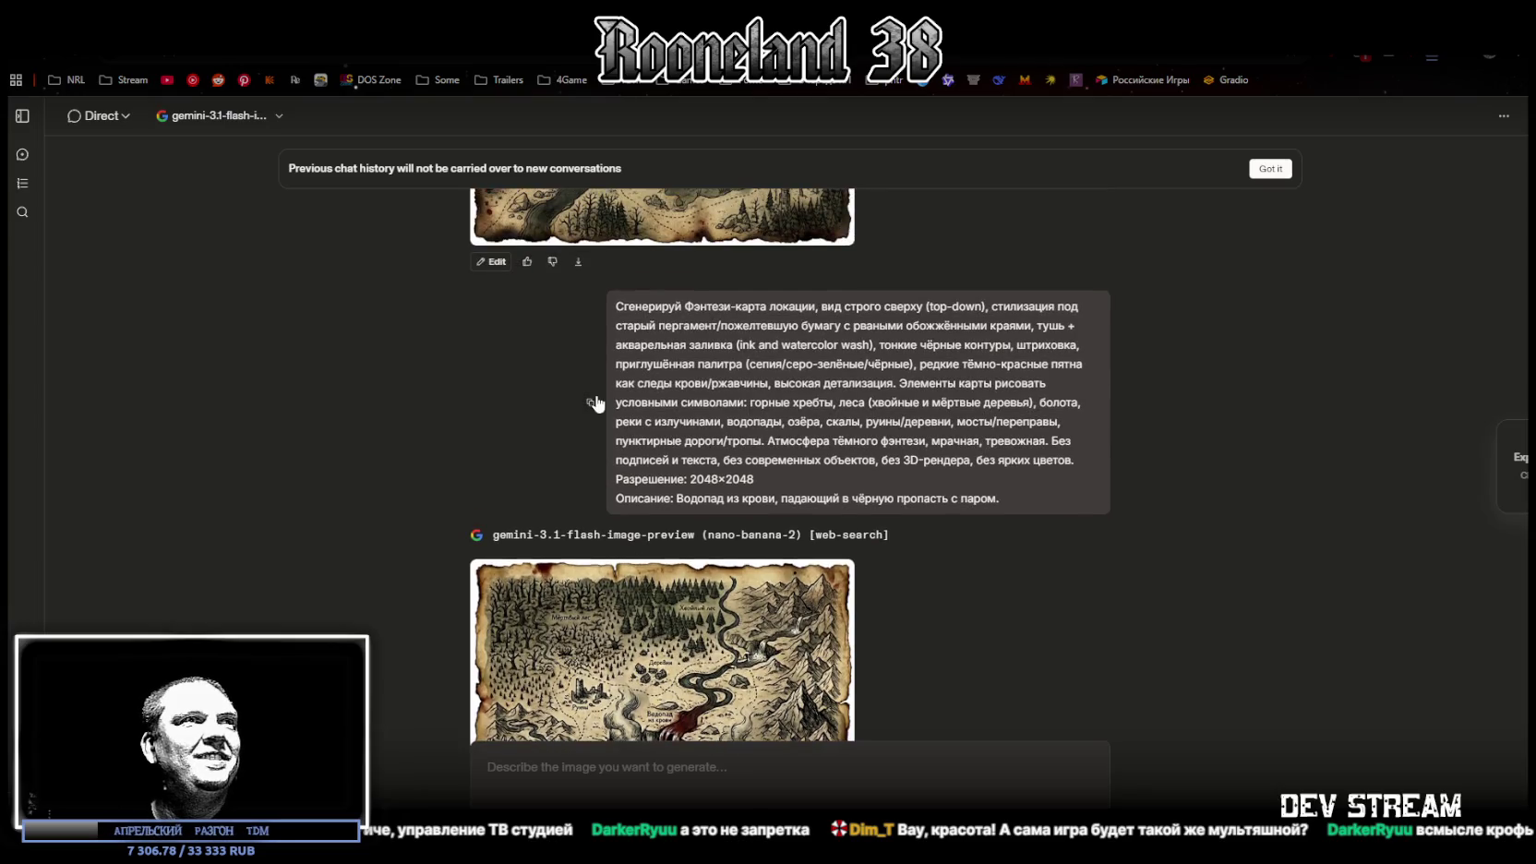
pyautogui.scroll(-3, 708, 762)
pyautogui.write('Сгенерируй Фэнтези-карта локации, вид строго сверху (top-down), стилизация под старый пергамент/пожелтевшую бумагу с рваными обожжёнными краями, тушь + акварельная заливка (ink and watercolor wash), тонкие чёрные контуры, штриховка, приглушённая палитра (сепия/серо-зелёные/чёрные), редкие тёмно-красные пятна как следы крови/ржавчины, высокая детализация. Элементы карты рисовать условными символами: горные хребты, леса (хвойные и мёртвые деревья), болота, реки с излучинами, водопады, озёра, скалы, руины/деревни, мосты/переправы, пунктирные дороги/тропы. Атмосфера тёмного фэнтези, мрачная, тревожная. Без подписей и текста, без современных объектов, без 3D-рендера, без ярких цветов. Разрешение: 2048×2048 Описание: Водопад из крови, падающий в чёрную пропасть с паром.')
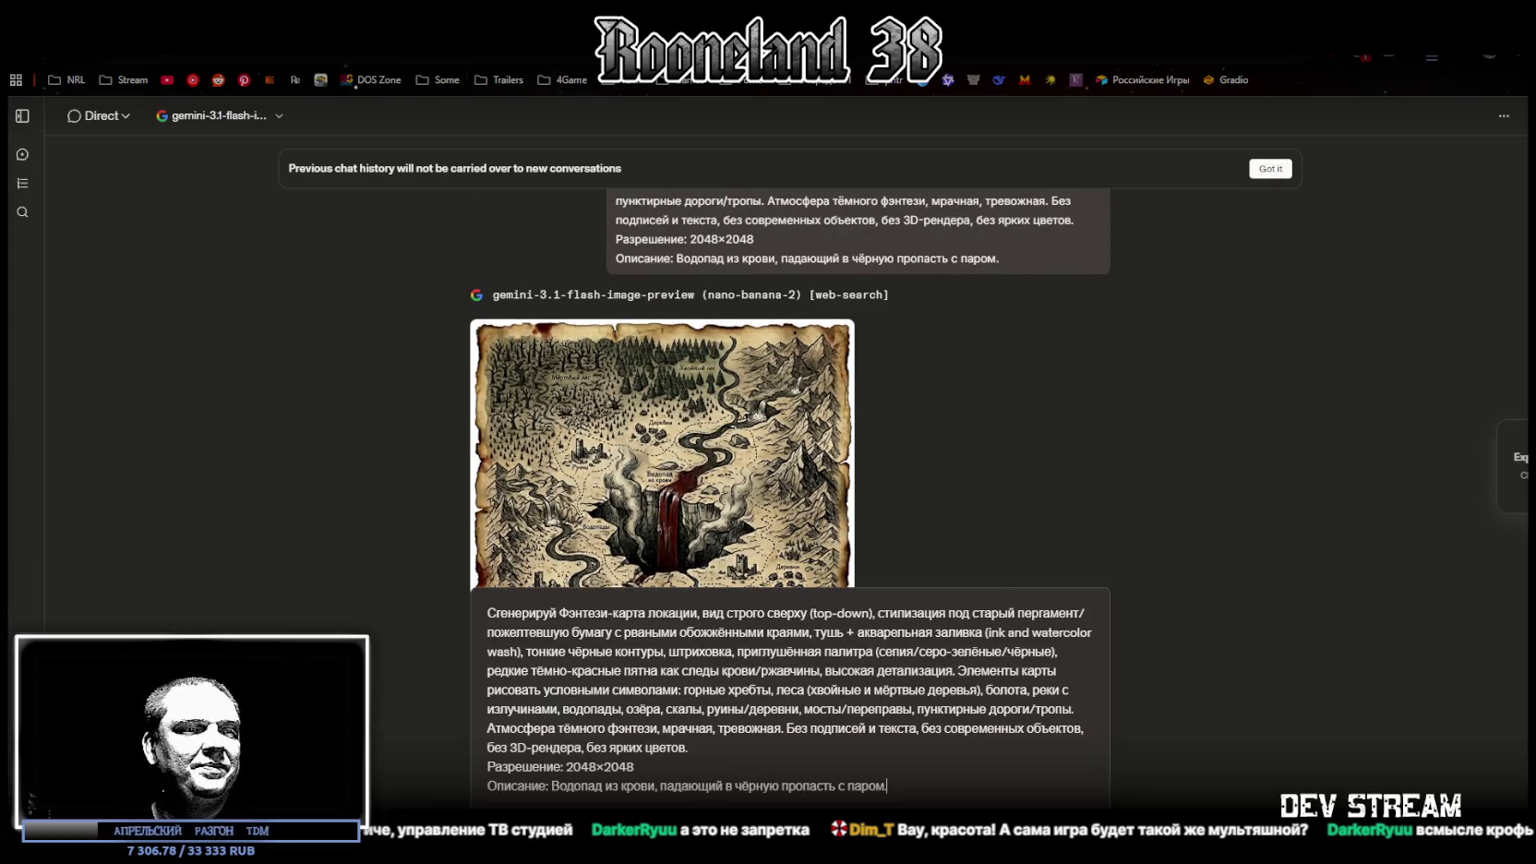
pyautogui.moveTo(552, 786); pyautogui.dragTo(890, 790)
pyautogui.write('Древняя библиотека с горящими свитками и тенями между стеллажей.')
pyautogui.press('Return')
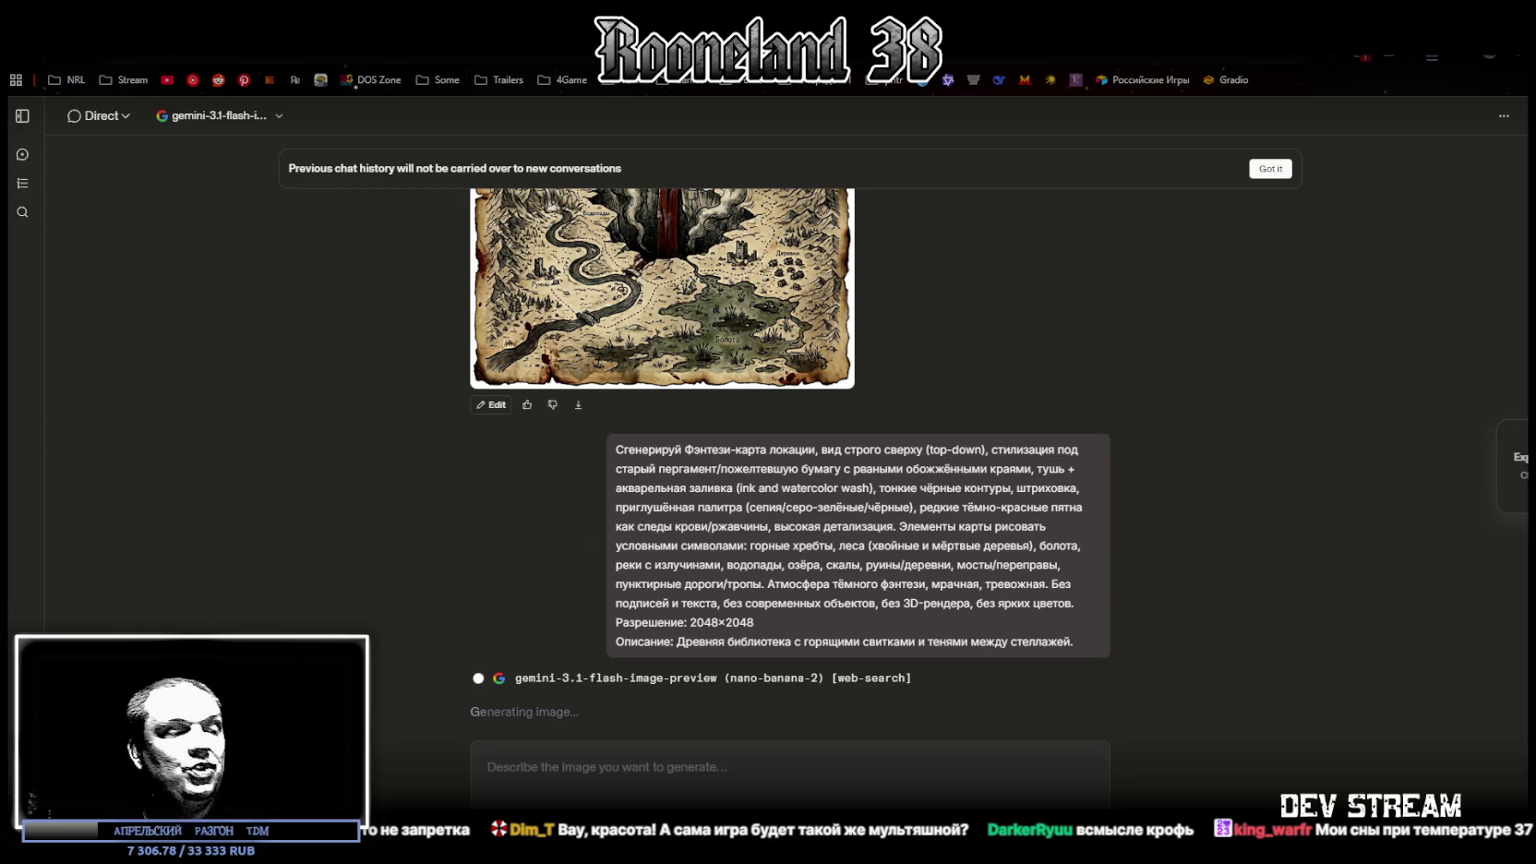
pyautogui.hotkey('alt', 'Tab')
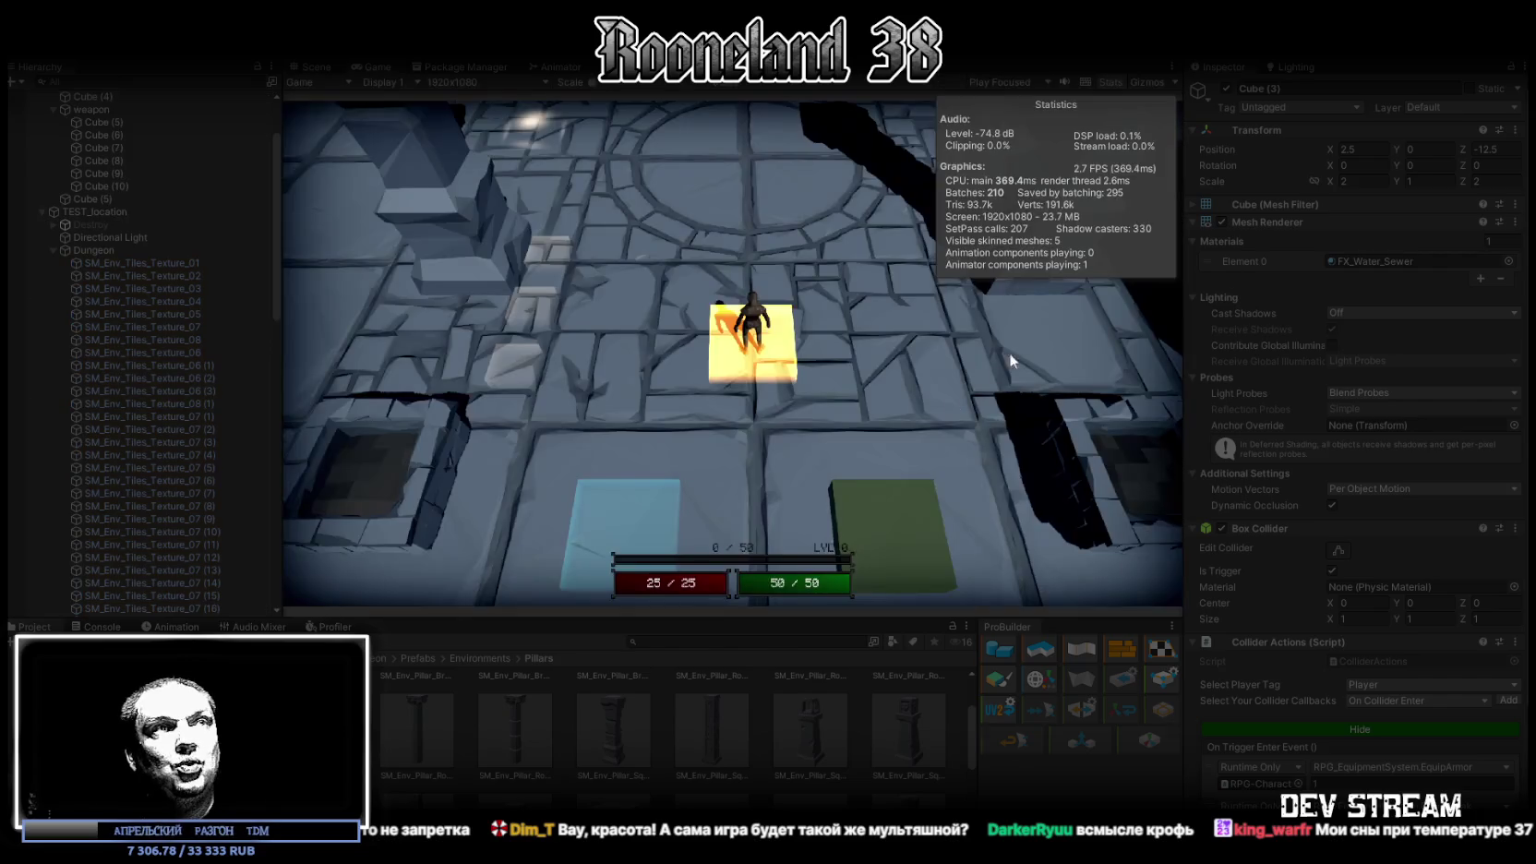
# Walk the hero onto the green tile to don the blue armor (health 167/167), then back up the dungeon
pyautogui.press('s')
pyautogui.press('w')
pyautogui.press('w')
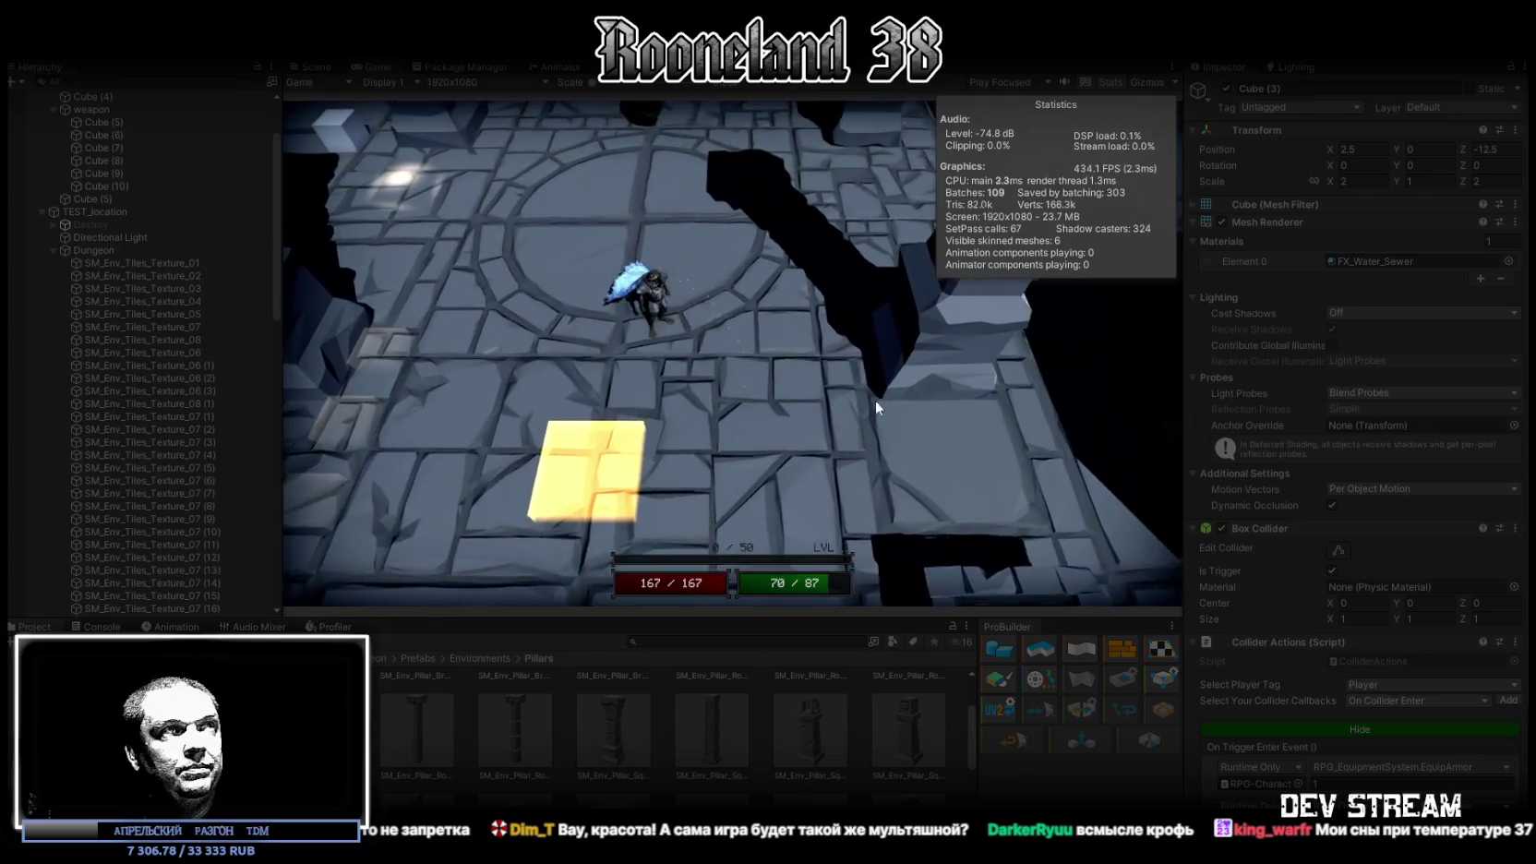
pyautogui.press('w')
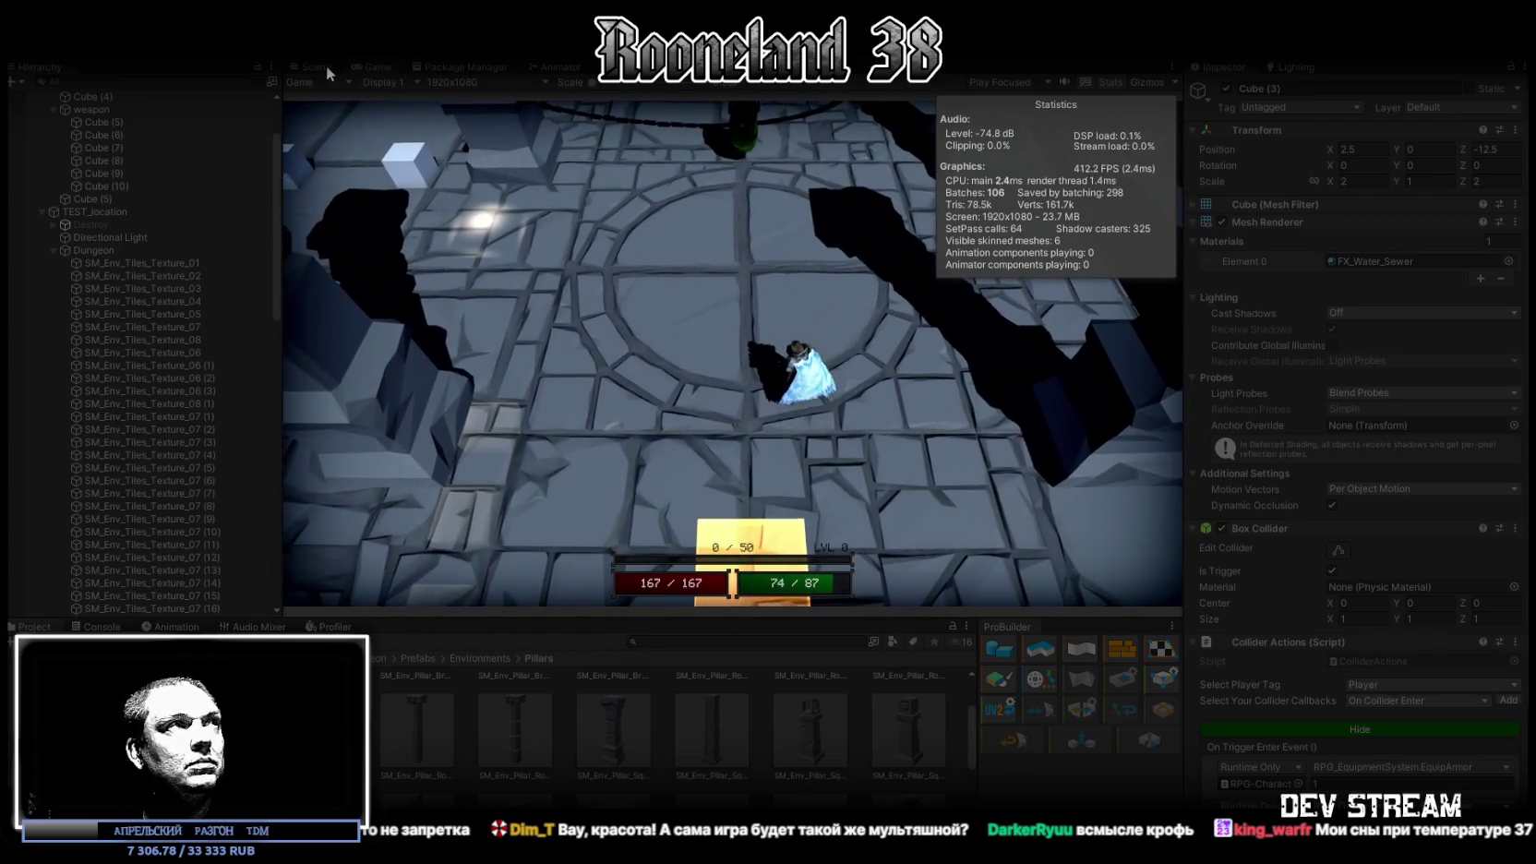